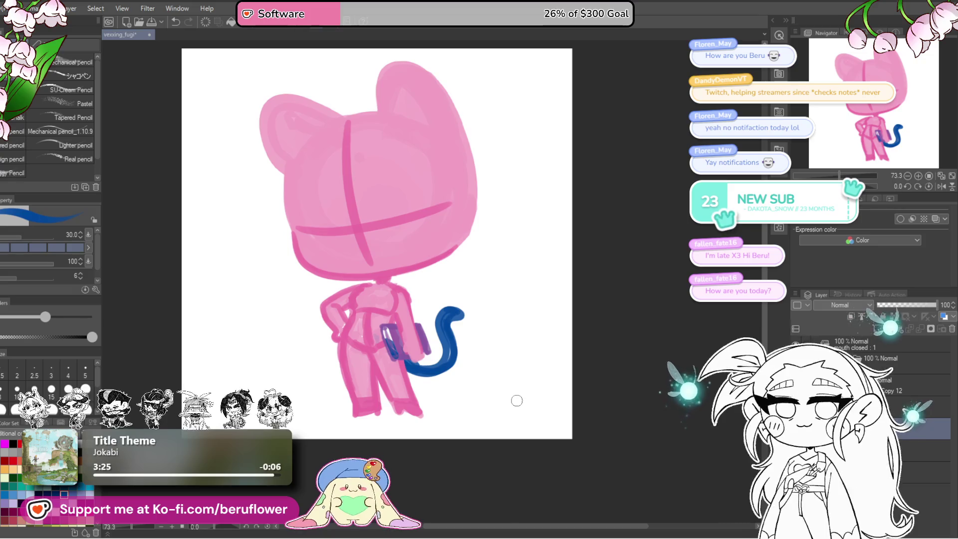
Draw a blue tail curving from the lower back to a hooked tip, undoing misplaced strokes
key("ctrl+z")
left_click_drag(392, 338, 439, 389)
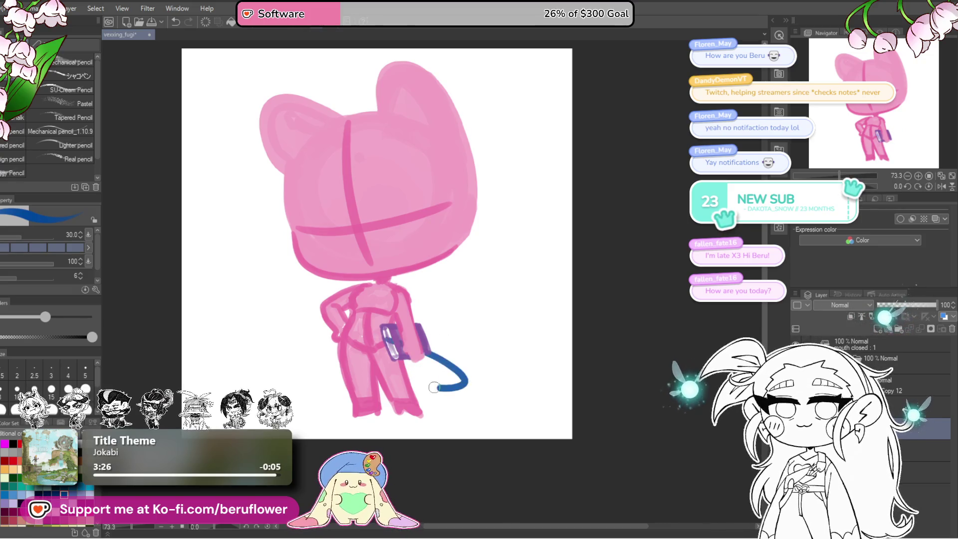
key("ctrl+z")
mouse_move(385, 331)
left_mouse_down()
mouse_move(407, 365)
mouse_move(475, 332)
left_mouse_up()
key("ctrl+z")
mouse_move(407, 372)
left_mouse_down()
mouse_move(456, 372)
mouse_move(454, 383)
mouse_move(462, 352)
mouse_move(452, 379)
mouse_move(398, 349)
left_mouse_up()
key("ctrl+z")
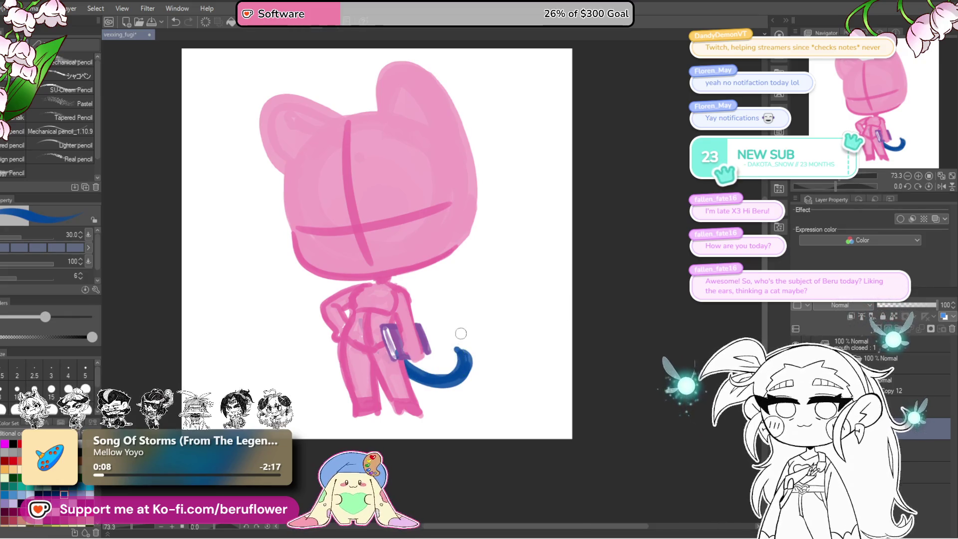
left_click_drag(456, 347, 466, 331)
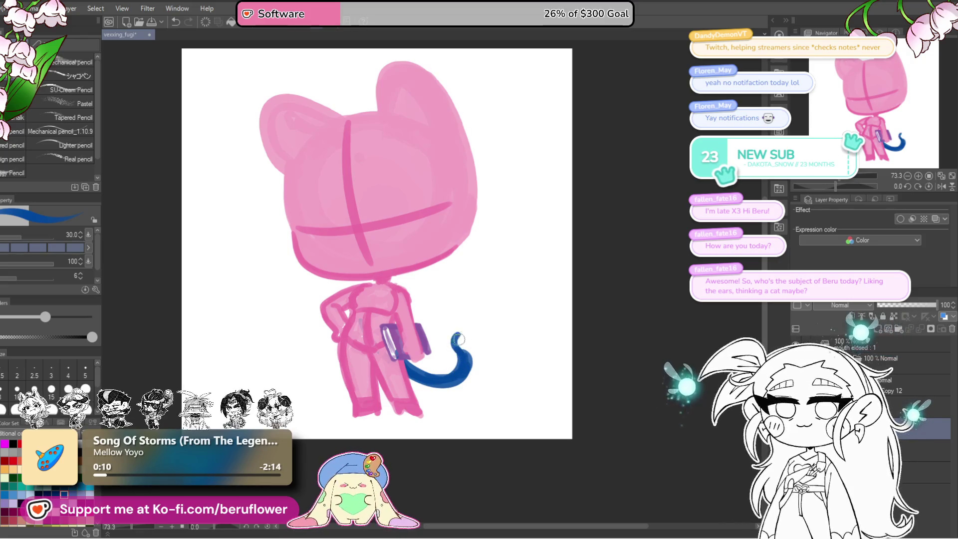
key("ctrl+z")
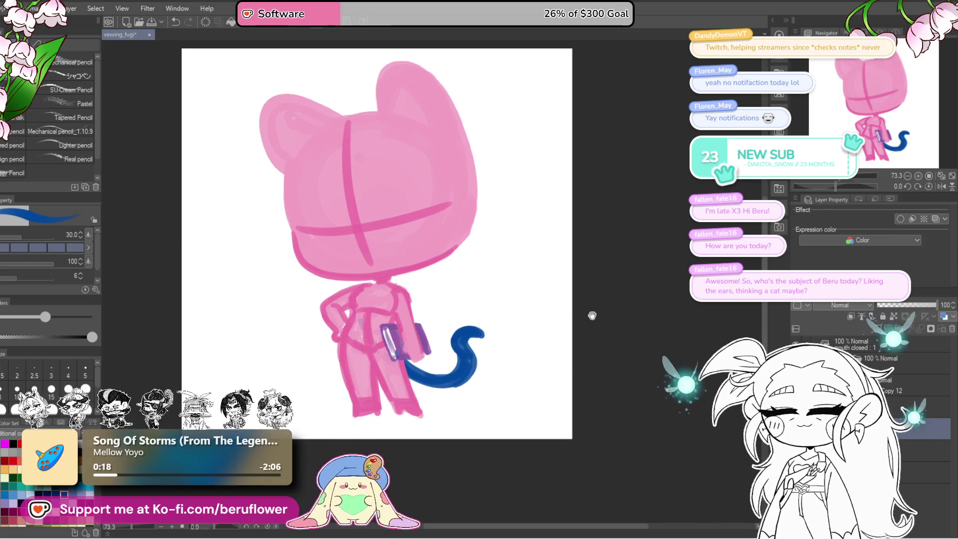
Rotate the tail and book slightly clockwise with Ctrl+T and commit the transform
key("ctrl+t")
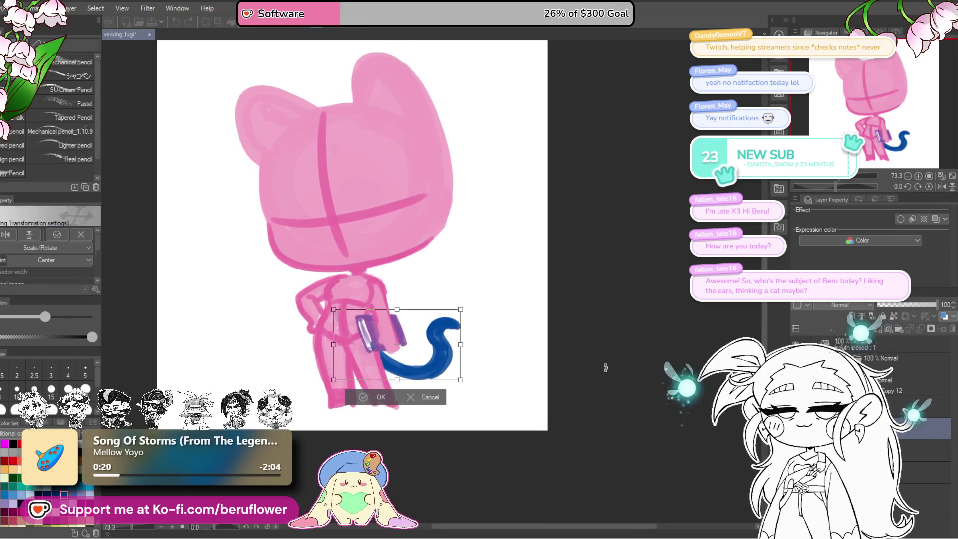
mouse_move(605, 368)
left_mouse_down()
mouse_move(606, 355)
mouse_move(555, 381)
left_mouse_up()
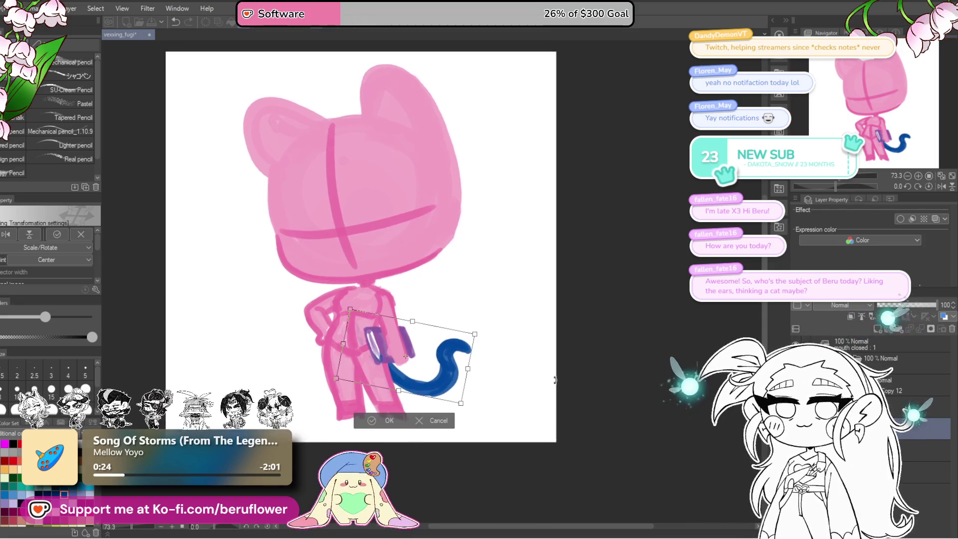
key("Return")
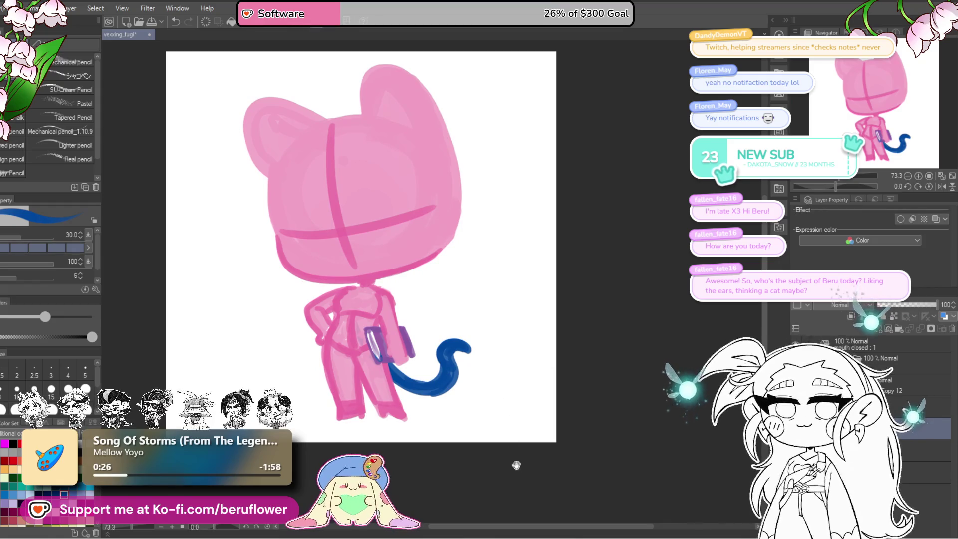
left_click_drag(484, 360, 494, 358)
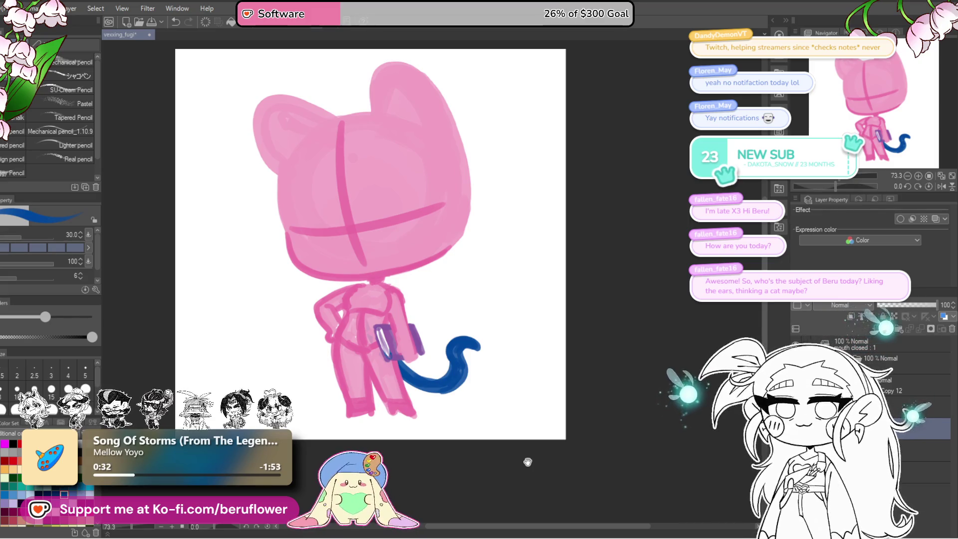
Erase the tail's upper curl and redraw a new hooked tip
left_click_drag(527, 449, 528, 450)
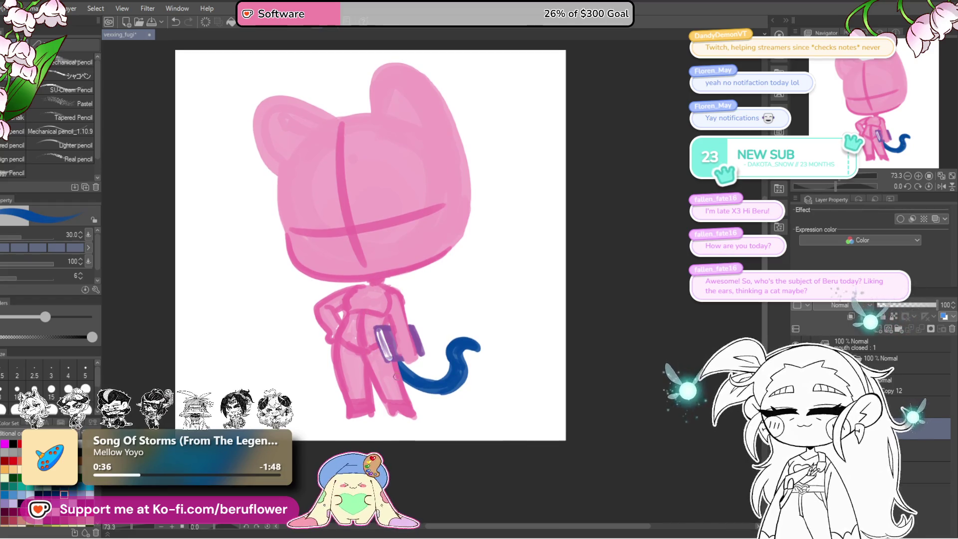
left_click_drag(654, 388, 651, 393)
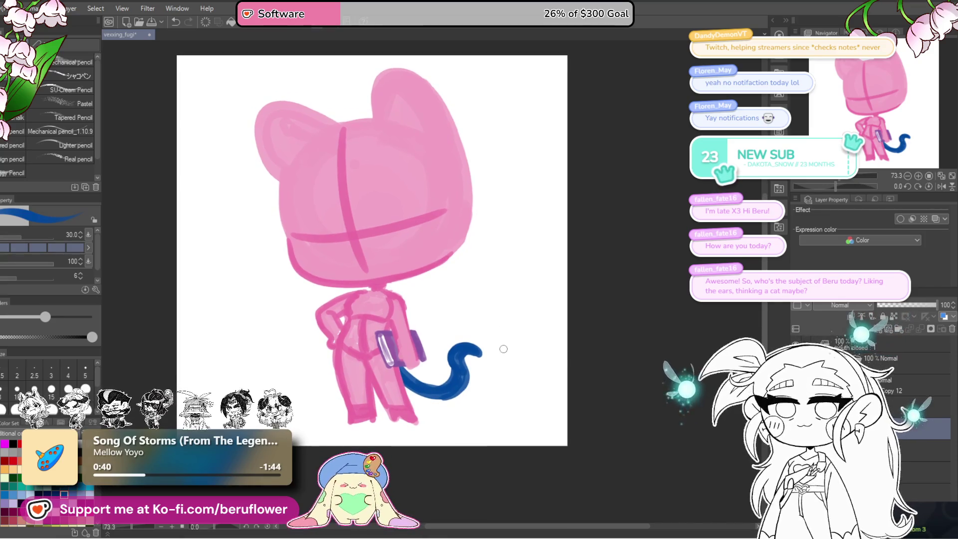
mouse_move(504, 353)
left_mouse_down()
mouse_move(445, 344)
mouse_move(500, 328)
mouse_move(443, 381)
left_mouse_up()
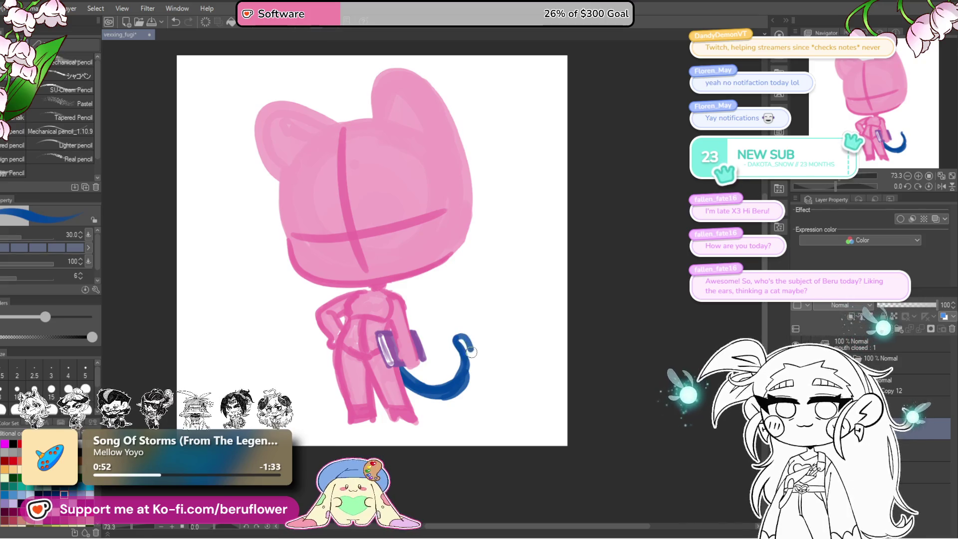
mouse_move(465, 345)
left_mouse_down()
mouse_move(464, 361)
mouse_move(451, 328)
left_mouse_up()
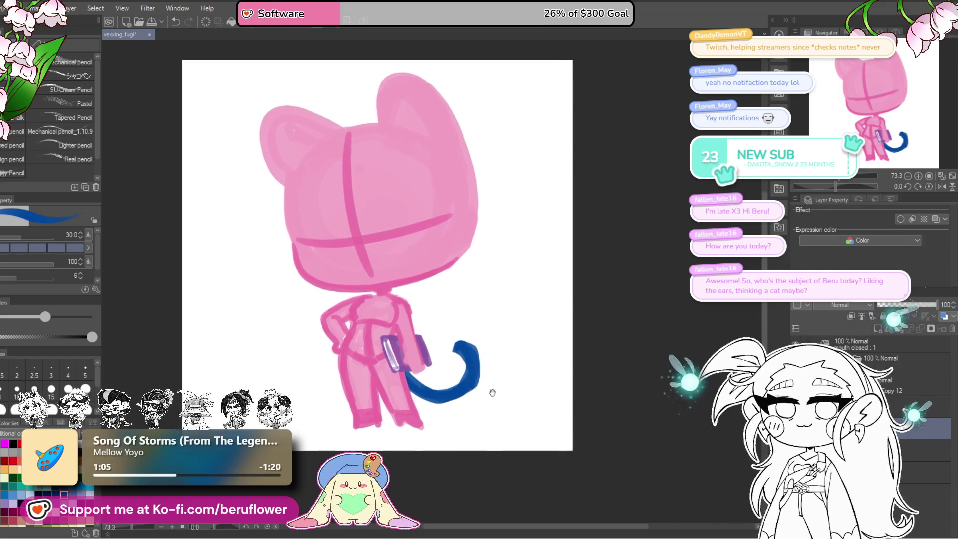
Trace a thin outline along the tail and paint blue stripes inside it
left_click_drag(467, 430, 453, 428)
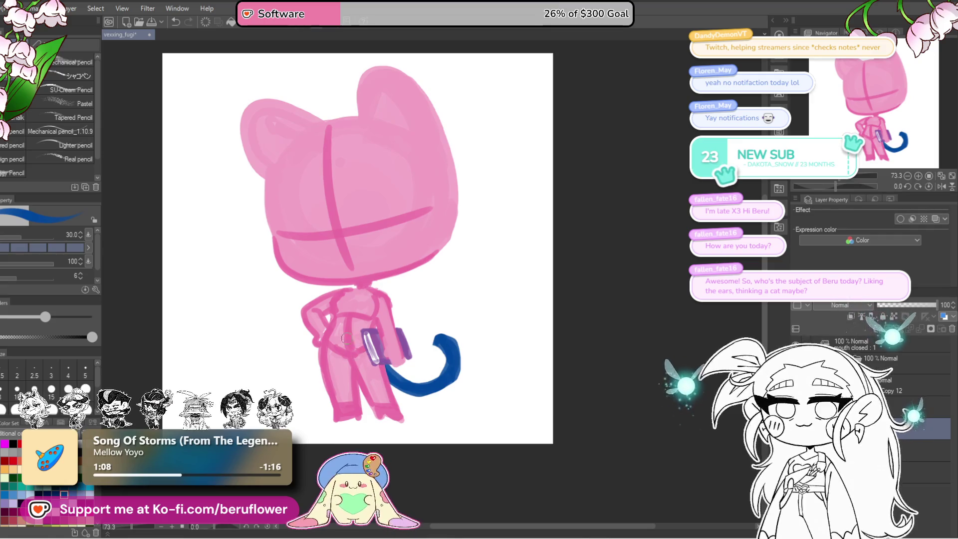
mouse_move(388, 371)
left_mouse_down()
mouse_move(421, 390)
mouse_move(455, 363)
mouse_move(449, 346)
mouse_move(483, 347)
mouse_move(459, 336)
left_mouse_up()
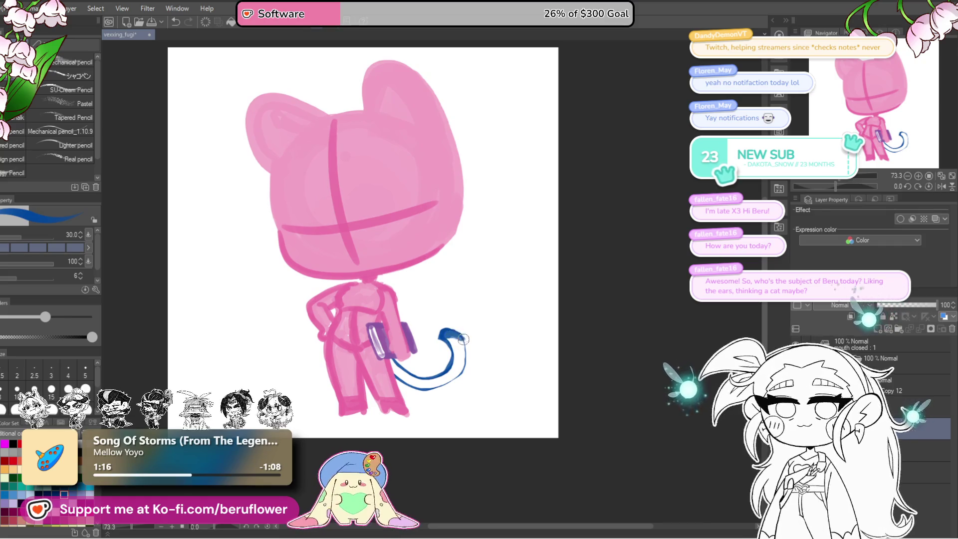
key("ctrl+z")
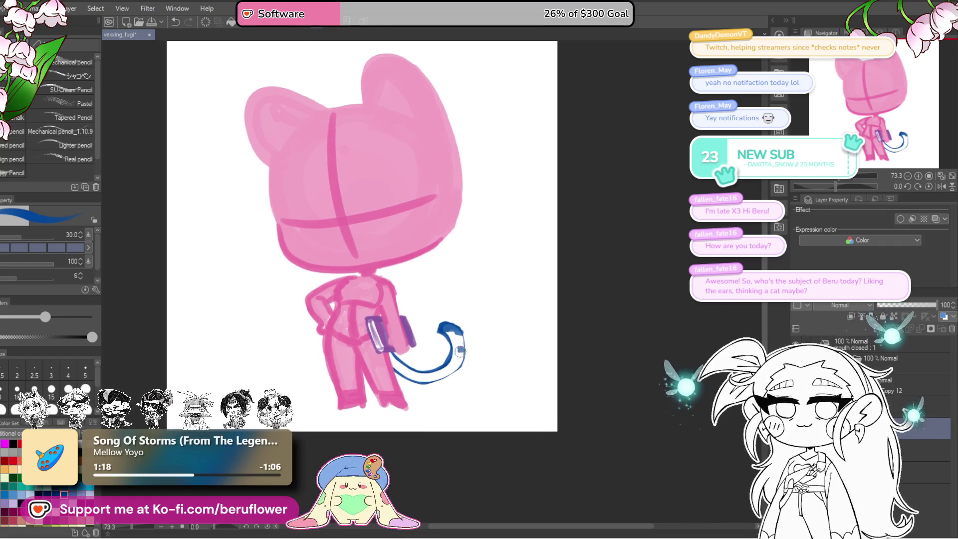
mouse_move(458, 347)
left_mouse_down()
mouse_move(444, 375)
mouse_move(459, 377)
mouse_move(472, 340)
left_mouse_up()
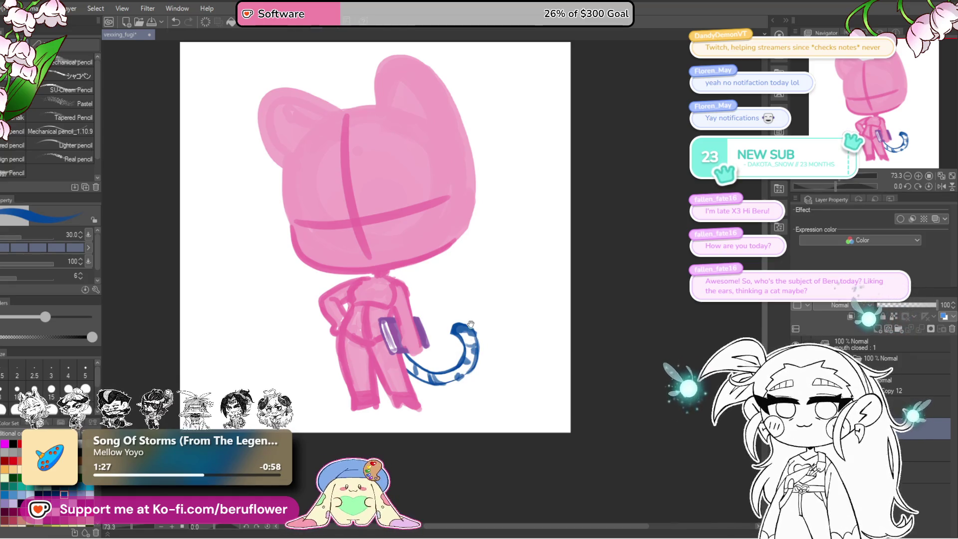
left_click_drag(546, 374, 538, 410)
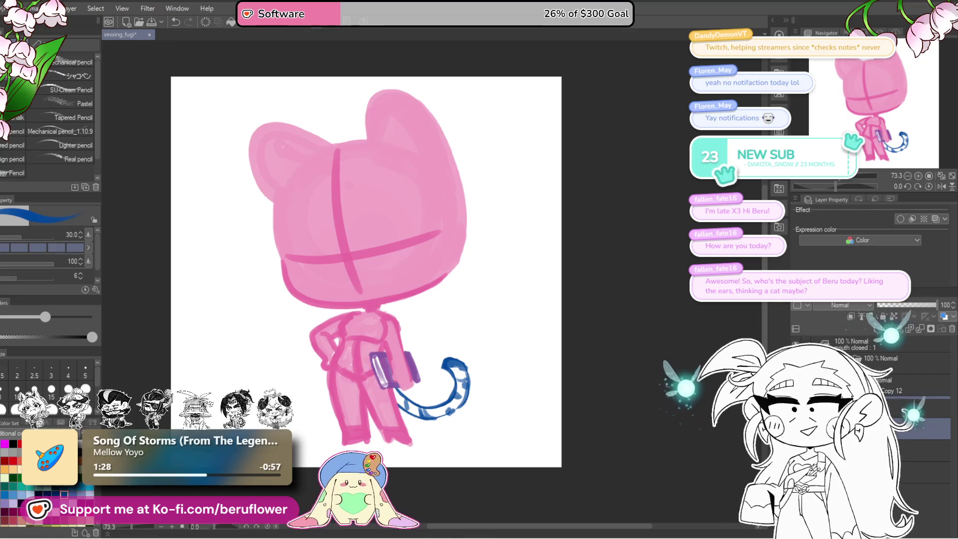
right_click(887, 381)
Merge the selected layers into one and pick dark pink as the brush colour
left_click(888, 382)
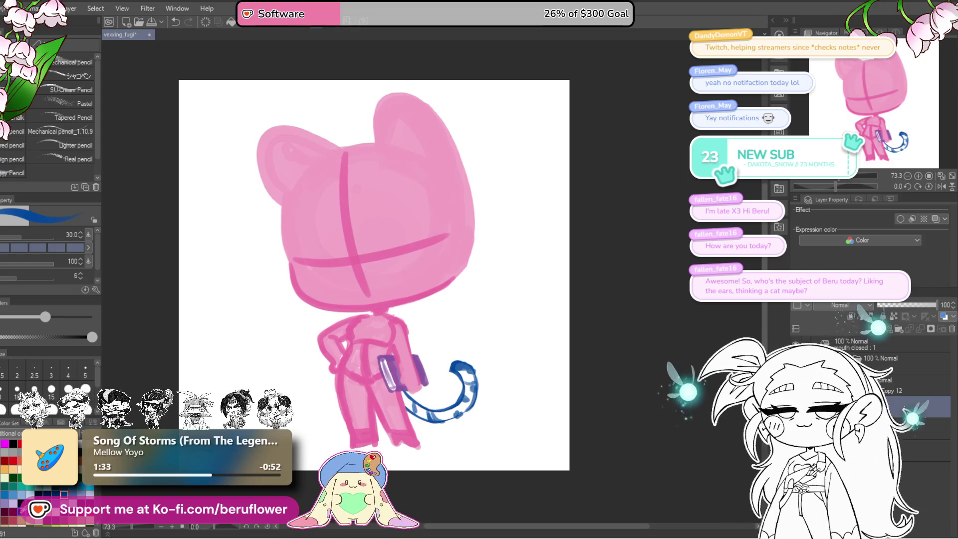
left_click_drag(473, 148, 472, 155)
left_click(406, 136, "alt")
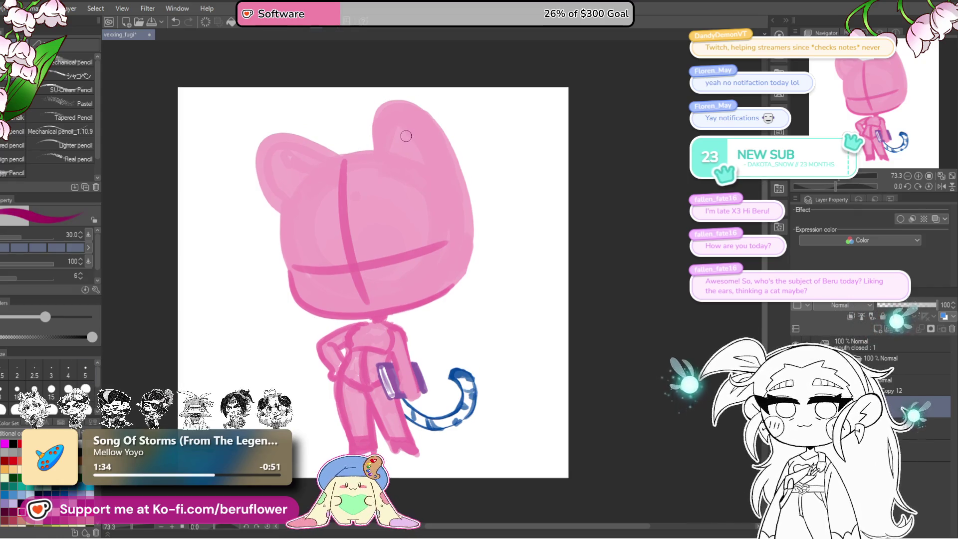
Sketch an upward-curving dark-pink hair strand near the top of the head, retrying several arcs
left_click_drag(325, 188, 348, 175)
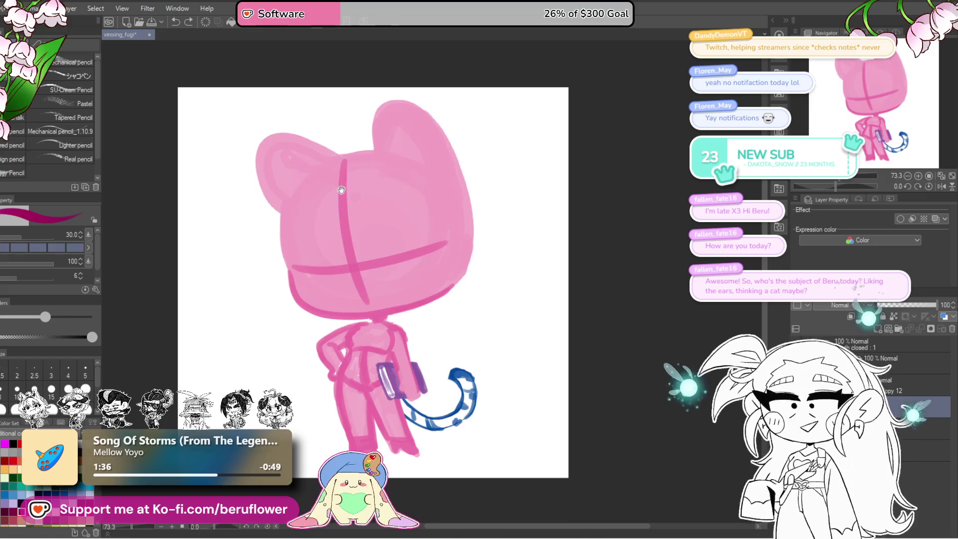
key("ctrl+z")
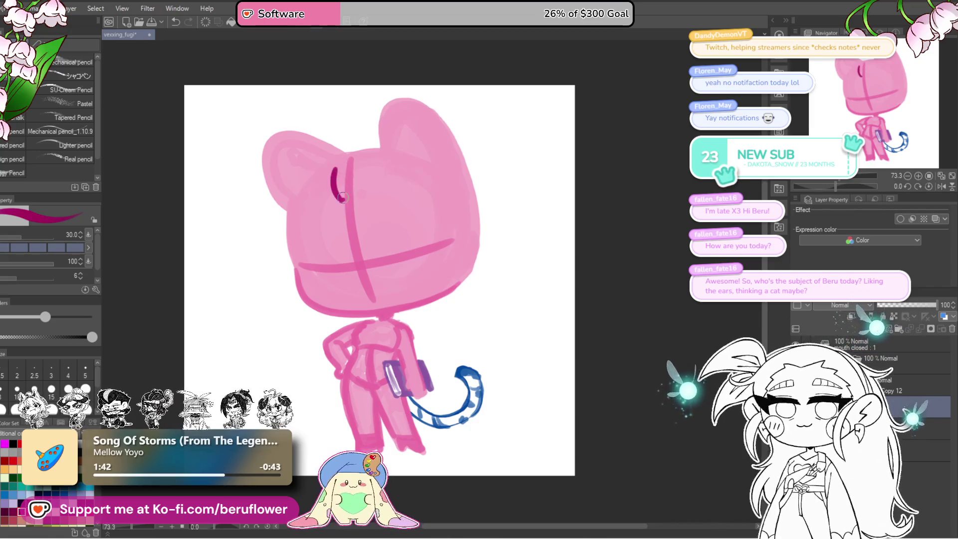
mouse_move(339, 192)
left_mouse_down()
mouse_move(344, 201)
mouse_move(332, 196)
left_mouse_up()
key("ctrl+z")
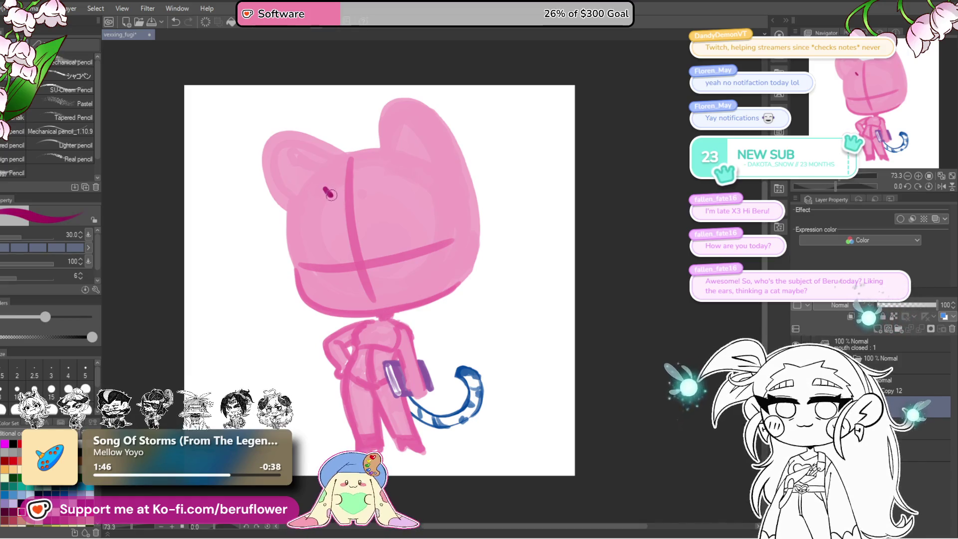
left_click_drag(333, 164, 387, 186)
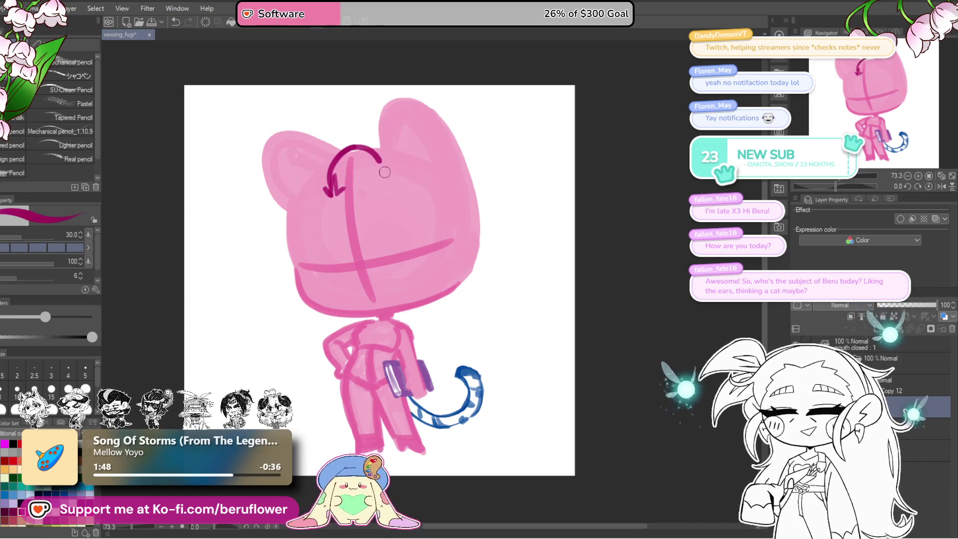
key("ctrl+z")
key("ctrl+z")
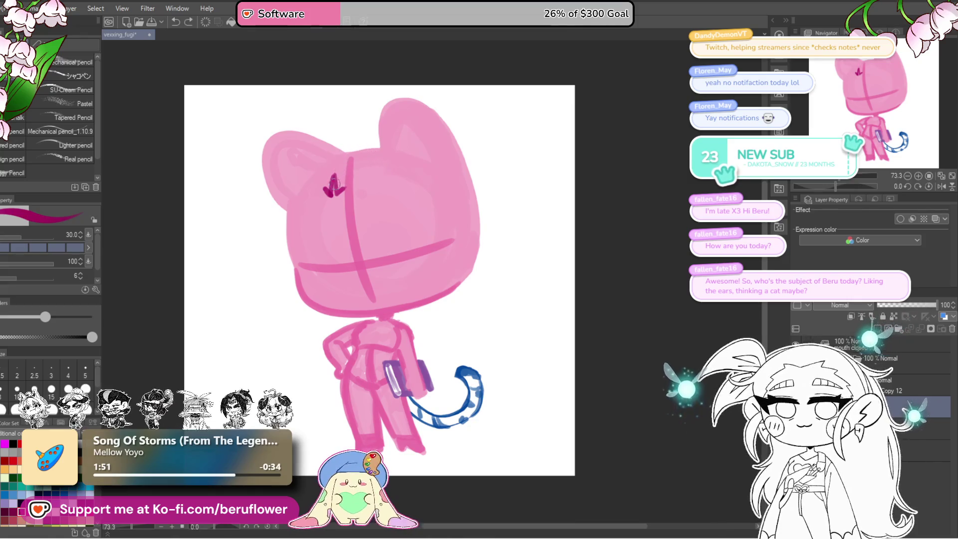
left_click_drag(334, 168, 403, 227)
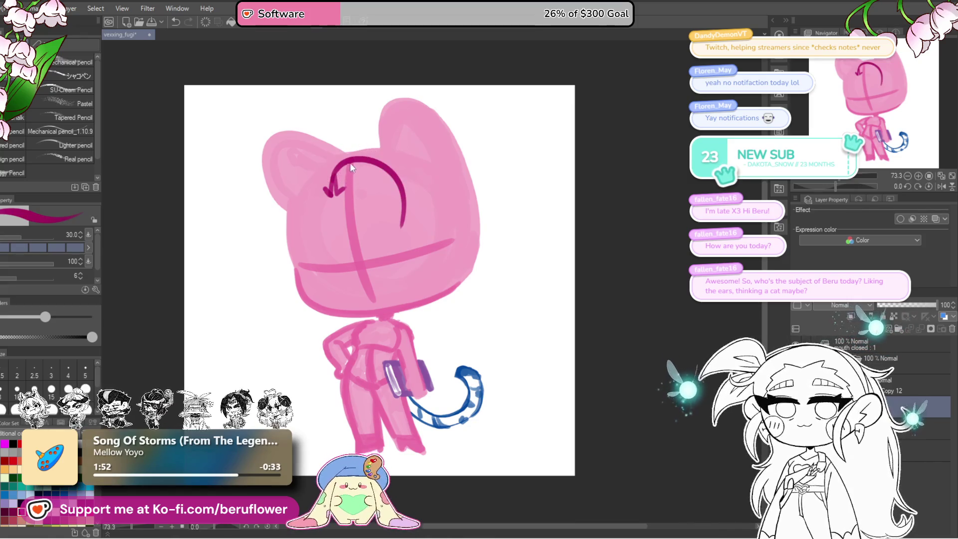
key("ctrl+z")
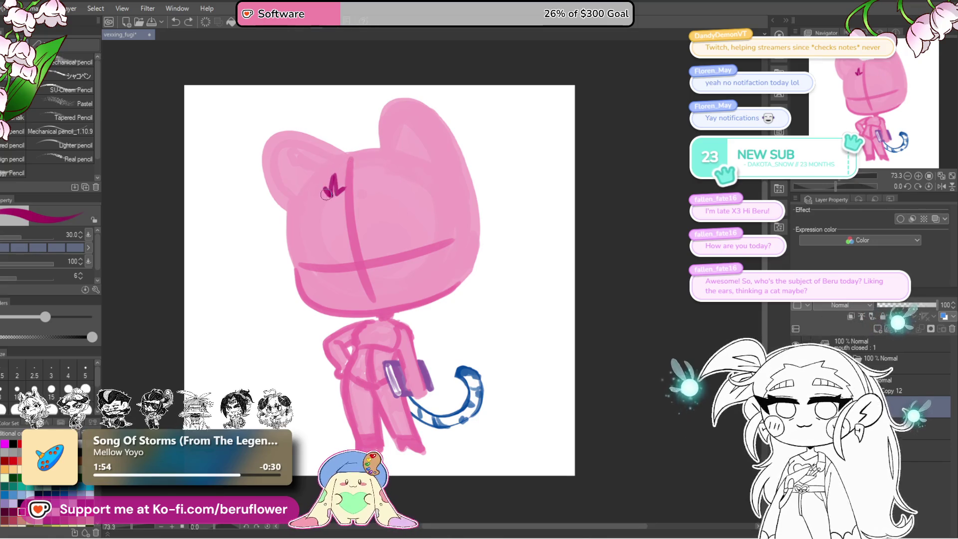
left_click_drag(329, 196, 359, 141)
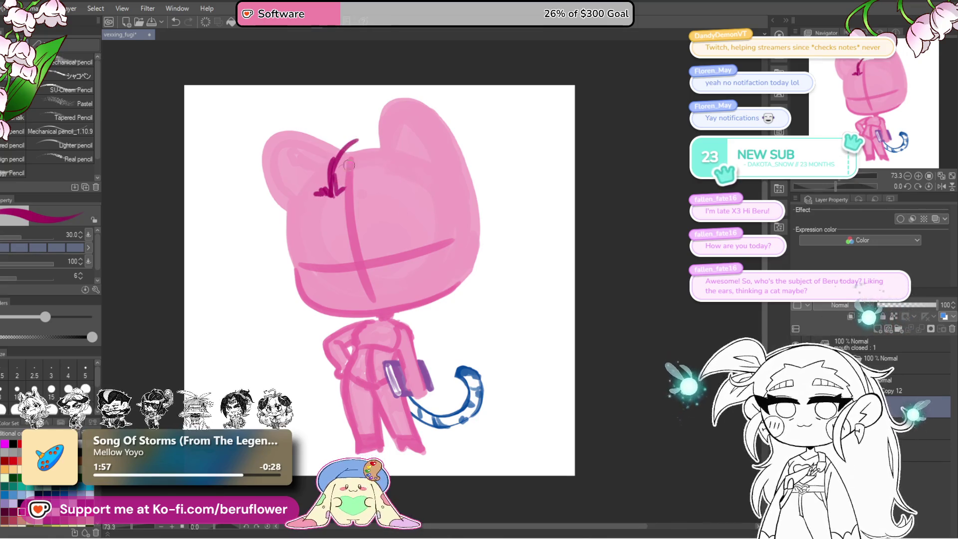
left_click_drag(330, 197, 364, 162)
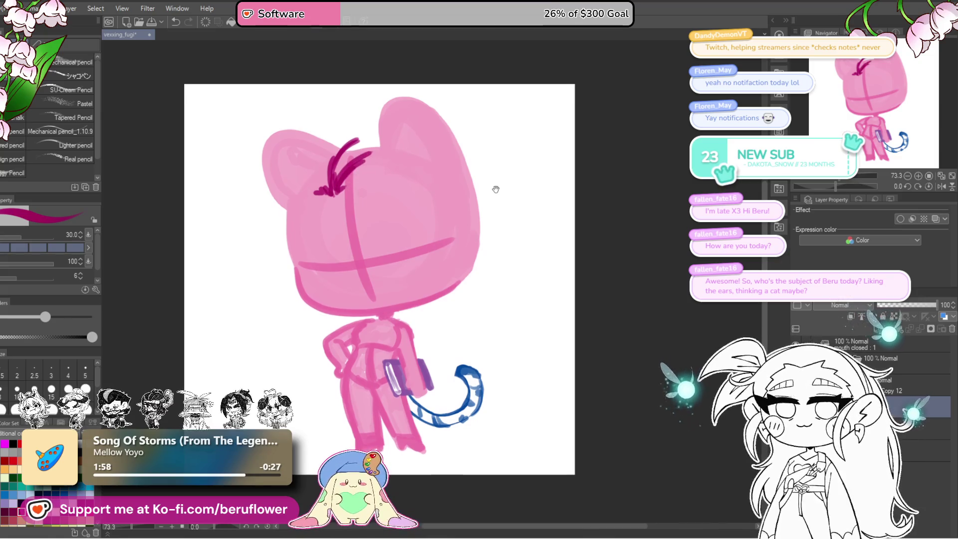
mouse_move(368, 211)
left_mouse_down()
mouse_move(358, 213)
mouse_move(455, 320)
left_mouse_up()
Draw a long hair strand and build a thick magenta tuft with curls atop the head
key("ctrl+z")
left_click_drag(369, 196, 455, 320)
mouse_move(350, 154)
left_mouse_down()
mouse_move(383, 209)
mouse_move(322, 164)
mouse_move(352, 134)
left_mouse_up()
mouse_move(325, 180)
left_mouse_down()
mouse_move(370, 139)
mouse_move(423, 185)
left_mouse_up()
mouse_move(357, 172)
left_mouse_down()
mouse_move(402, 181)
mouse_move(344, 240)
left_mouse_up()
left_click_drag(385, 207, 338, 250)
mouse_move(441, 300)
left_mouse_down()
mouse_move(425, 268)
mouse_move(428, 276)
left_mouse_up()
mouse_move(379, 192)
left_mouse_down()
mouse_move(321, 239)
mouse_move(397, 208)
left_mouse_up()
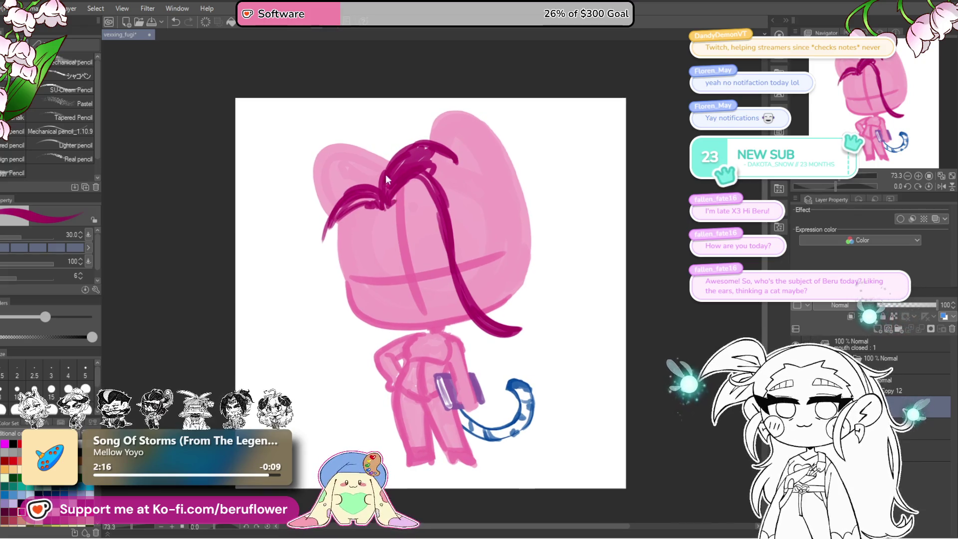
Retry long hair strands falling down-left from the tuft, undoing the longest ones
key("ctrl+z")
mouse_move(381, 174)
left_mouse_down()
mouse_move(327, 205)
mouse_move(314, 257)
mouse_move(354, 242)
left_mouse_up()
key("ctrl+z")
left_click_drag(384, 212, 337, 305)
key("ctrl+z")
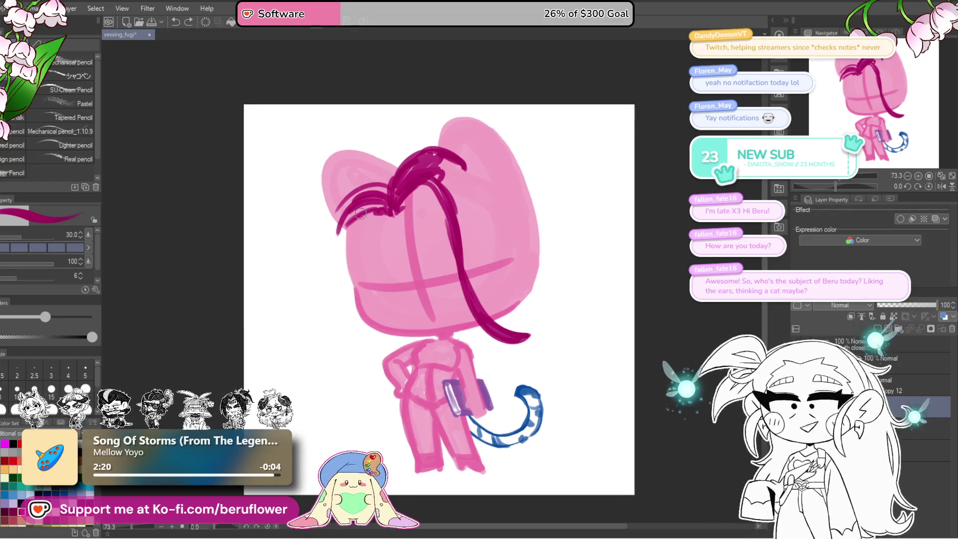
left_click_drag(361, 238, 356, 228)
left_click_drag(364, 187, 341, 252)
left_click_drag(361, 204, 346, 327)
key("ctrl+z")
key("ctrl+z")
left_click_drag(360, 191, 334, 340)
left_click_drag(355, 234, 334, 341)
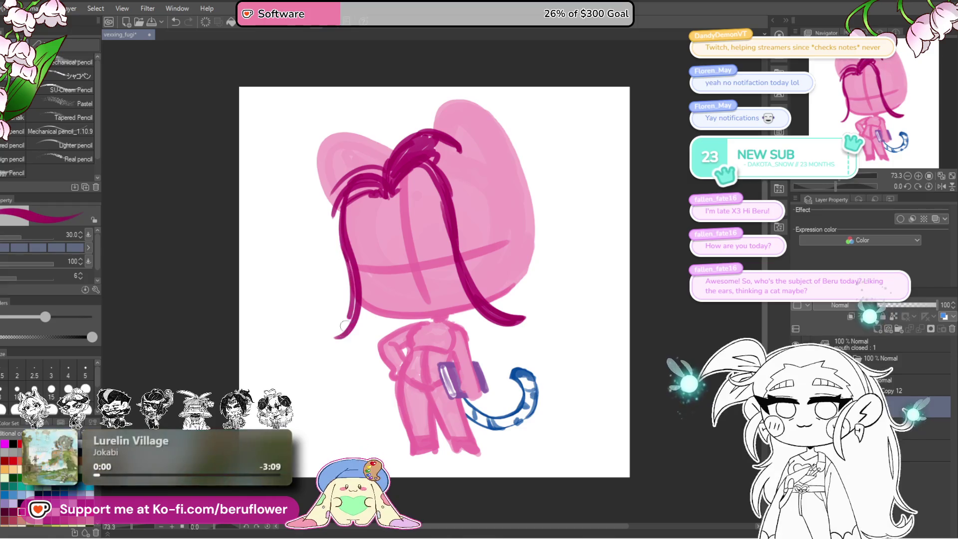
Fill the hair tuft with magenta strokes and thicken the left hair strand
left_click_drag(594, 213, 583, 217)
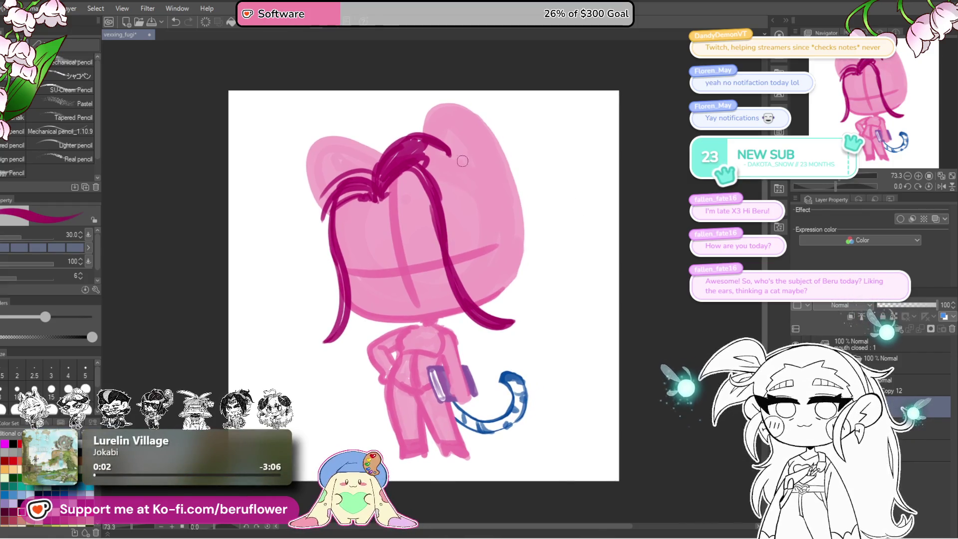
left_click_drag(477, 137, 508, 139)
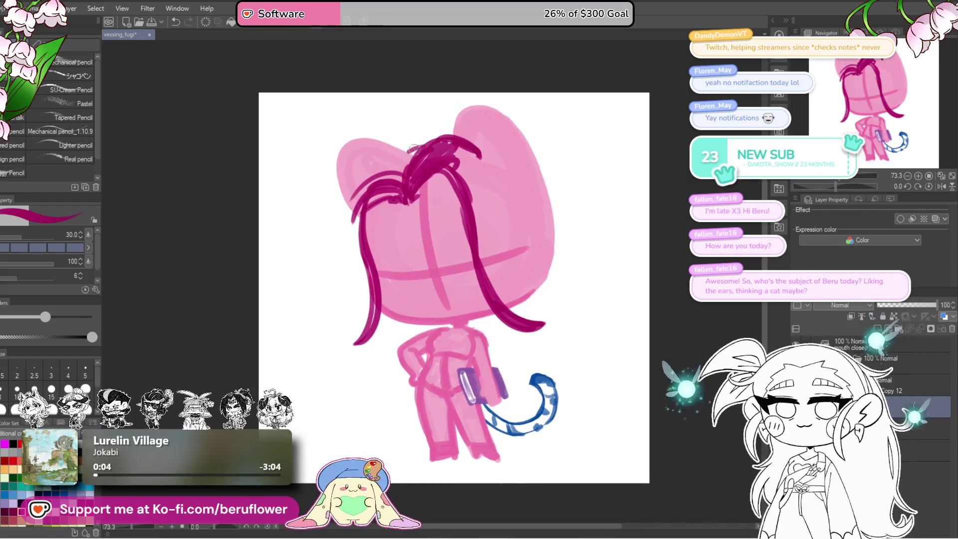
left_click_drag(439, 150, 444, 151)
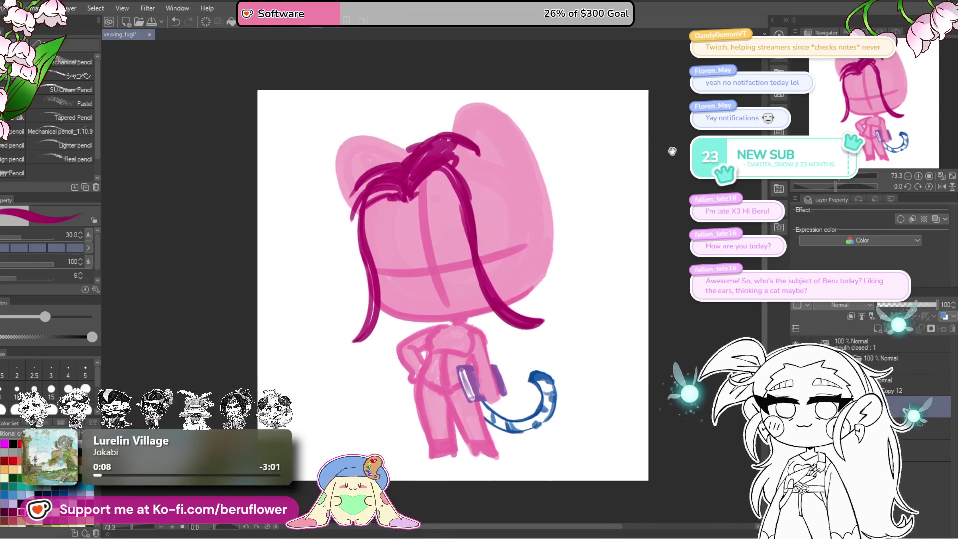
left_click_drag(454, 161, 449, 160)
left_click_drag(419, 197, 421, 186)
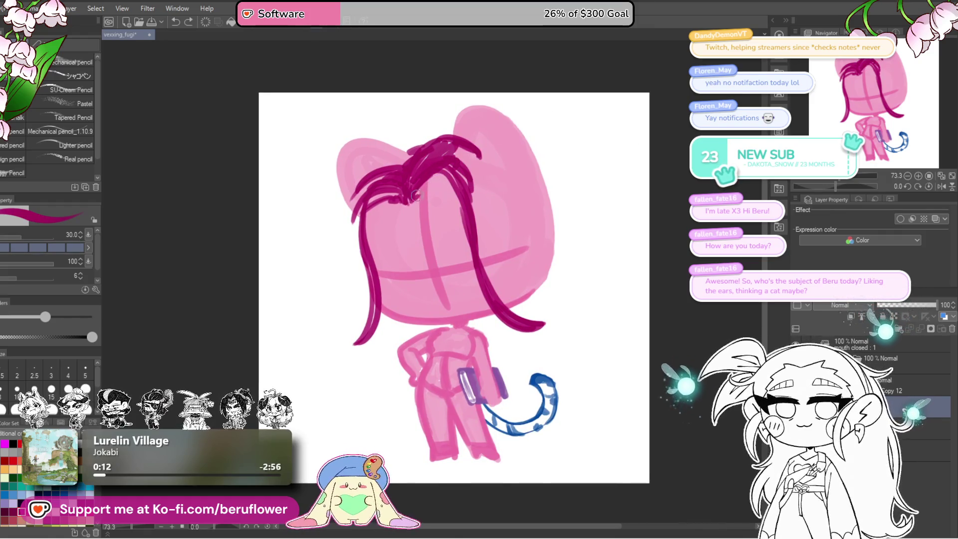
mouse_move(421, 197)
left_mouse_down()
mouse_move(441, 176)
mouse_move(400, 170)
left_mouse_up()
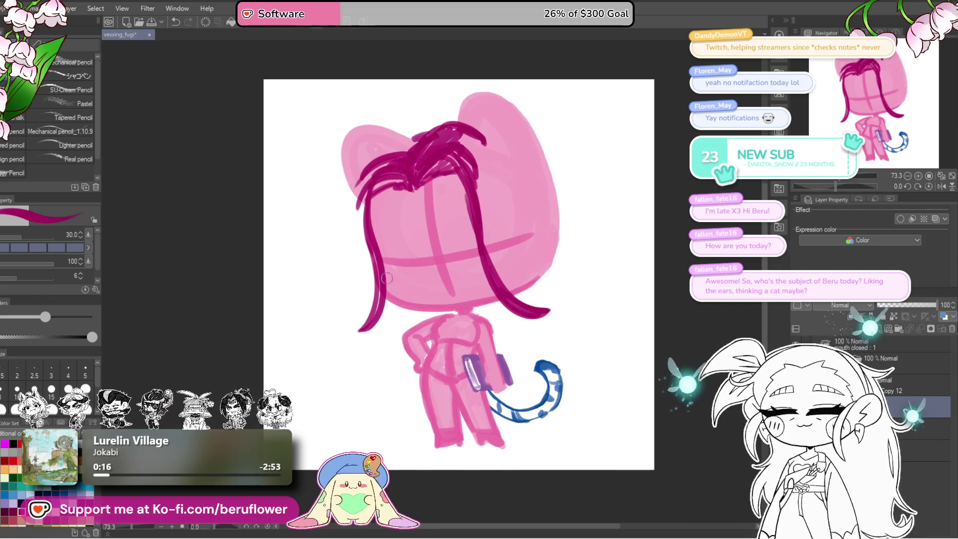
left_click_drag(396, 331, 404, 329)
left_click_drag(398, 155, 358, 231)
left_click_drag(378, 166, 360, 244)
mouse_move(360, 182)
left_mouse_down()
mouse_move(376, 299)
mouse_move(400, 293)
left_mouse_up()
key("ctrl+z")
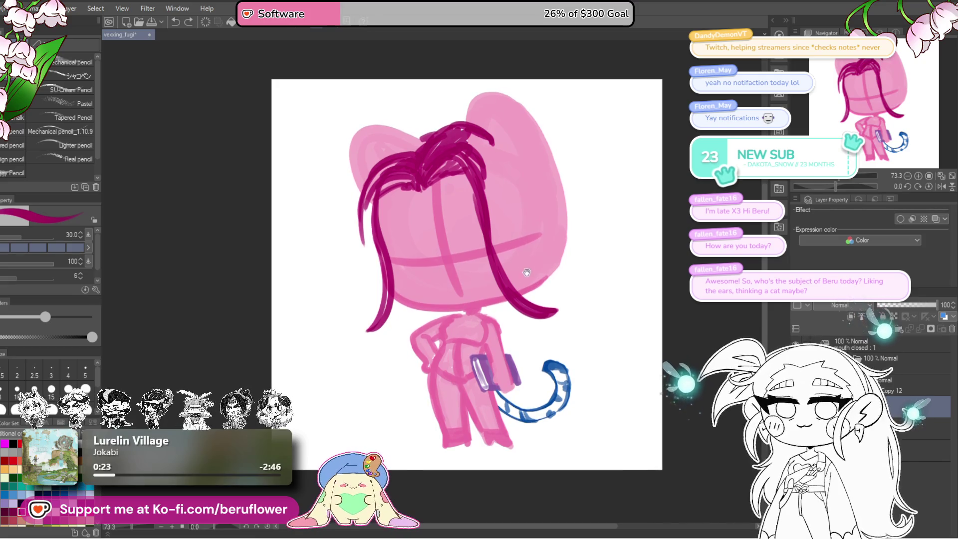
Draw a strand across the head's right side, then undo most of the recent hair strokes
left_click_drag(526, 272, 512, 279)
mouse_move(462, 172)
left_mouse_down()
mouse_move(543, 234)
mouse_move(548, 251)
left_mouse_up()
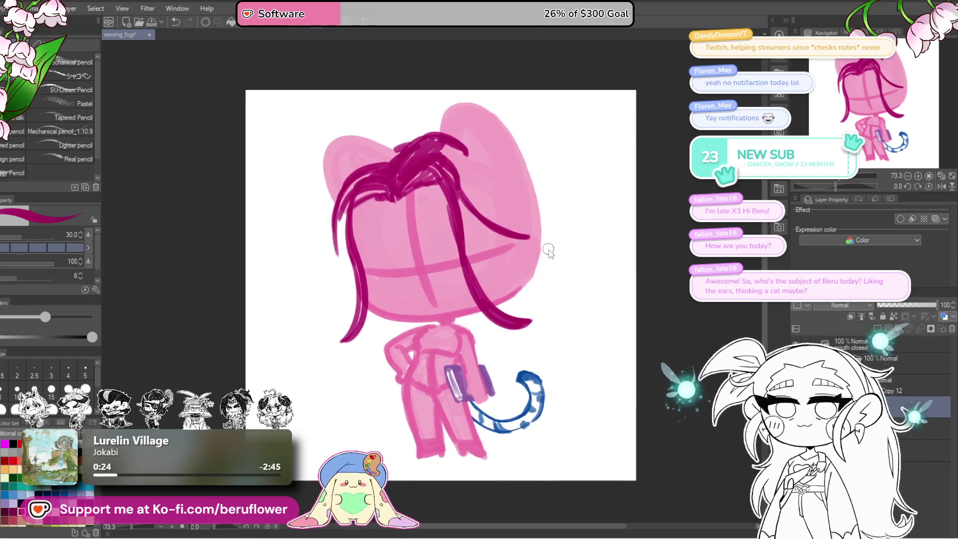
key("ctrl+z")
key("ctrl+z")
key("ctrl+z")
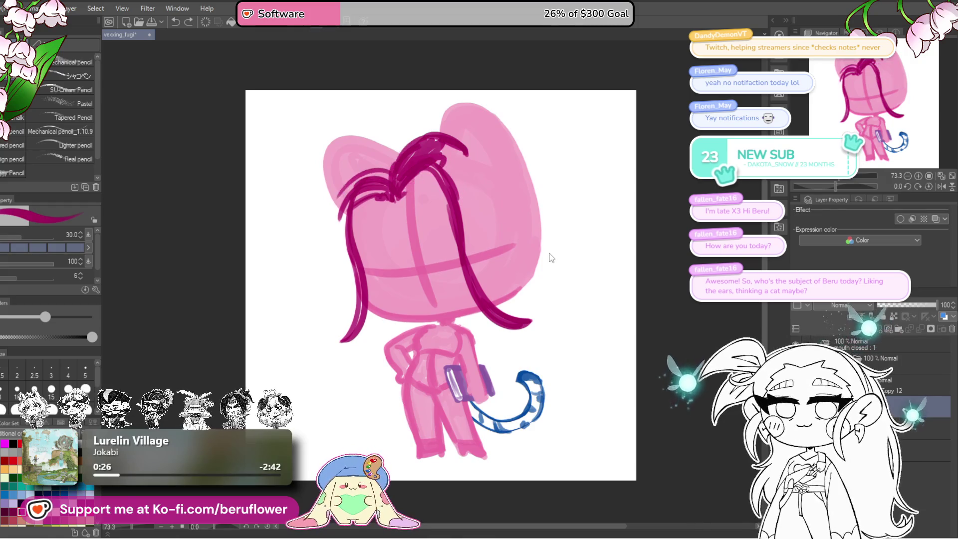
key("ctrl+z")
key("ctrl+z")
key("ctrl+z")
key("ctrl+z")
key("ctrl+z")
key("ctrl+z")
key("ctrl+z")
key("ctrl+z")
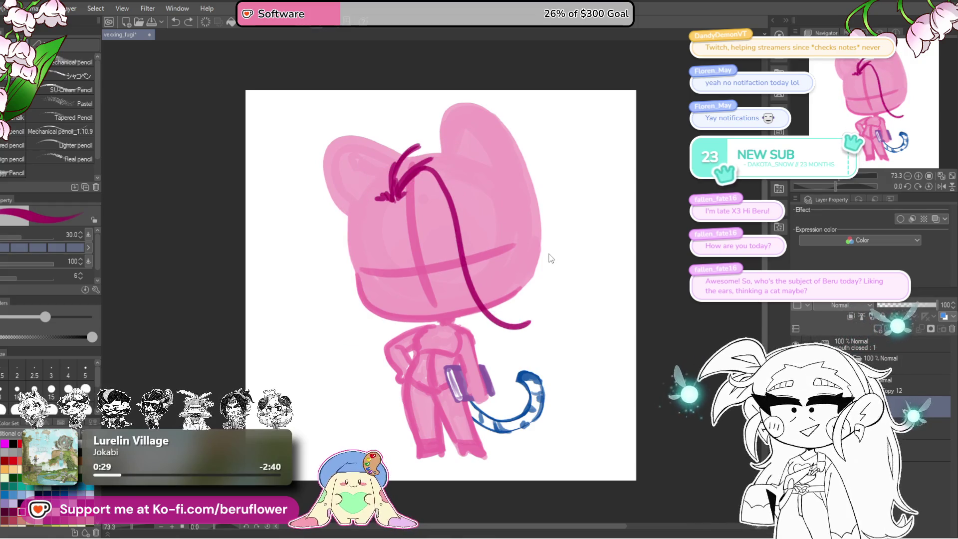
key("ctrl+z")
Fill the hair tuft with dense strokes, extending the big curve to the head's right side
left_click_drag(508, 221, 512, 221)
left_click_drag(402, 196, 463, 182)
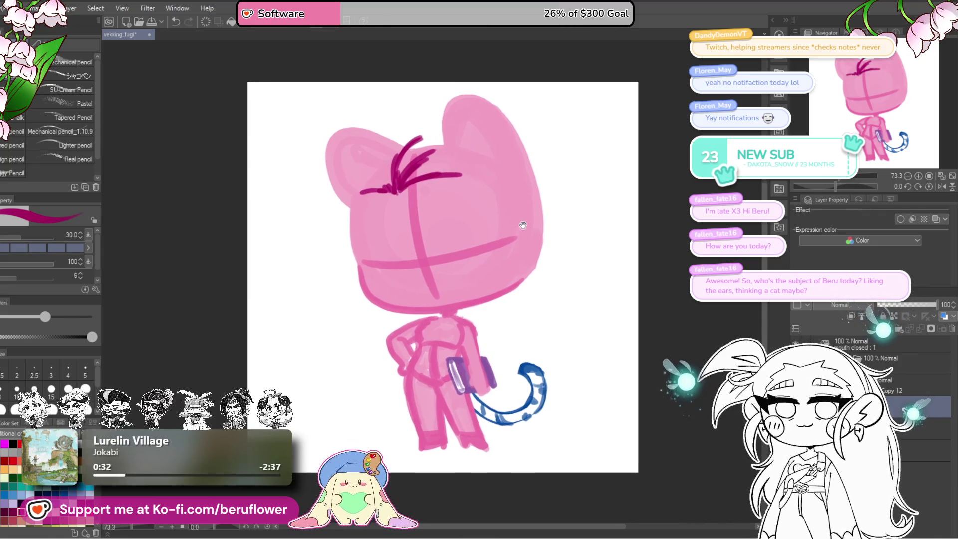
left_click_drag(511, 200, 505, 227)
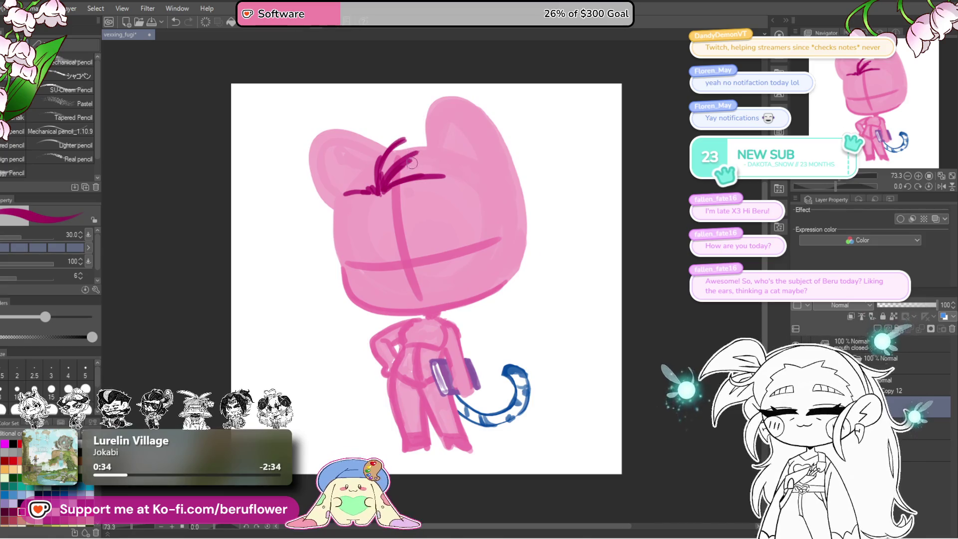
left_click_drag(413, 177, 414, 181)
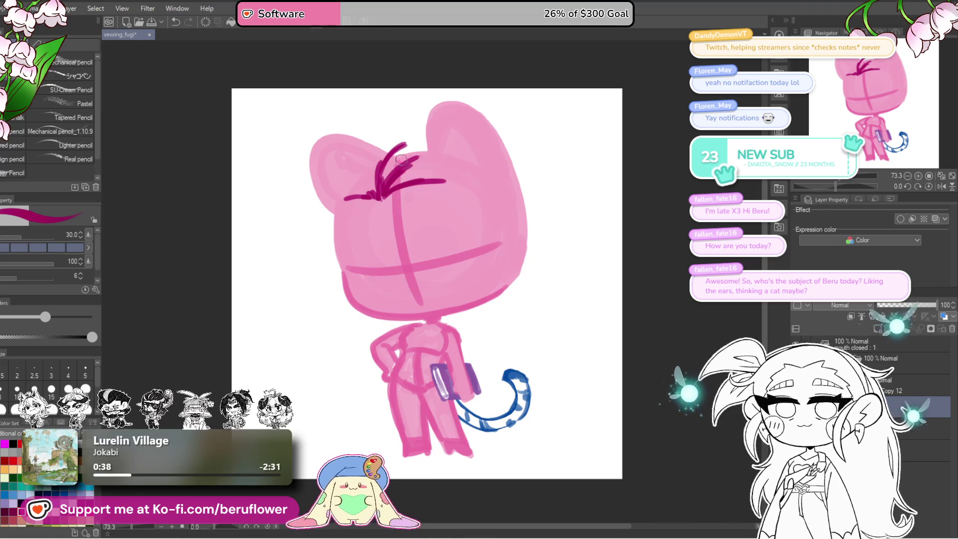
mouse_move(383, 189)
left_mouse_down()
mouse_move(410, 153)
mouse_move(442, 179)
left_mouse_up()
left_click_drag(441, 173, 525, 229)
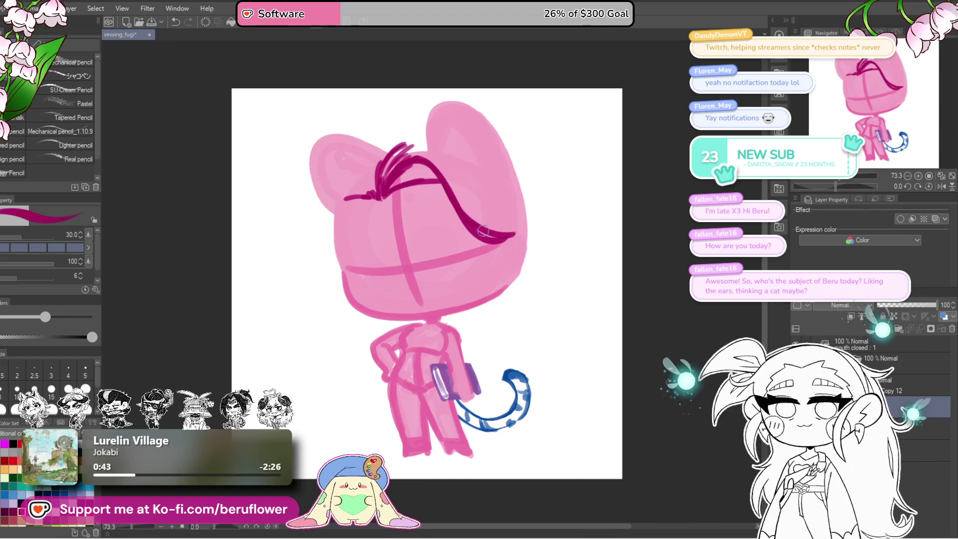
mouse_move(382, 182)
left_mouse_down()
mouse_move(452, 144)
mouse_move(429, 147)
mouse_move(442, 171)
mouse_move(452, 150)
mouse_move(488, 200)
mouse_move(536, 227)
left_mouse_up()
left_click_drag(450, 165, 499, 234)
left_click_drag(449, 172, 504, 229)
mouse_move(383, 189)
left_mouse_down()
mouse_move(382, 145)
mouse_move(434, 132)
left_mouse_up()
mouse_move(386, 155)
left_mouse_down()
mouse_move(427, 130)
mouse_move(408, 137)
left_mouse_up()
Curve several strands down the head's left side, redrawing one that hooks outward
mouse_move(387, 192)
left_mouse_down()
mouse_move(414, 203)
mouse_move(355, 259)
left_mouse_up()
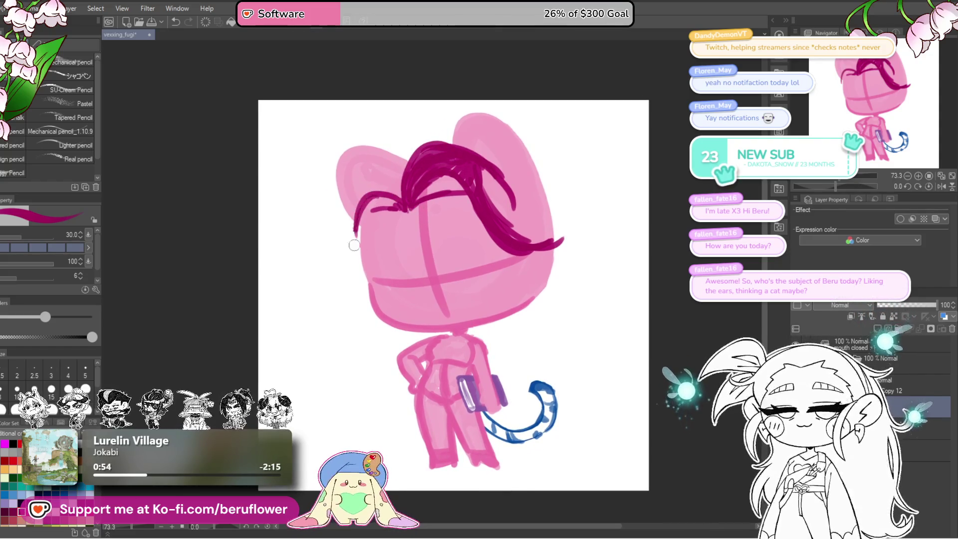
left_click_drag(406, 189, 342, 240)
left_click_drag(412, 176, 373, 193)
mouse_move(415, 170)
left_mouse_down()
mouse_move(359, 192)
mouse_move(403, 174)
mouse_move(349, 217)
mouse_move(346, 259)
left_mouse_up()
key("ctrl+z")
mouse_move(375, 190)
left_mouse_down()
mouse_move(396, 305)
mouse_move(407, 299)
left_mouse_up()
key("ctrl+z")
key("ctrl+z")
left_click_drag(352, 199, 397, 301)
mouse_move(345, 252)
left_mouse_down()
mouse_move(393, 295)
mouse_move(367, 292)
mouse_move(339, 198)
mouse_move(363, 273)
left_mouse_up()
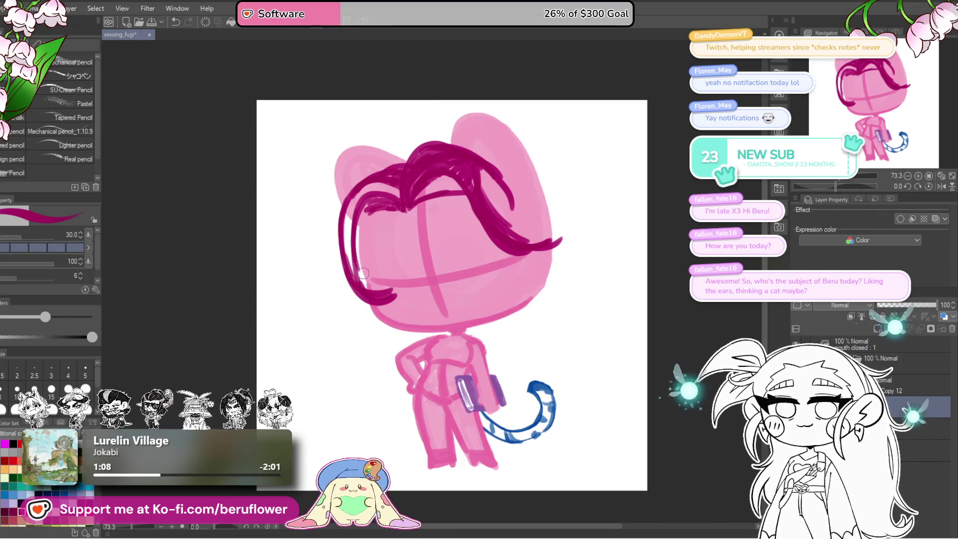
left_click_drag(383, 187, 349, 279)
Draw long strands down the head's left side, ending on the lower-left of the head
mouse_move(360, 197)
left_mouse_down()
mouse_move(364, 284)
mouse_move(364, 265)
left_mouse_up()
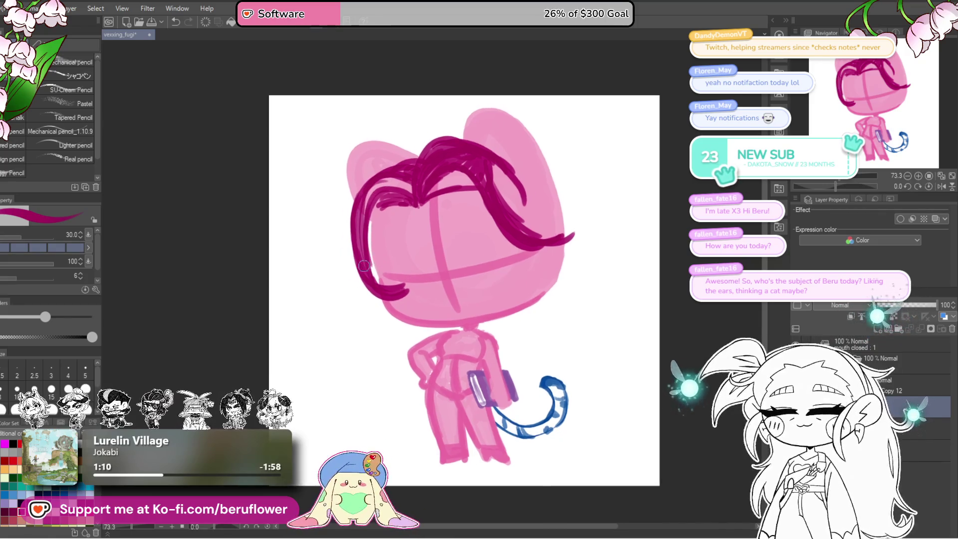
left_click_drag(352, 234, 384, 335)
key("ctrl+z")
left_click_drag(352, 230, 372, 337)
left_click_drag(357, 247, 372, 336)
left_click_drag(358, 260, 405, 328)
mouse_move(401, 291)
left_mouse_down()
mouse_move(397, 277)
mouse_move(367, 302)
mouse_move(414, 319)
left_mouse_up()
mouse_move(370, 282)
left_mouse_down()
mouse_move(419, 316)
mouse_move(375, 306)
left_mouse_up()
mouse_move(361, 202)
left_mouse_down()
mouse_move(373, 274)
mouse_move(351, 290)
left_mouse_up()
left_click_drag(355, 257, 367, 298)
left_click_drag(360, 182, 349, 255)
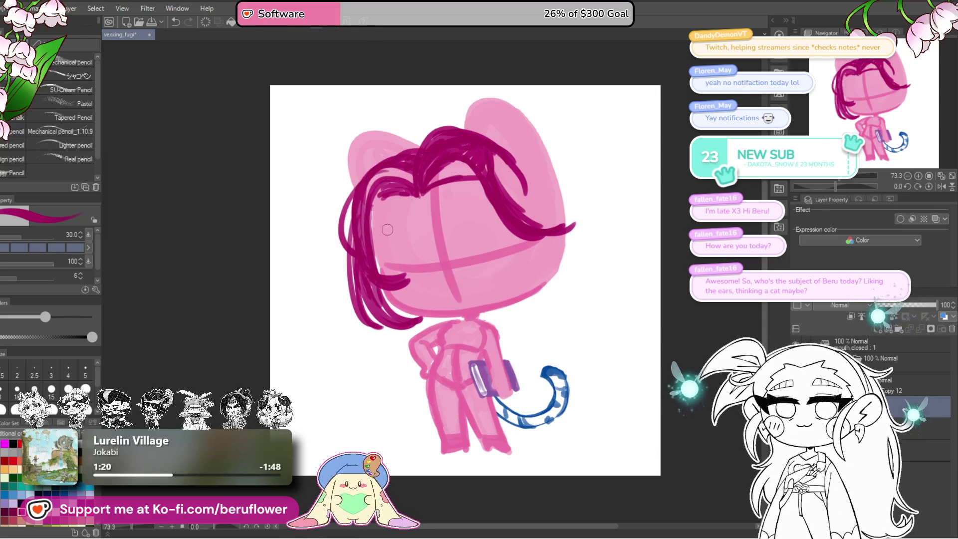
Arc thin strands along the hair's left edge, undoing stray strokes
left_click_drag(360, 196, 333, 267)
key("ctrl+z")
left_click_drag(362, 175, 324, 272)
left_click_drag(334, 228, 343, 273)
left_click_drag(361, 185, 325, 257)
key("ctrl+z")
key("ctrl+z")
left_click_drag(357, 190, 328, 233)
mouse_move(350, 194)
left_mouse_down()
mouse_move(327, 267)
mouse_move(336, 272)
left_mouse_up()
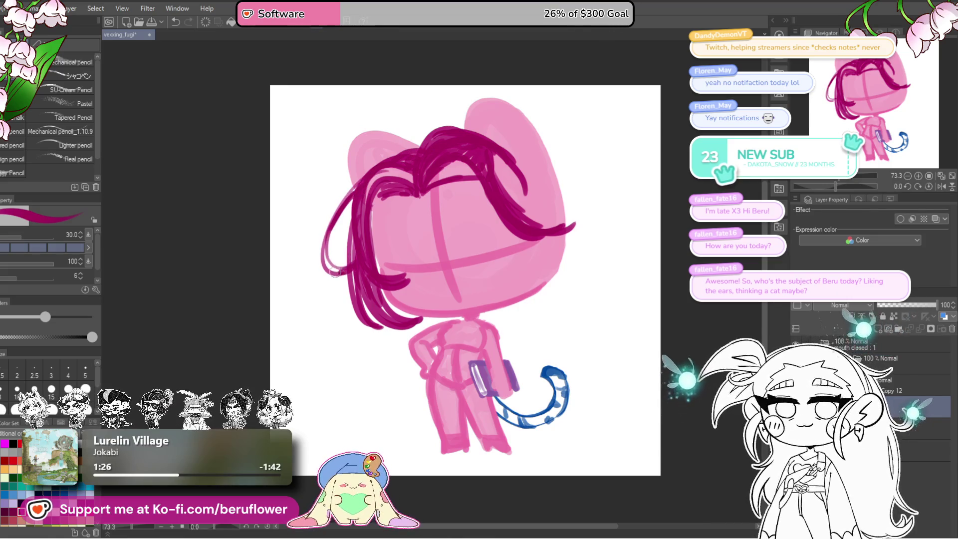
Add a short stroke along the upper hair
left_click_drag(619, 334, 569, 311)
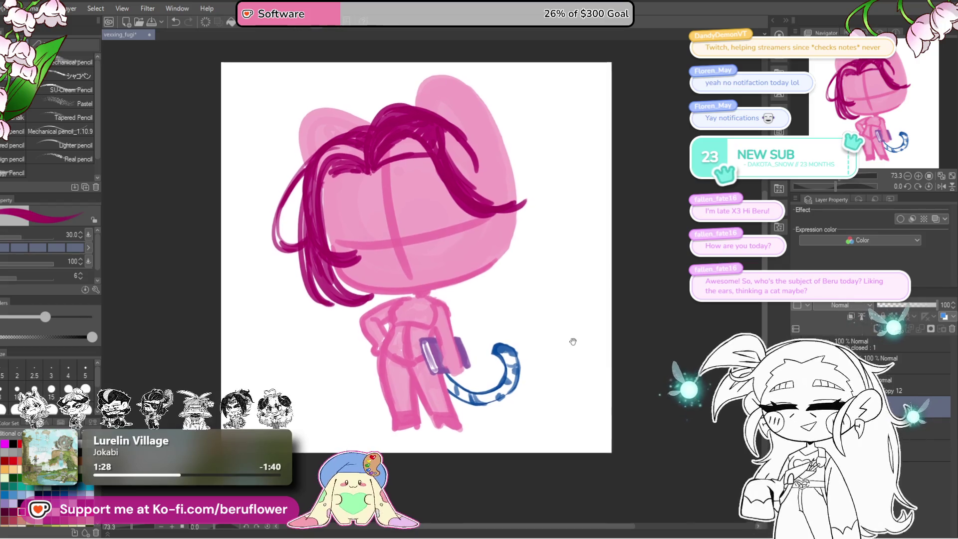
left_click_drag(468, 217, 474, 219)
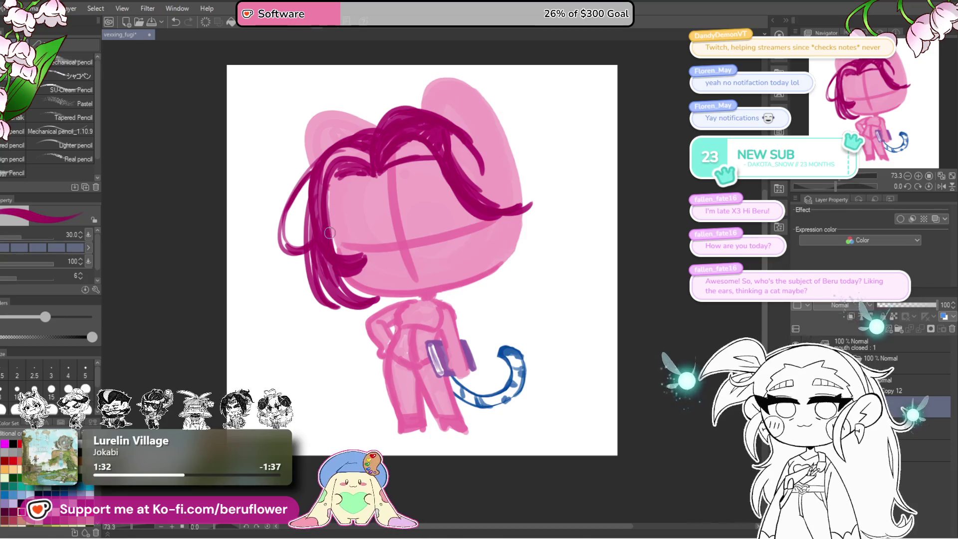
left_click_drag(358, 298, 367, 298)
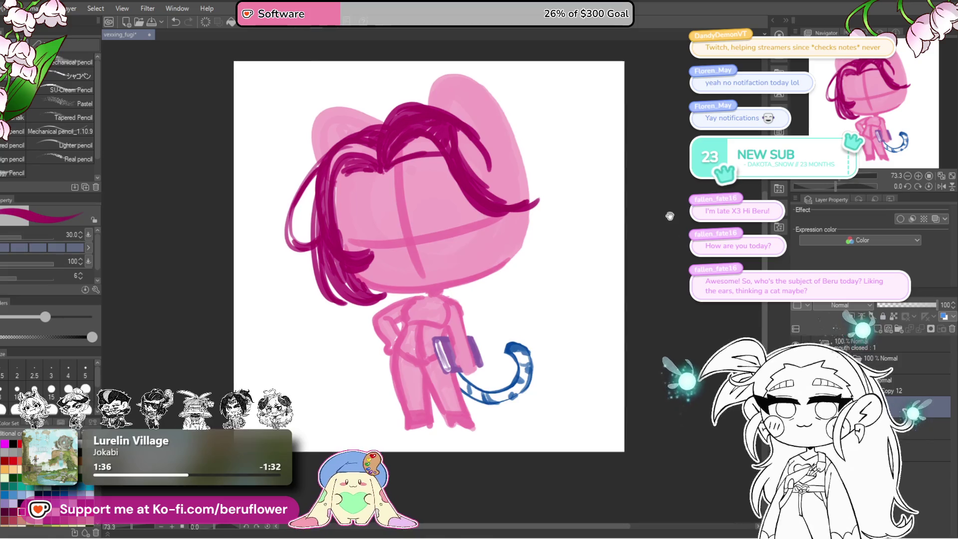
left_click_drag(496, 159, 562, 182)
mouse_move(469, 181)
left_mouse_down()
mouse_move(484, 183)
mouse_move(376, 190)
left_mouse_up()
Try a short bow stroke at the neck, then undo it
left_click_drag(586, 252, 600, 275)
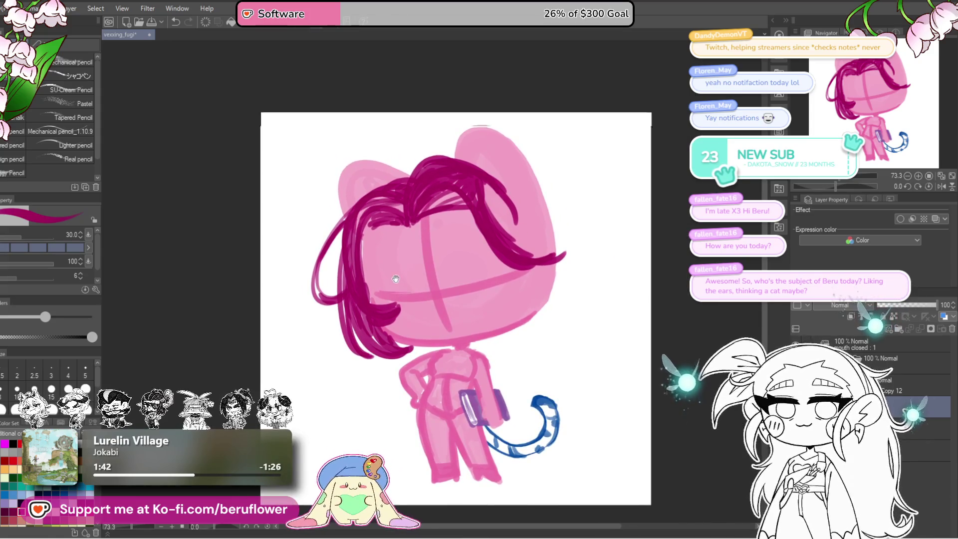
left_click_drag(396, 278, 428, 256)
left_click_drag(582, 239, 489, 175)
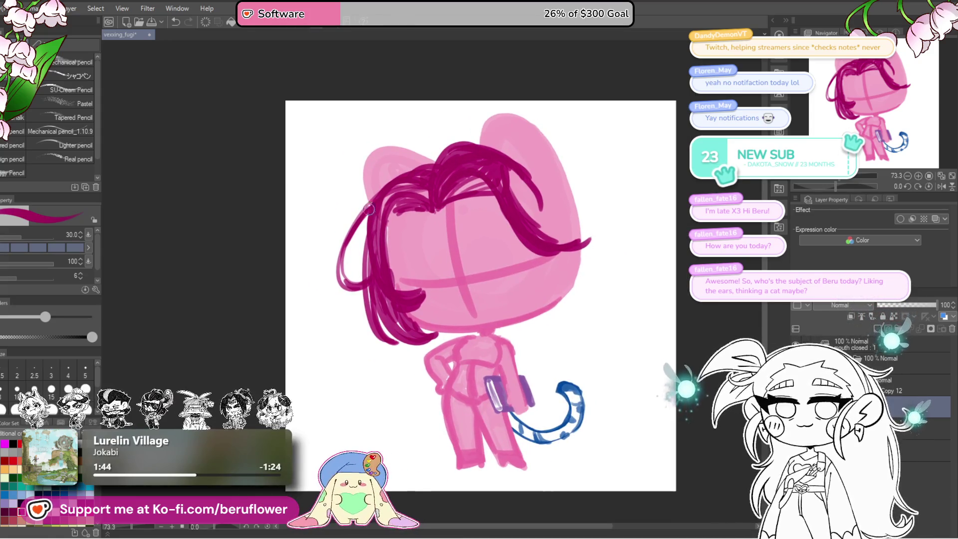
left_click_drag(686, 275, 664, 280)
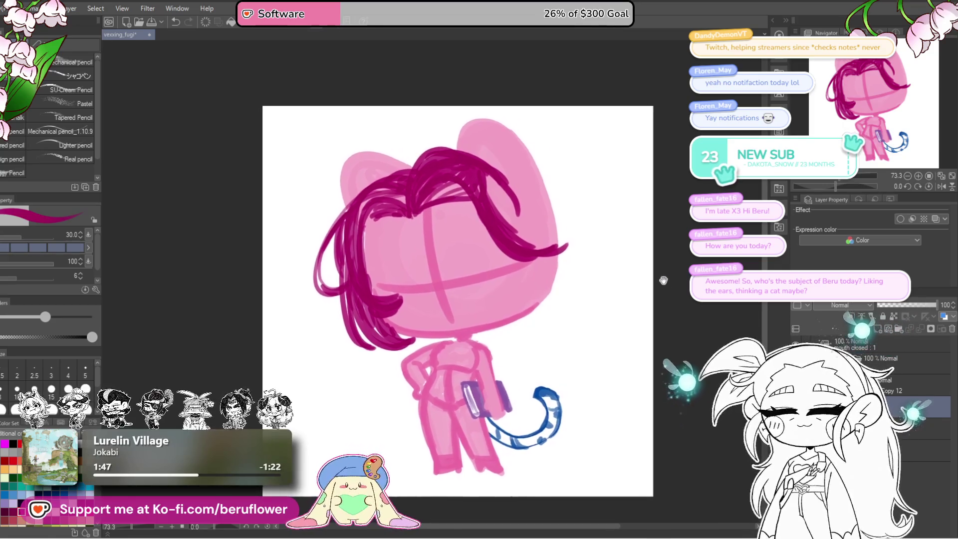
mouse_move(537, 326)
left_mouse_down()
mouse_move(539, 312)
mouse_move(505, 319)
left_mouse_up()
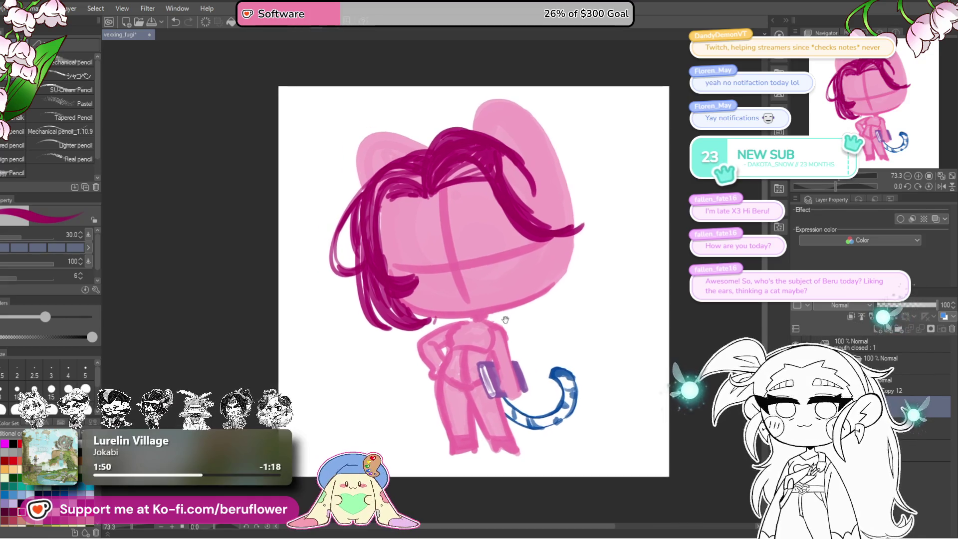
mouse_move(439, 320)
left_mouse_down()
mouse_move(452, 337)
mouse_move(461, 325)
left_mouse_up()
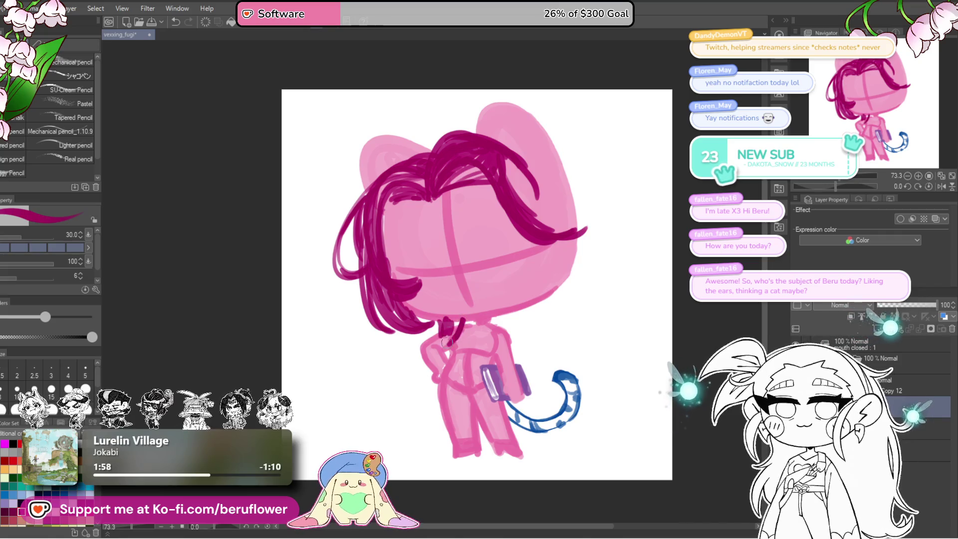
key("ctrl+z")
Replace the neck stroke with a few short dark magenta strokes at the neck
key("ctrl+z")
key("ctrl+z")
key("ctrl+z")
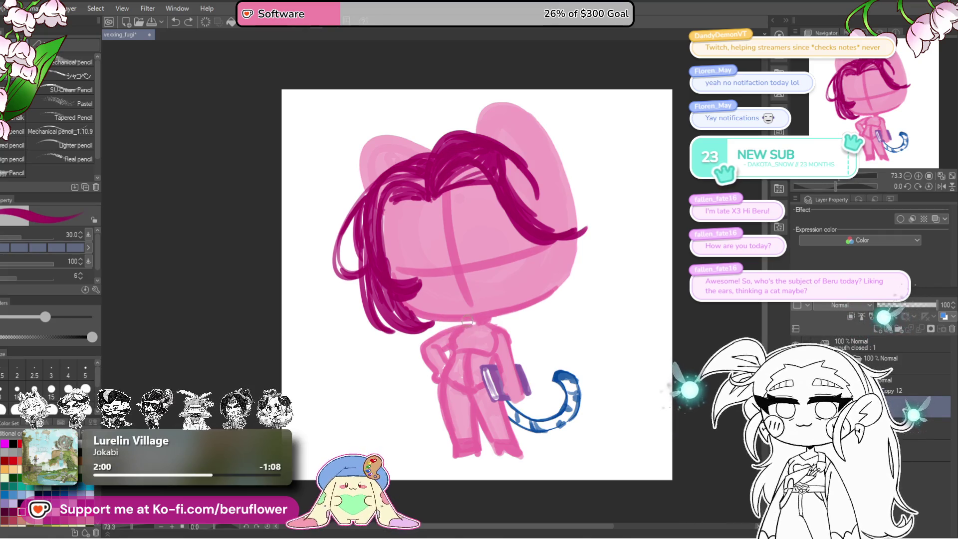
mouse_move(464, 328)
left_mouse_down()
mouse_move(445, 331)
mouse_move(442, 359)
left_mouse_up()
key("ctrl+z")
key("ctrl+z")
key("ctrl+z")
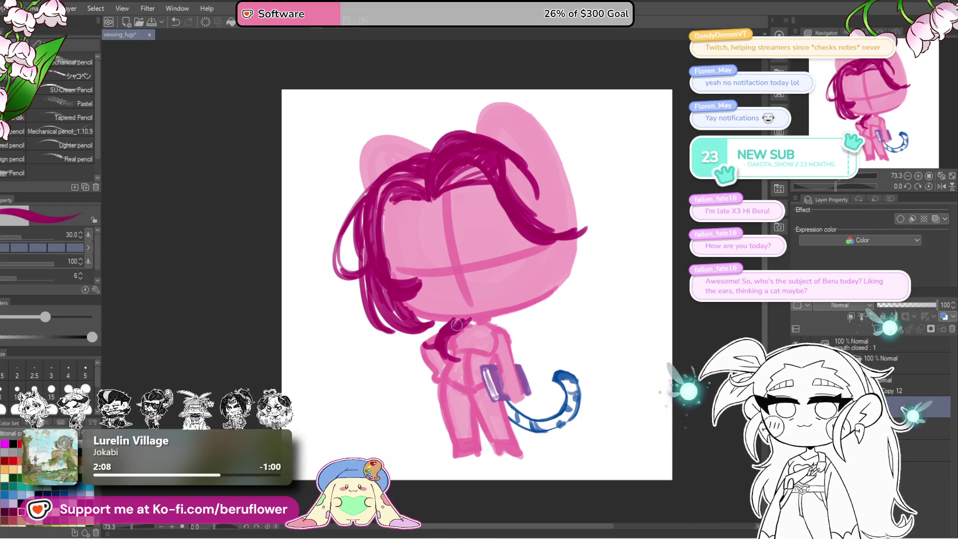
left_click_drag(448, 348, 449, 374)
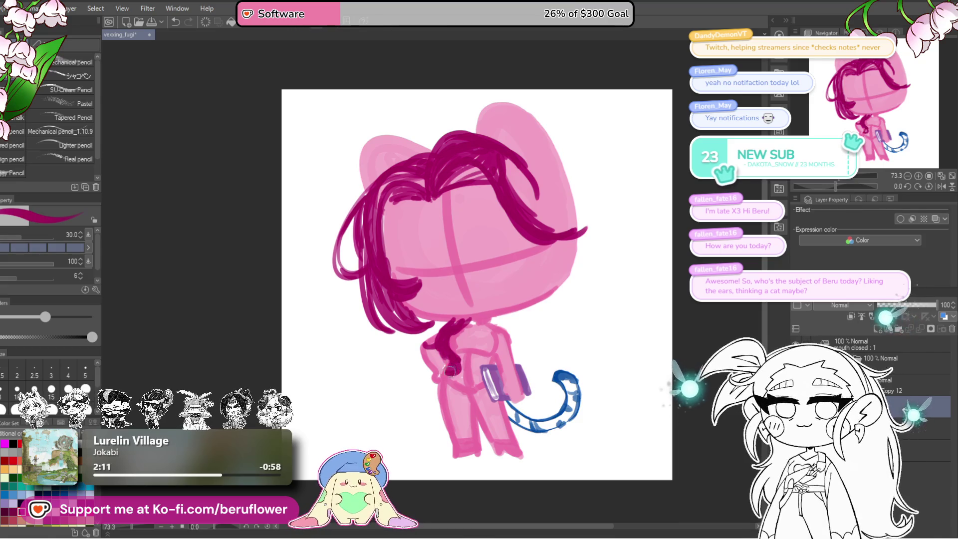
left_click_drag(566, 299, 575, 304)
left_click_drag(457, 325, 444, 347)
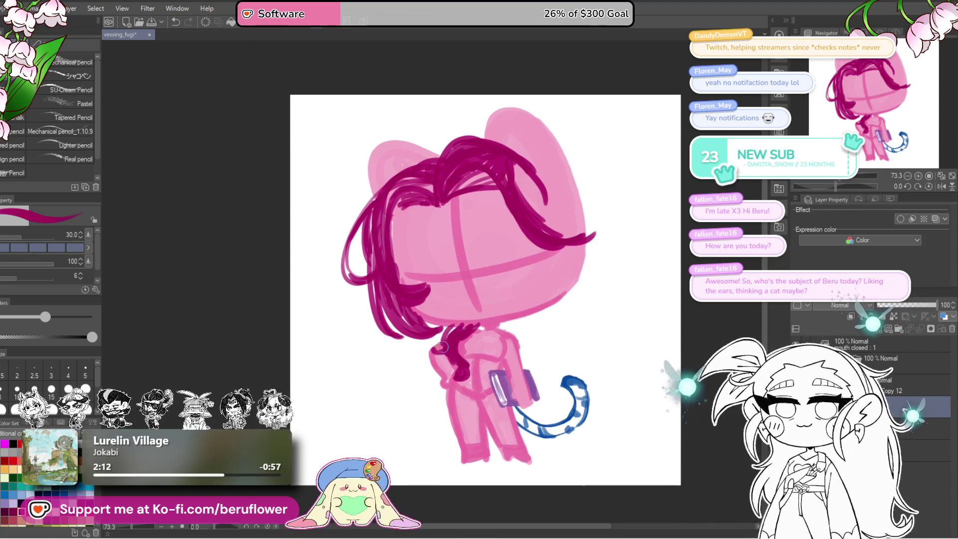
mouse_move(626, 303)
left_mouse_down()
mouse_move(584, 278)
mouse_move(588, 297)
left_mouse_up()
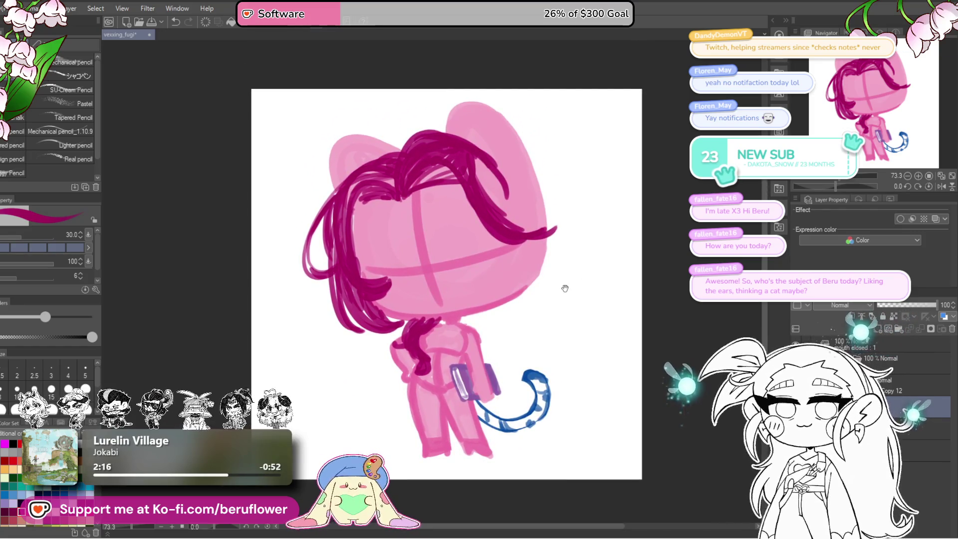
Draw dark magenta strands over the shoulder and down the right cheek
left_click_drag(464, 349, 480, 320)
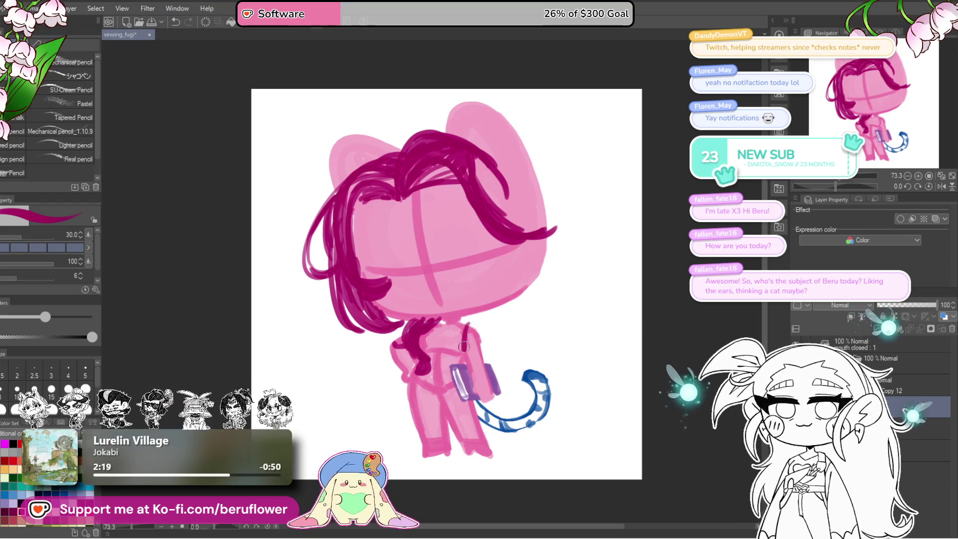
left_click_drag(502, 237, 500, 305)
left_click_drag(484, 186, 528, 234)
mouse_move(477, 161)
left_mouse_down()
mouse_move(523, 222)
mouse_move(494, 282)
left_mouse_up()
left_click_drag(525, 237, 493, 281)
left_click_drag(529, 243, 497, 278)
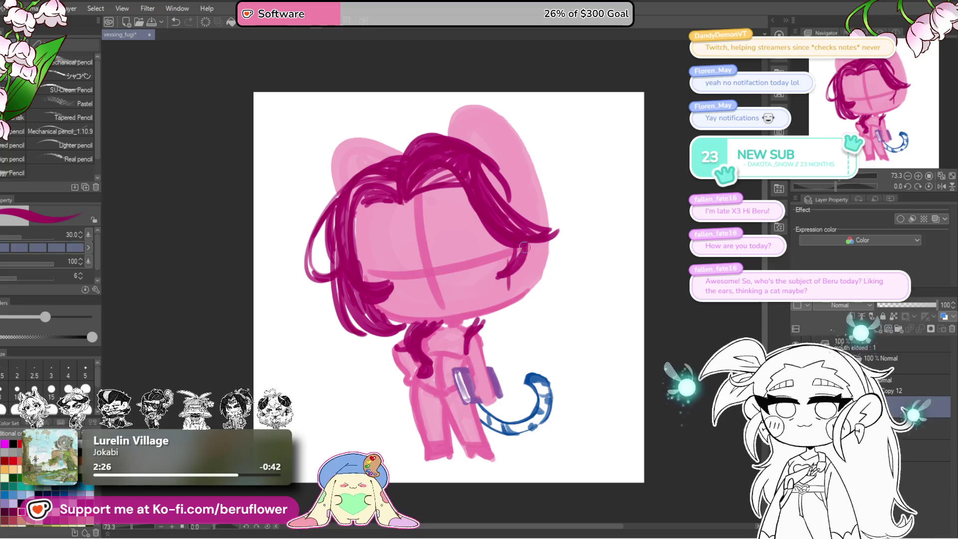
left_click_drag(454, 128, 522, 214)
Sweep strands across the right side of the head, undoing misplaced strokes
left_click_drag(496, 184, 529, 234)
mouse_move(453, 148)
left_mouse_down()
mouse_move(525, 215)
mouse_move(516, 224)
left_mouse_up()
key("ctrl+z")
left_click_drag(434, 148, 529, 235)
mouse_move(481, 174)
left_mouse_down()
mouse_move(539, 245)
mouse_move(523, 235)
mouse_move(563, 236)
left_mouse_up()
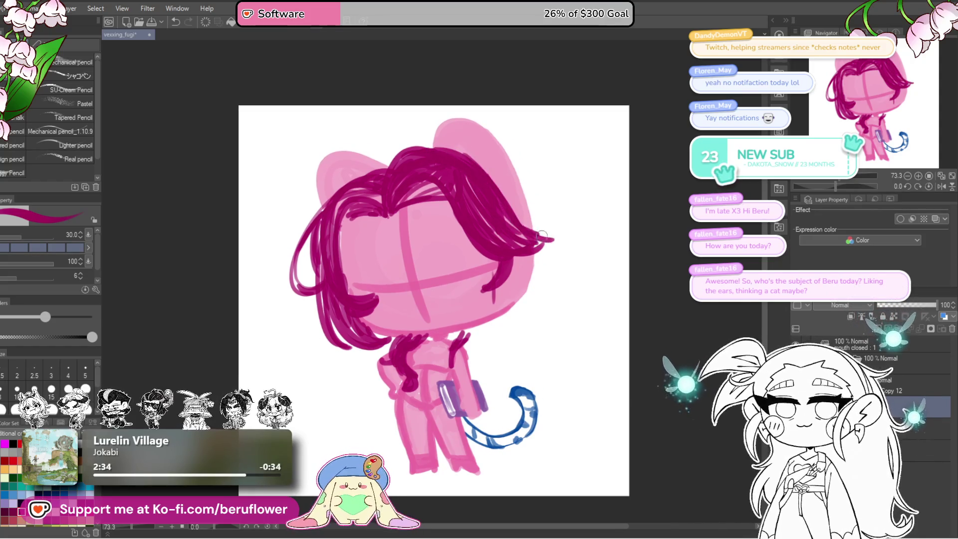
mouse_move(502, 210)
left_mouse_down()
mouse_move(506, 217)
mouse_move(564, 206)
mouse_move(554, 216)
mouse_move(579, 240)
mouse_move(574, 253)
left_mouse_up()
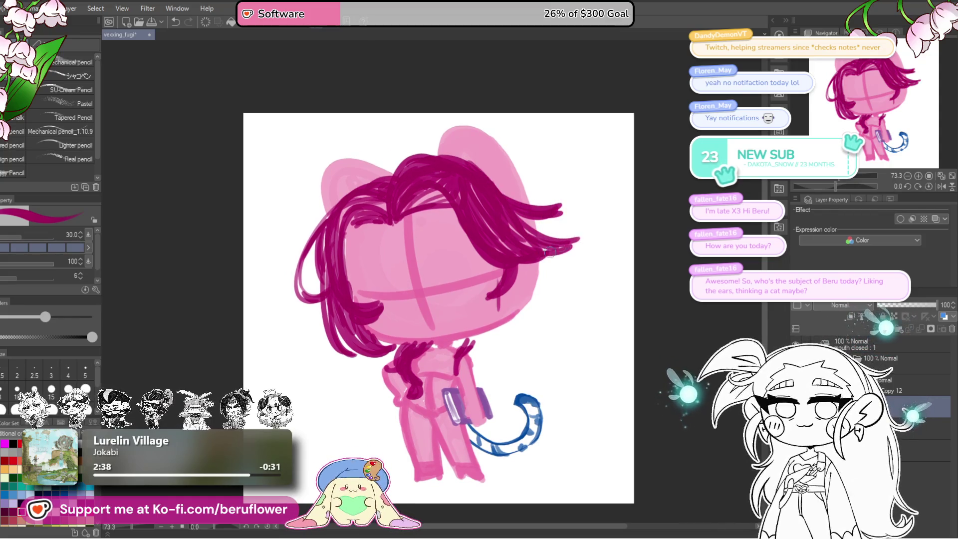
left_click_drag(523, 211, 521, 218)
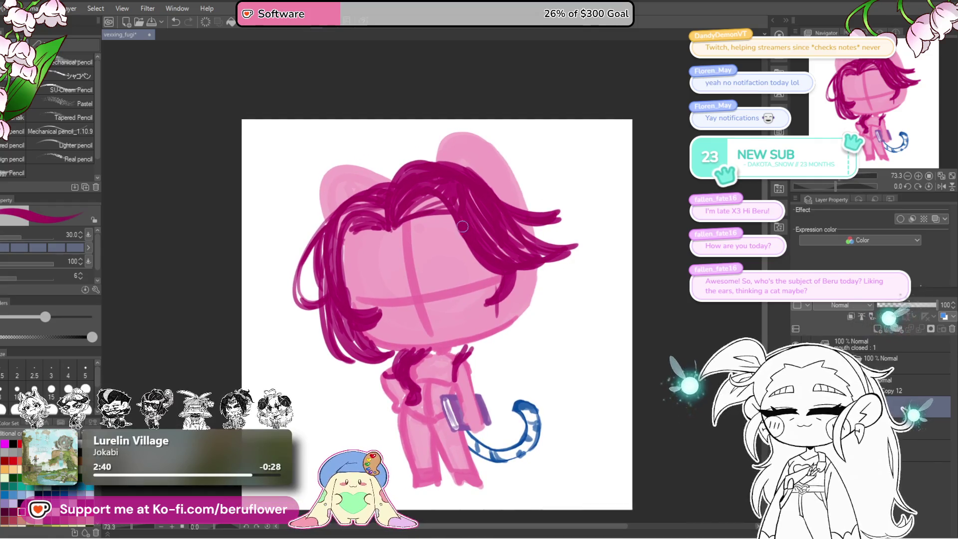
mouse_move(543, 280)
left_mouse_down()
mouse_move(551, 299)
mouse_move(534, 239)
mouse_move(530, 323)
left_mouse_up()
key("ctrl+z")
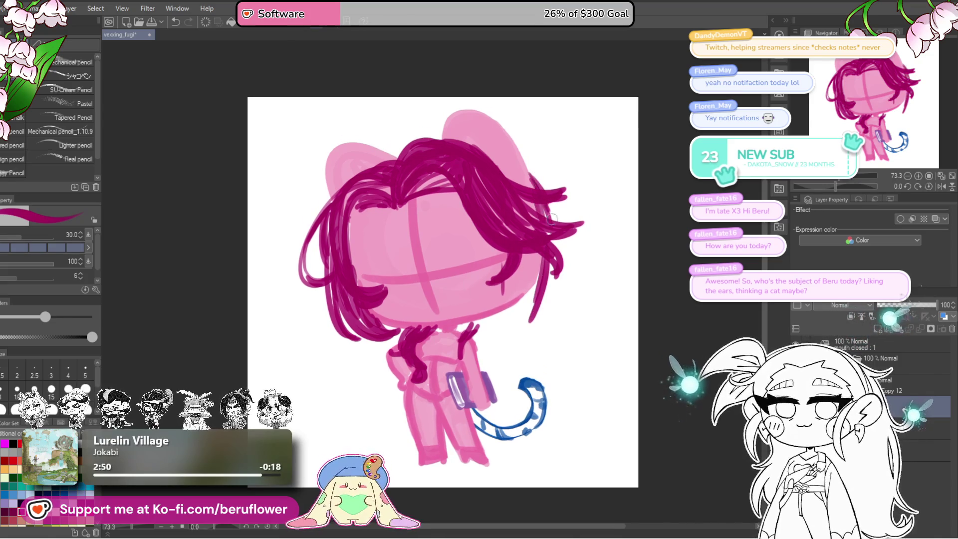
Add magenta hair strands down the right side of the face
left_click_drag(577, 327, 576, 324)
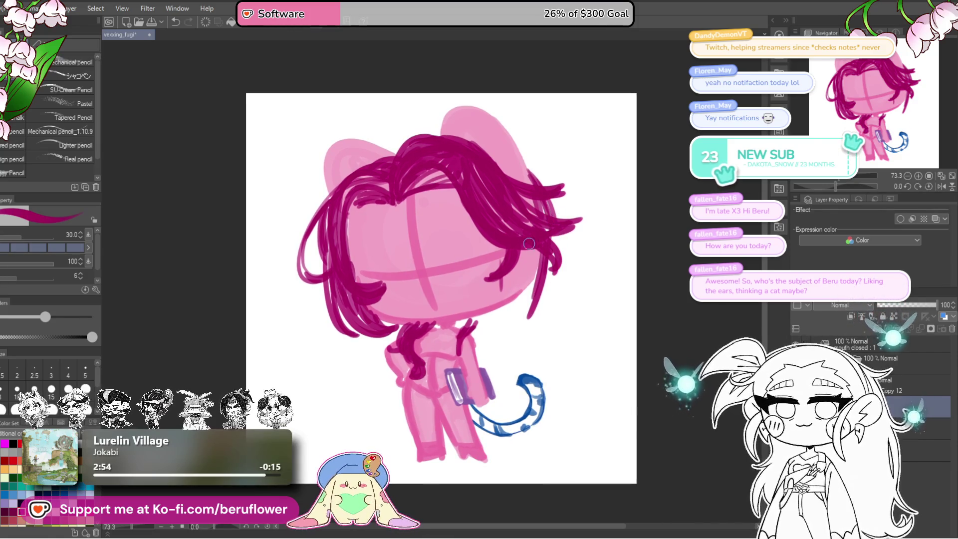
left_click_drag(529, 252, 500, 322)
left_click_drag(529, 256, 513, 310)
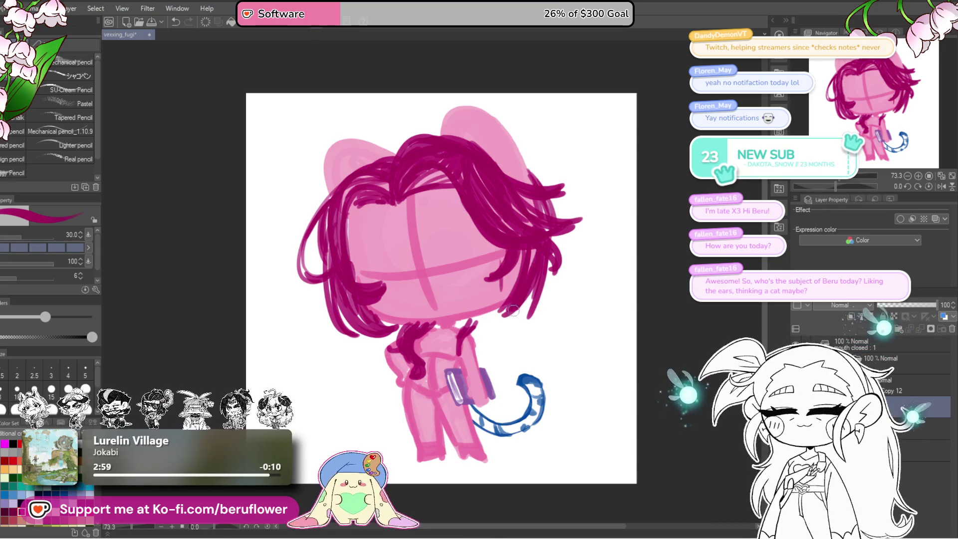
left_click_drag(545, 274, 531, 254)
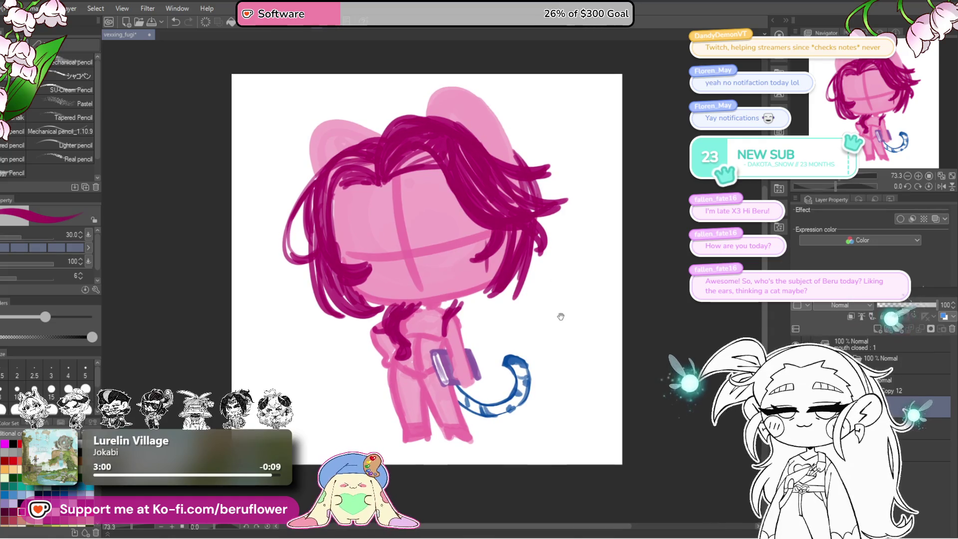
left_click_drag(492, 330, 505, 318)
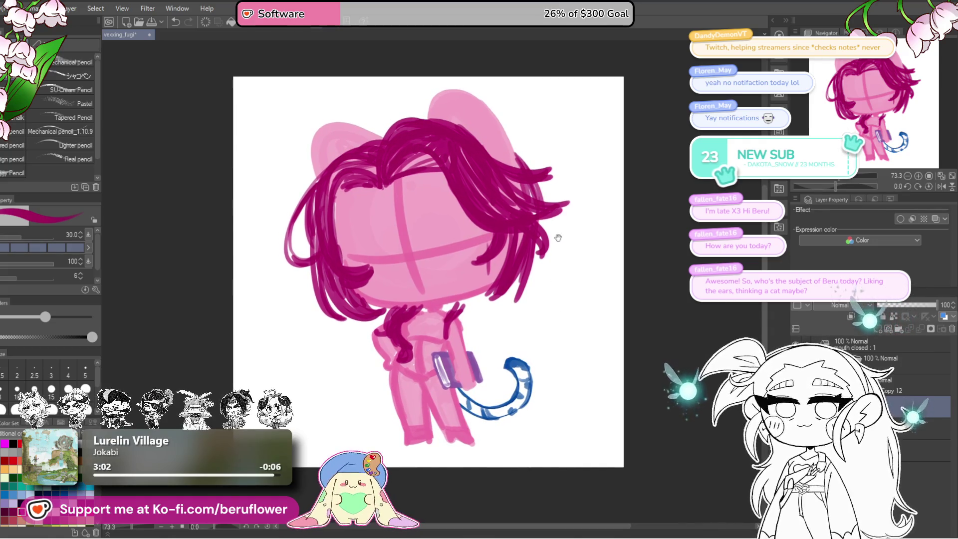
mouse_move(535, 230)
left_mouse_down()
mouse_move(507, 305)
mouse_move(517, 292)
mouse_move(509, 298)
left_mouse_up()
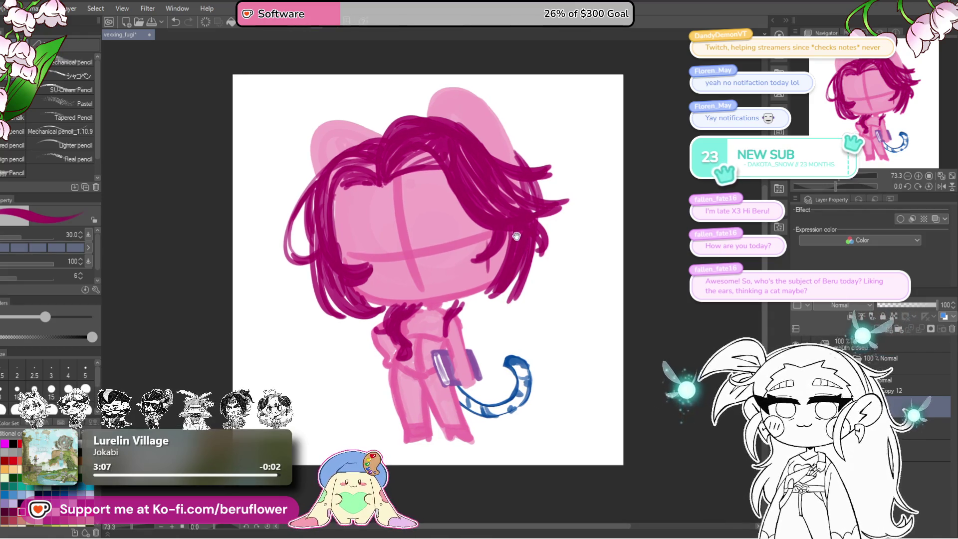
Draw long strands hanging down the right side, redoing one trial stroke
left_click_drag(506, 242, 476, 352)
left_click_drag(512, 264, 483, 343)
key("ctrl+z")
key("ctrl+z")
left_click_drag(501, 232, 483, 343)
left_click_drag(521, 265, 509, 300)
mouse_move(506, 248)
left_mouse_down()
mouse_move(493, 340)
mouse_move(516, 325)
left_mouse_up()
Hang strands beside the arm and the figure's right side, removing strays near the tail
left_click_drag(374, 320, 382, 405)
key("ctrl+z")
mouse_move(371, 339)
left_mouse_down()
mouse_move(396, 297)
mouse_move(358, 323)
mouse_move(393, 325)
mouse_move(378, 375)
left_mouse_up()
left_click_drag(400, 334, 385, 373)
left_click_drag(561, 256, 531, 282)
left_click_drag(552, 222, 513, 307)
mouse_move(542, 249)
left_mouse_down()
mouse_move(514, 302)
mouse_move(513, 329)
mouse_move(504, 327)
left_mouse_up()
key("ctrl+z")
Layer strands curving down the right side of the hair, plus a stroke near the neck
left_click_drag(514, 258, 506, 303)
left_click_drag(461, 280, 477, 310)
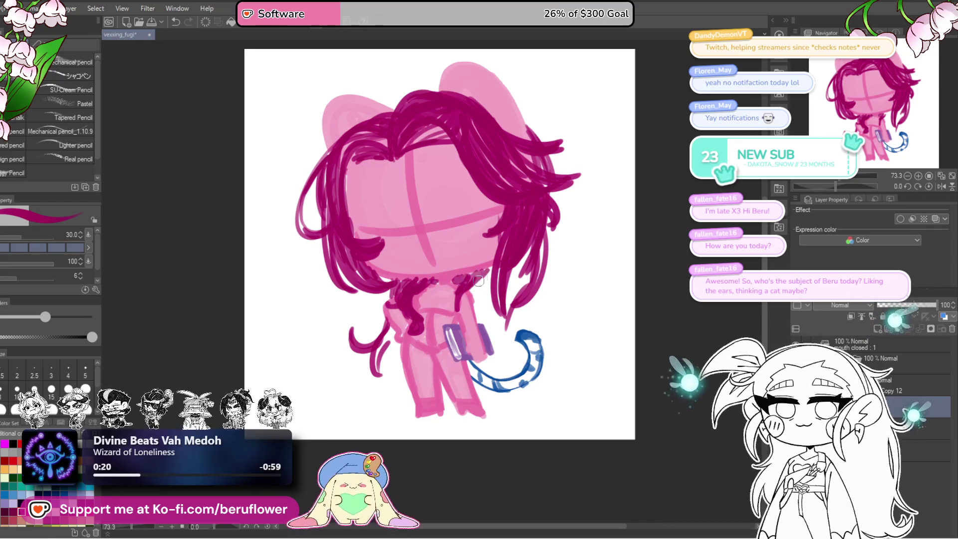
mouse_move(561, 257)
left_mouse_down()
mouse_move(541, 265)
mouse_move(558, 311)
left_mouse_up()
key("ctrl+z")
left_click_drag(530, 239, 558, 311)
left_click_drag(523, 270, 553, 309)
left_click_drag(526, 232, 509, 305)
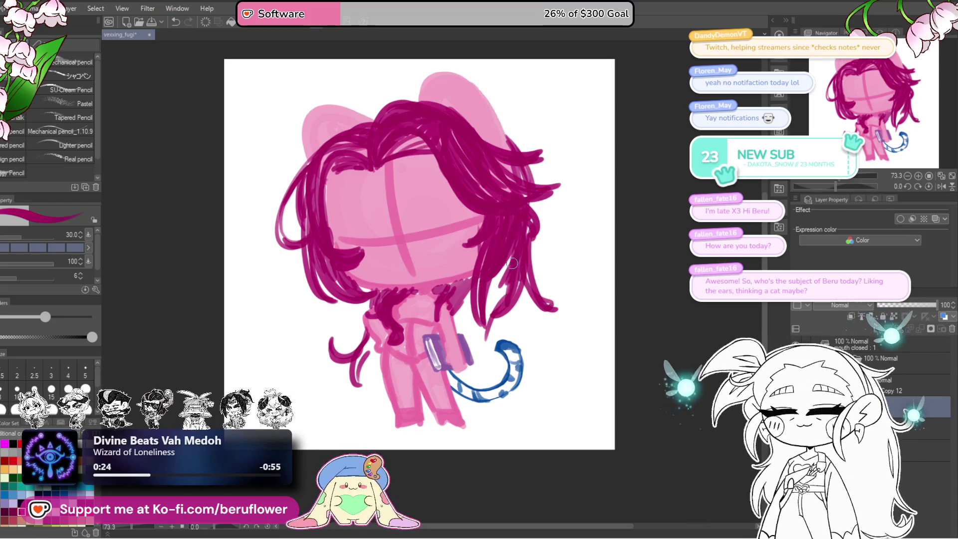
left_click_drag(515, 256, 492, 326)
mouse_move(514, 277)
left_mouse_down()
mouse_move(506, 318)
mouse_move(519, 342)
left_mouse_up()
Redraw the strand toward the tail, curl its tip, and add strands at both sides
key("ctrl+z")
left_click_drag(510, 301, 487, 387)
key("ctrl+z")
mouse_move(504, 300)
left_mouse_down()
mouse_move(519, 349)
mouse_move(538, 369)
left_mouse_up()
mouse_move(479, 317)
left_mouse_down()
mouse_move(496, 344)
mouse_move(500, 327)
left_mouse_up()
mouse_move(532, 364)
left_mouse_down()
mouse_move(542, 366)
mouse_move(487, 369)
mouse_move(494, 344)
mouse_move(481, 304)
left_mouse_up()
mouse_move(491, 349)
left_mouse_down()
mouse_move(479, 292)
mouse_move(466, 313)
left_mouse_up()
left_click_drag(378, 353, 391, 398)
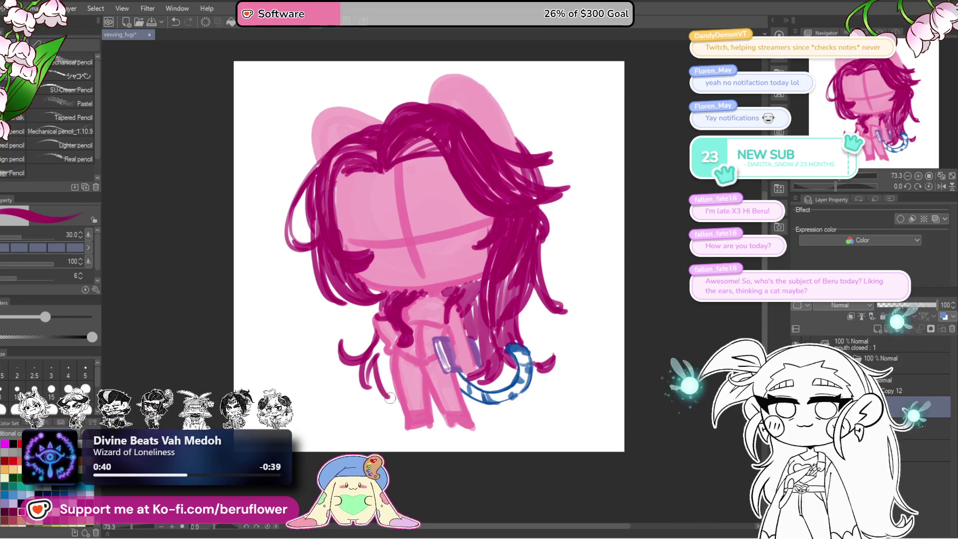
mouse_move(379, 346)
left_mouse_down()
mouse_move(375, 379)
mouse_move(388, 367)
left_mouse_up()
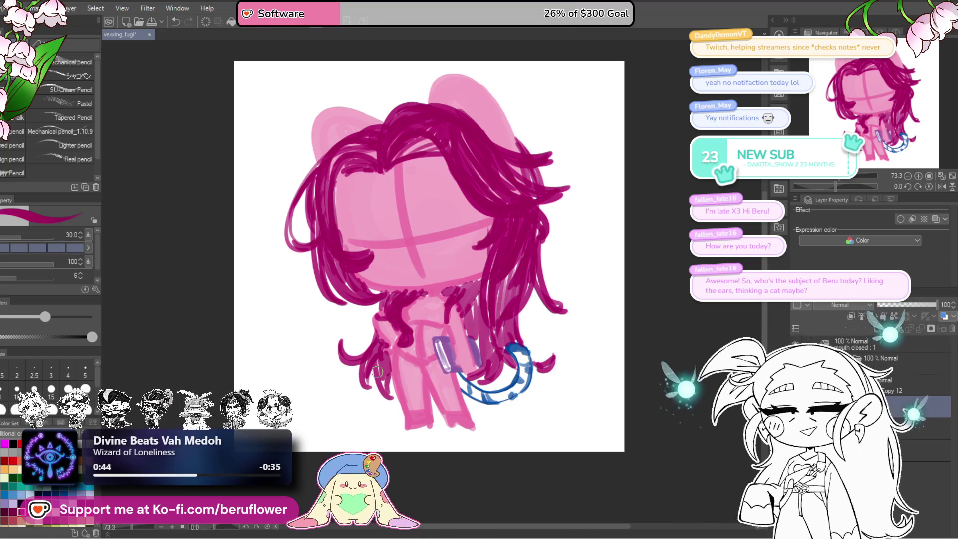
Enlarge and fill out the left cat ear
left_click_drag(616, 216, 614, 158)
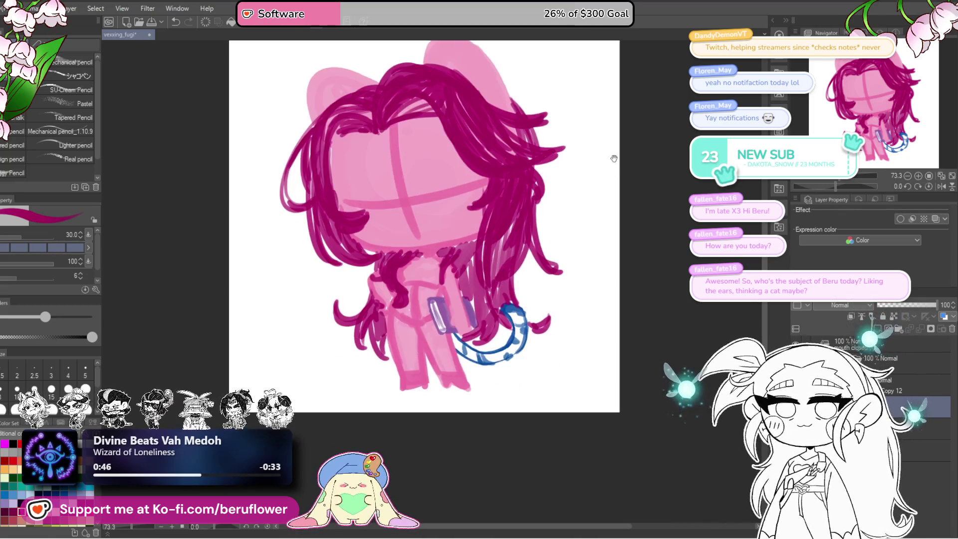
left_click_drag(666, 218, 676, 284)
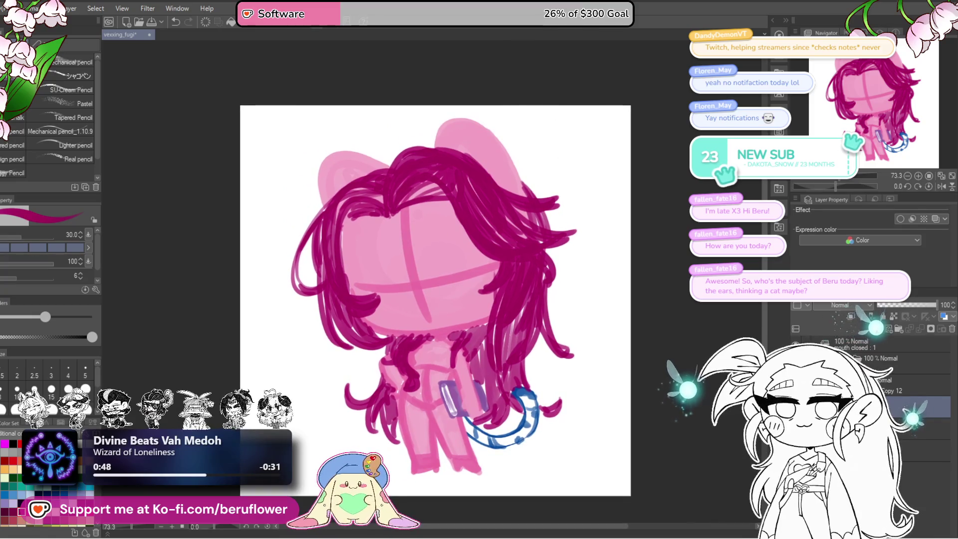
left_click_drag(316, 278, 310, 286)
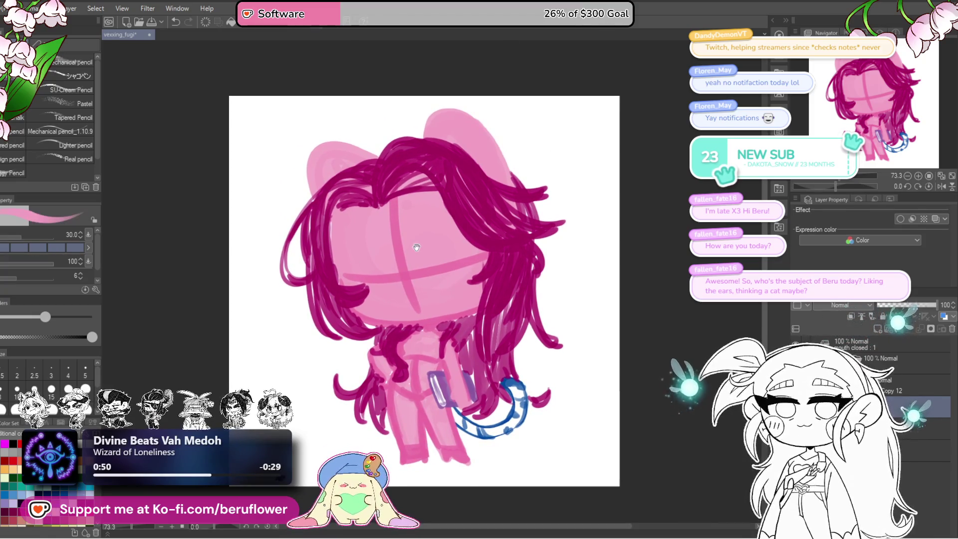
left_click_drag(494, 132, 490, 142)
left_click_drag(389, 155, 335, 156)
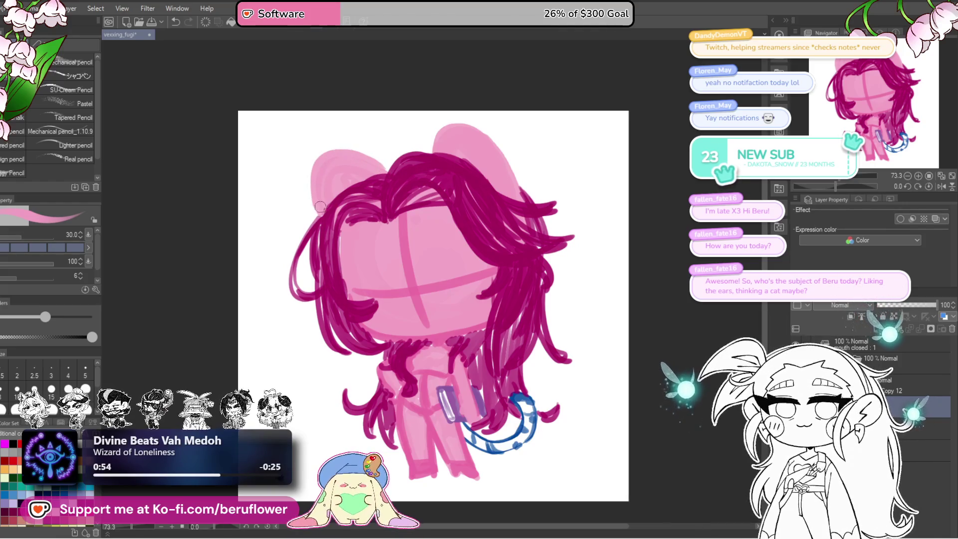
left_click_drag(621, 219, 602, 211)
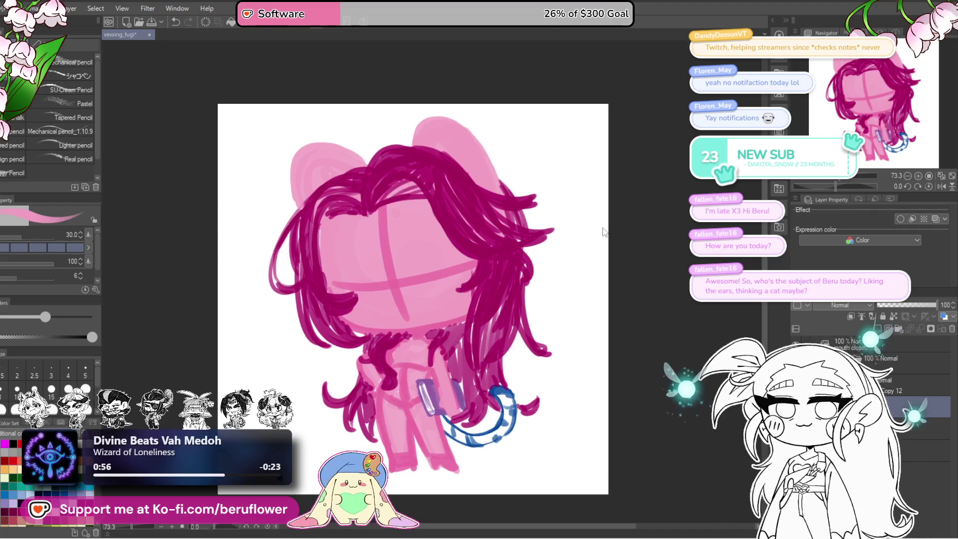
key("ctrl+t")
Shrink the whole drawing from its top-right corner, nudge it down-right, and commit
left_click_drag(555, 116, 554, 117)
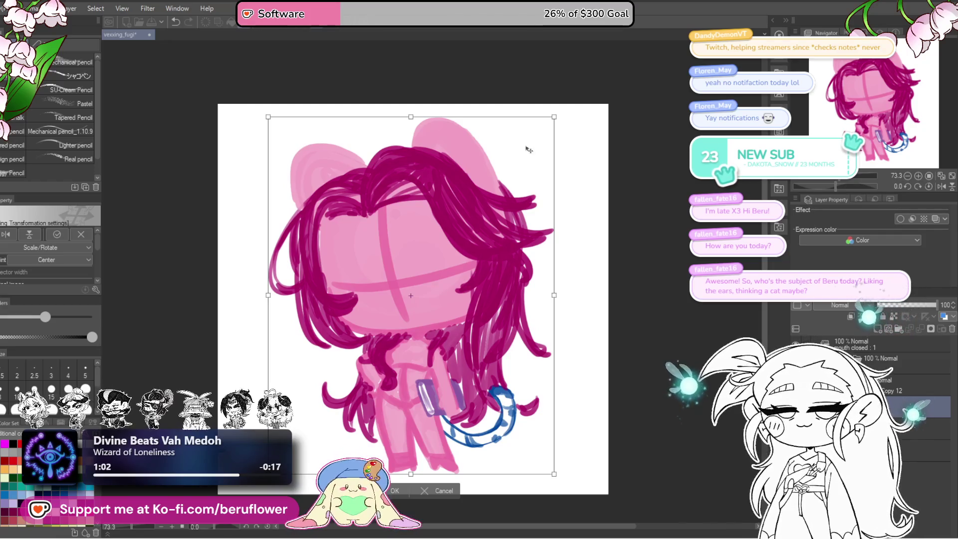
left_click_drag(554, 118, 539, 133)
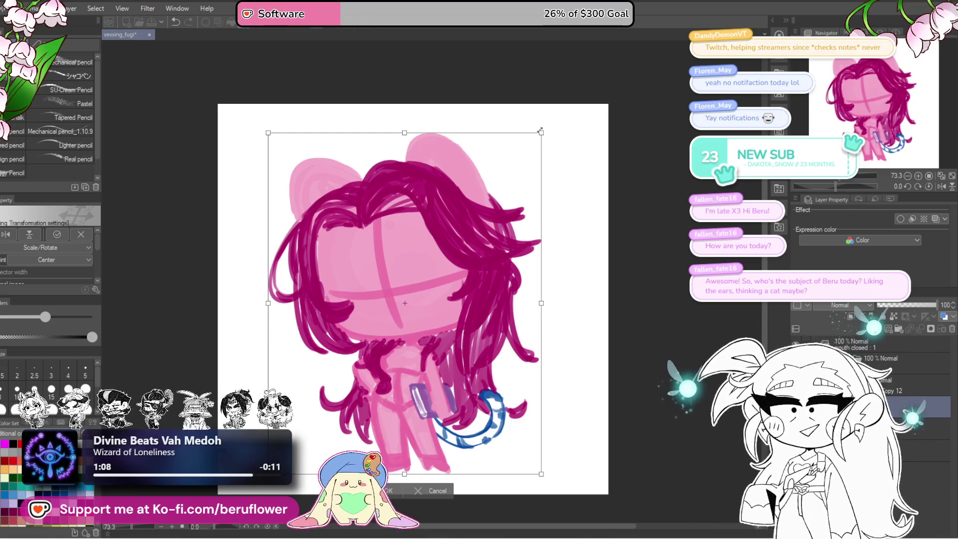
left_click_drag(541, 132, 538, 136)
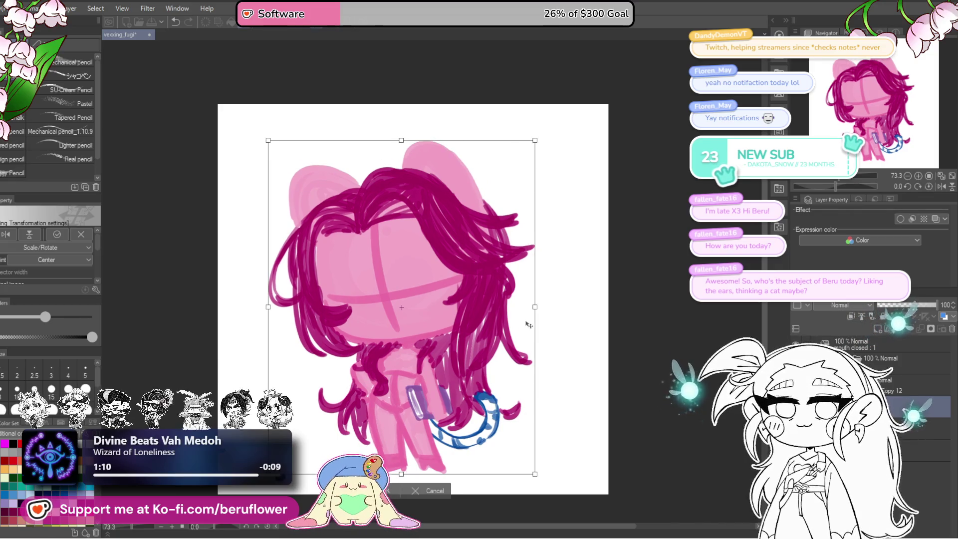
left_click_drag(533, 313, 536, 320)
key("Return")
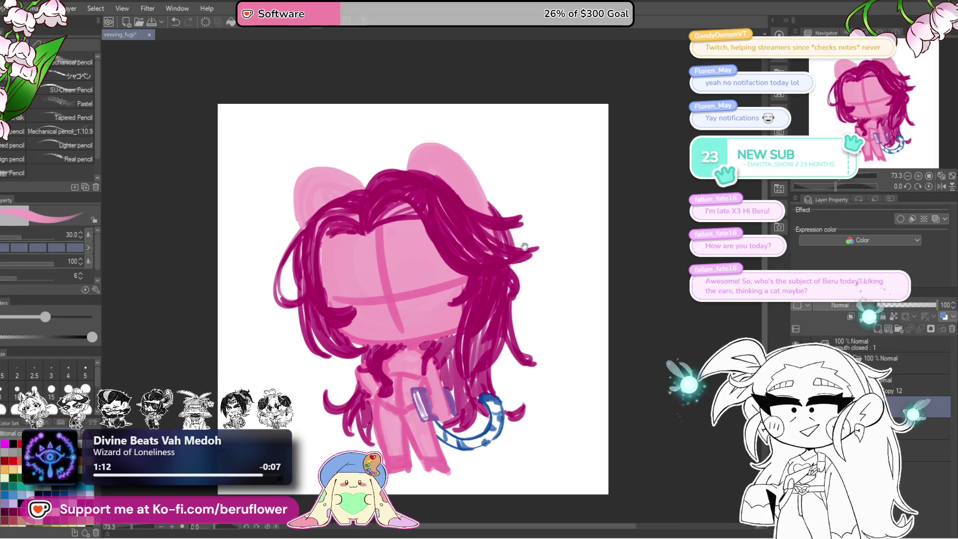
left_click_drag(525, 247, 544, 243)
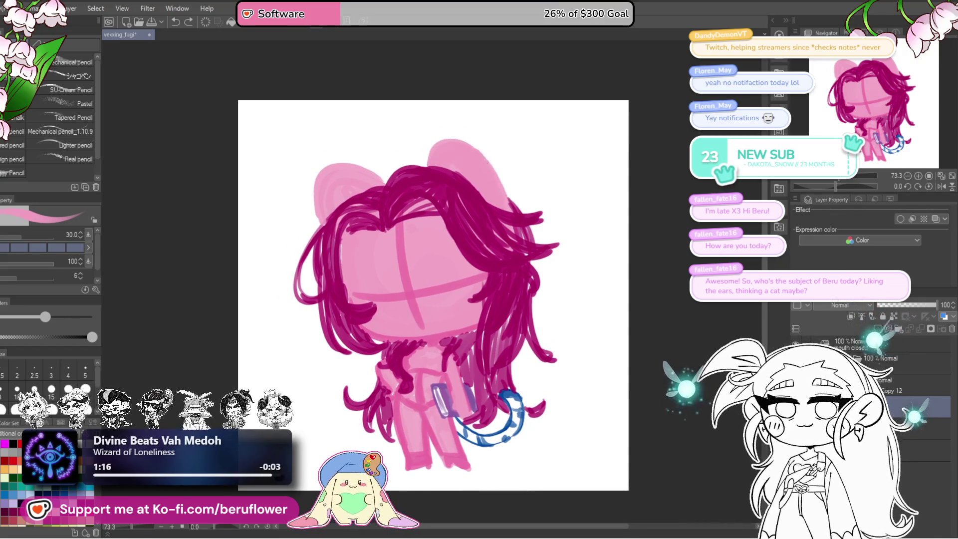
Round out the right ear's upper-left edge
left_click_drag(450, 135, 425, 165)
left_click_drag(571, 250, 590, 256)
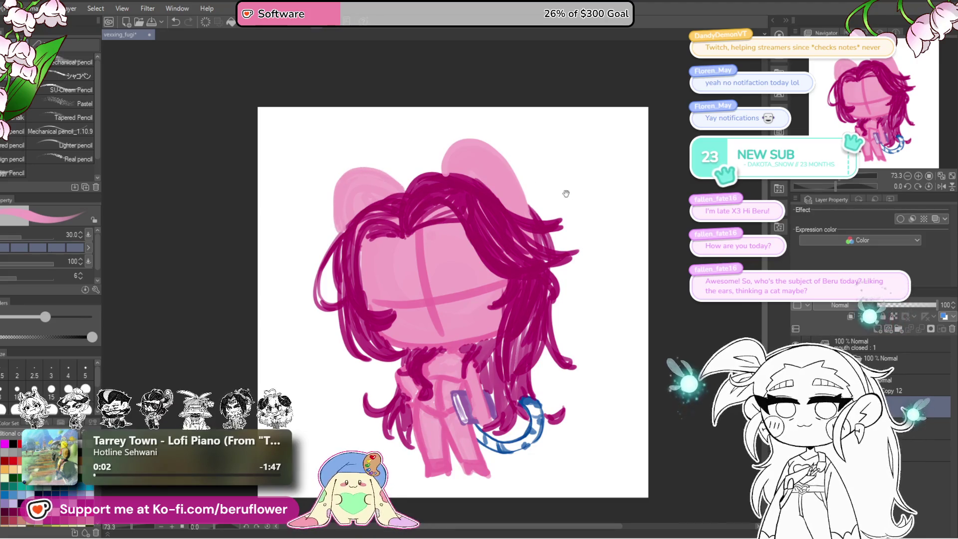
left_click_drag(544, 191, 527, 182)
Switch to pink, refine the right ear's white highlight, and darken the left ear's outer edge
key("x")
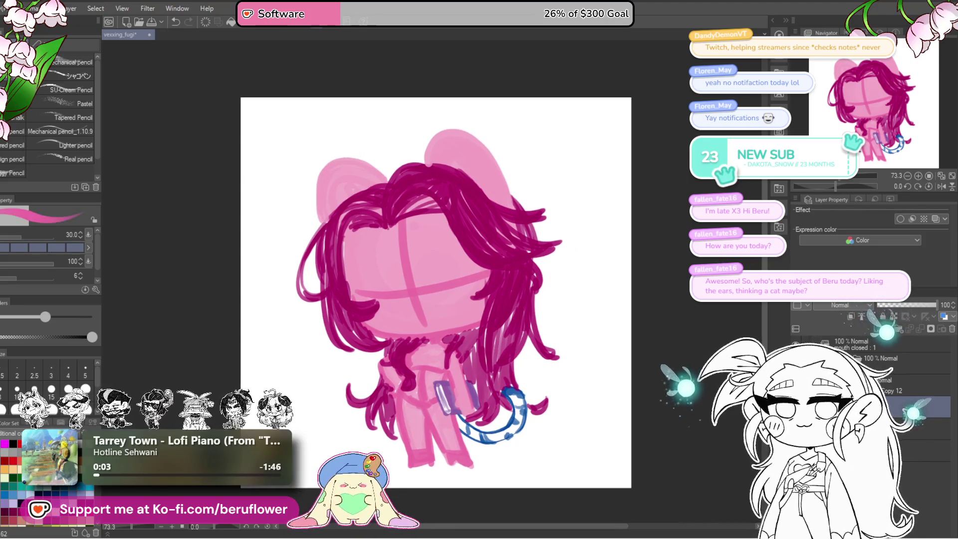
left_click_drag(466, 134, 498, 197)
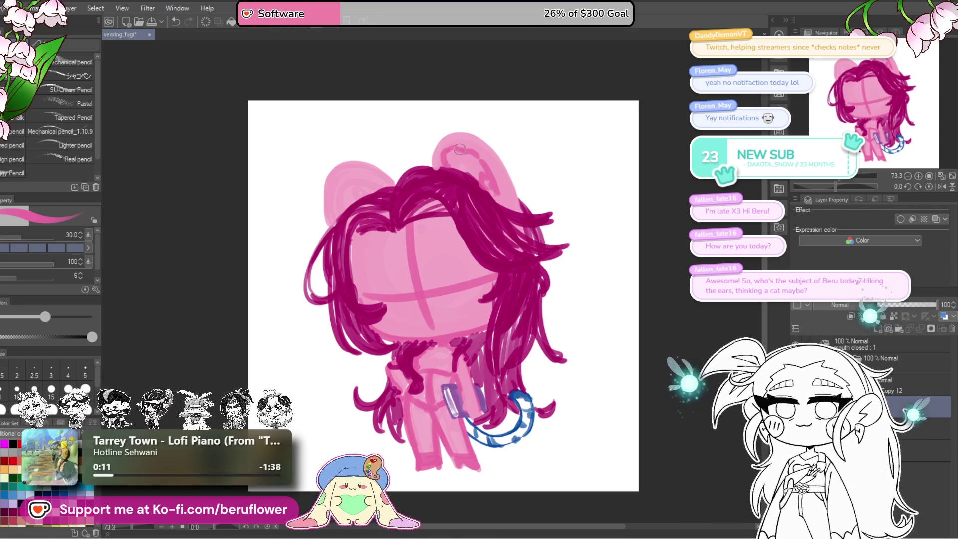
left_click_drag(488, 181, 499, 183)
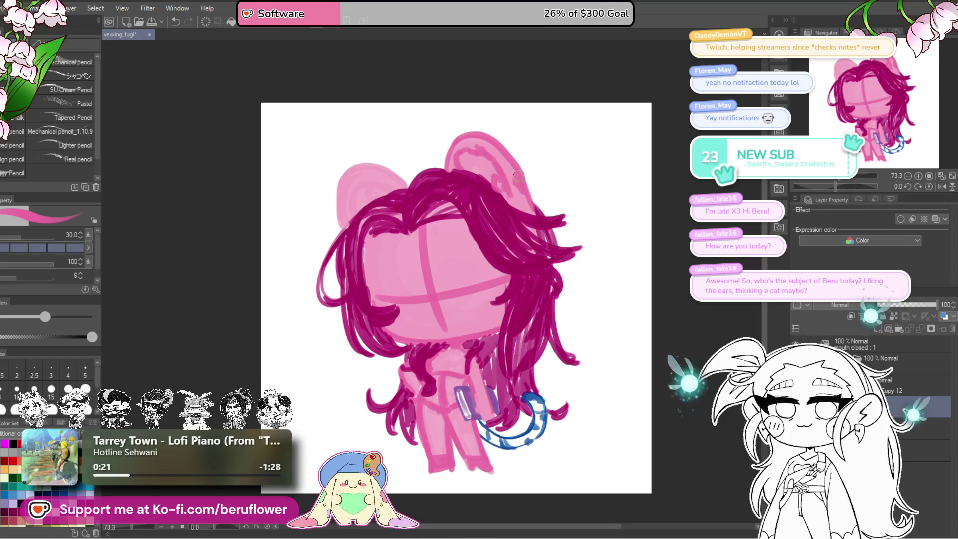
left_click_drag(513, 172, 523, 179)
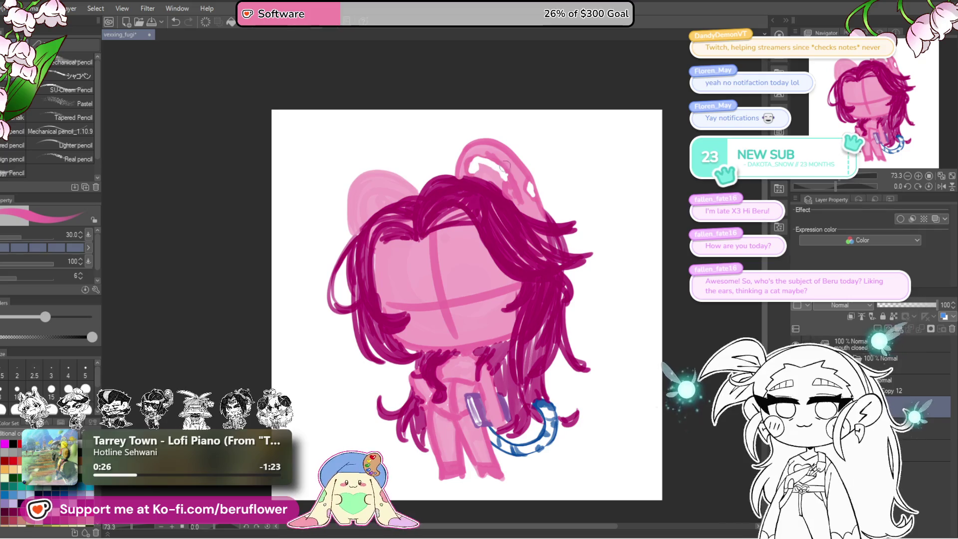
left_click_drag(498, 178, 500, 184)
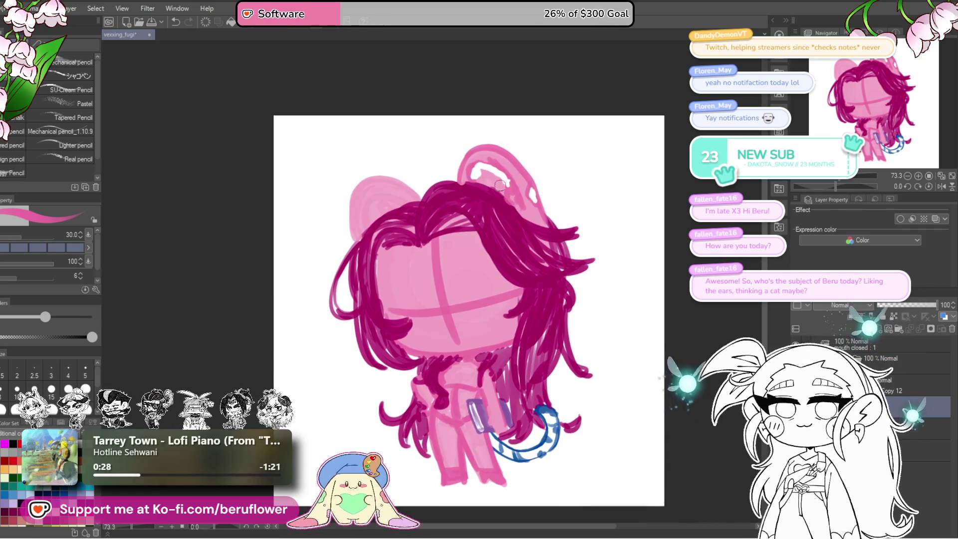
left_click_drag(507, 196, 529, 218)
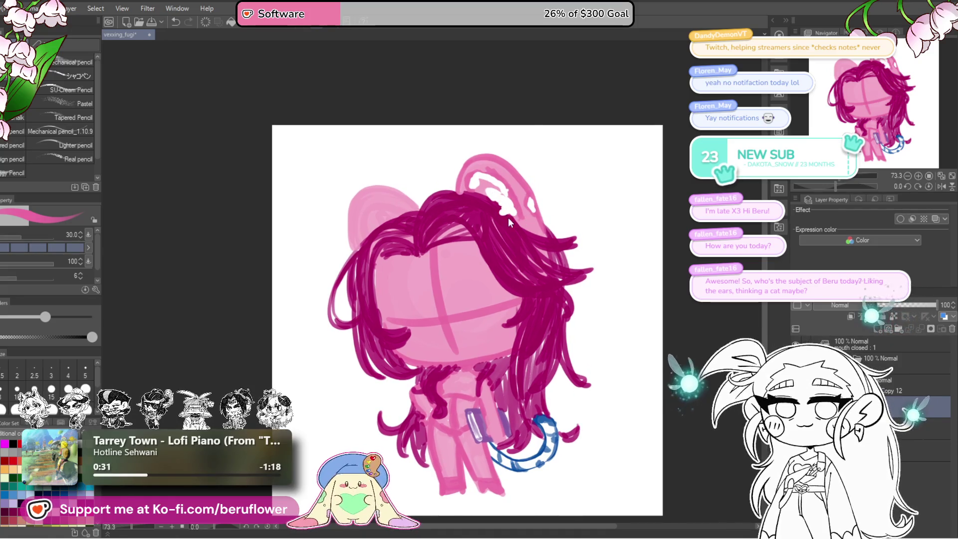
left_click_drag(514, 212, 482, 193)
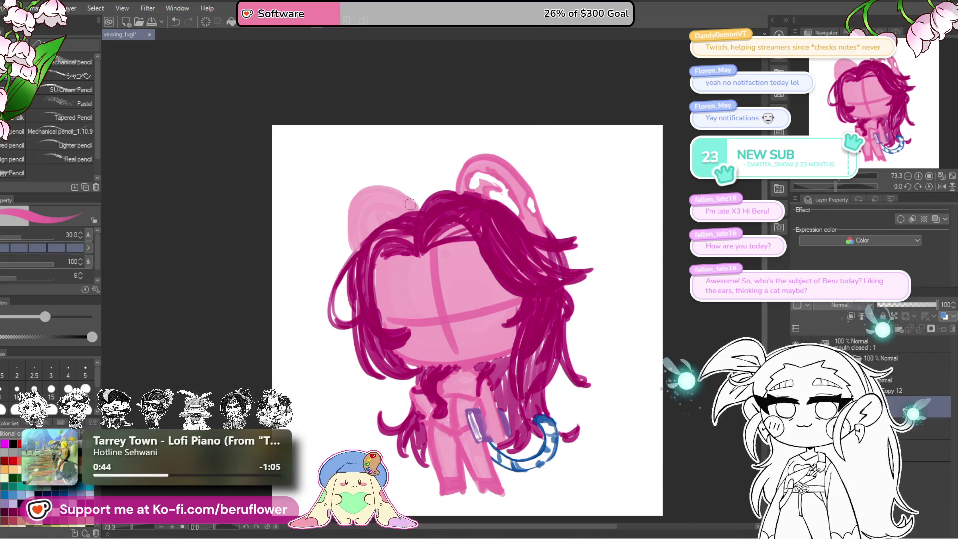
left_click_drag(417, 220, 435, 229)
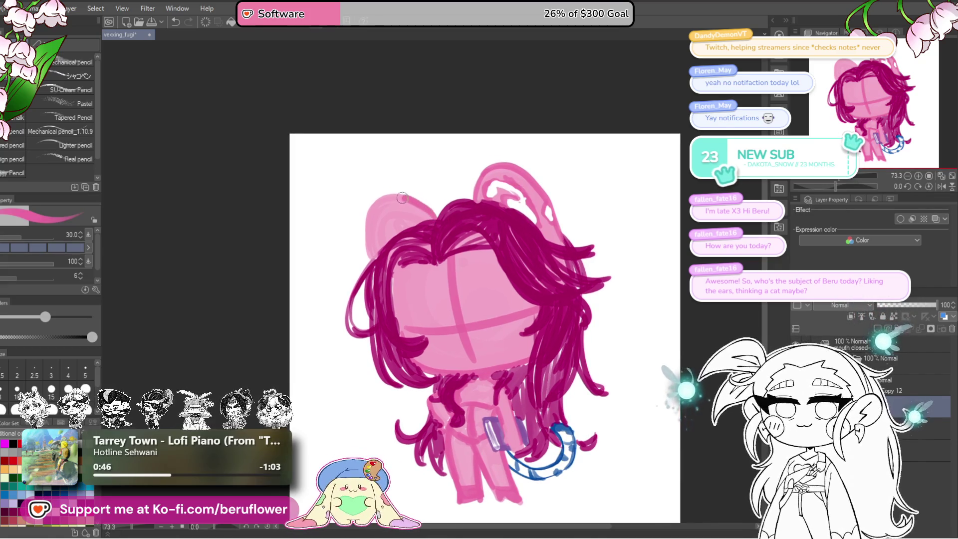
left_click_drag(367, 216, 371, 232)
Lighten the left ear's top edge, then sample the hair magenta and ear pink
left_click_drag(426, 208, 397, 254)
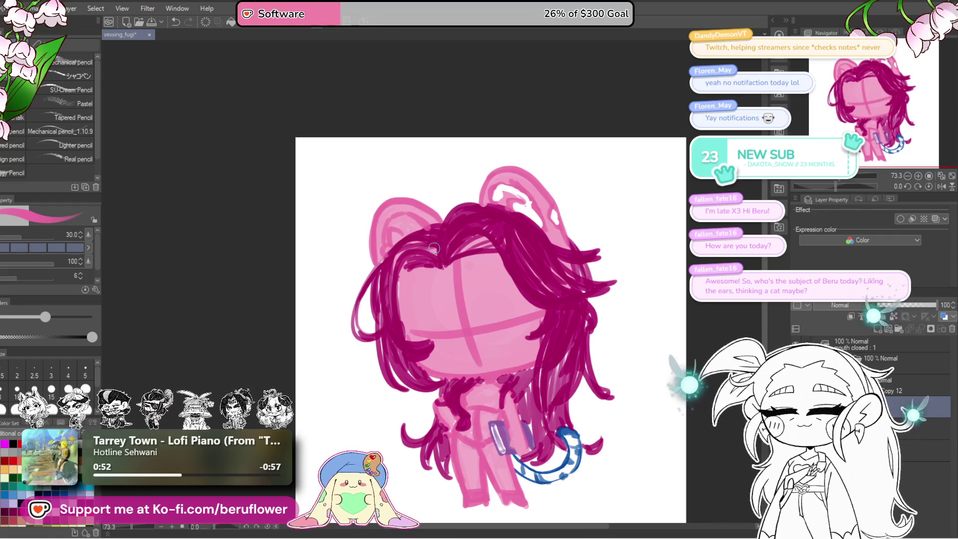
mouse_move(427, 219)
left_mouse_down()
mouse_move(394, 207)
mouse_move(381, 240)
mouse_move(397, 210)
left_mouse_up()
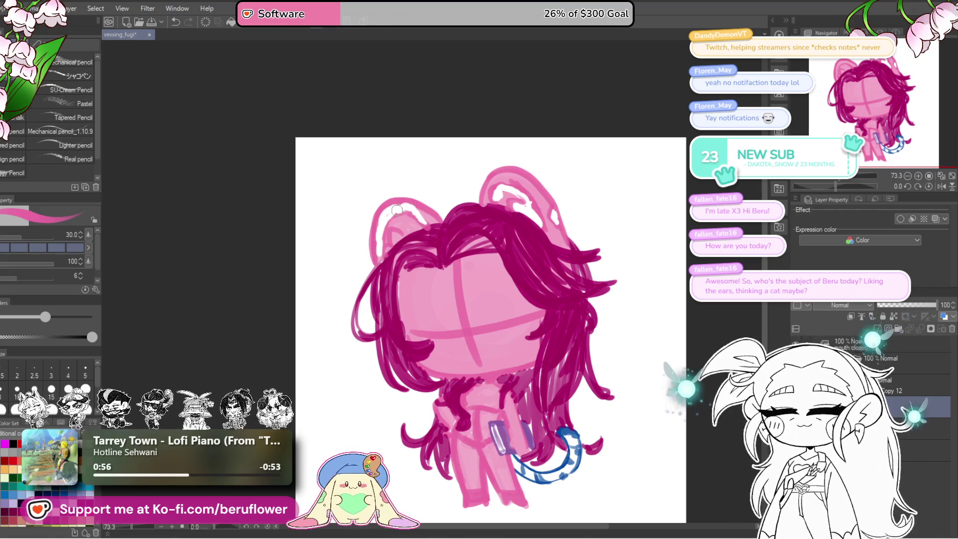
left_click(434, 231, "alt")
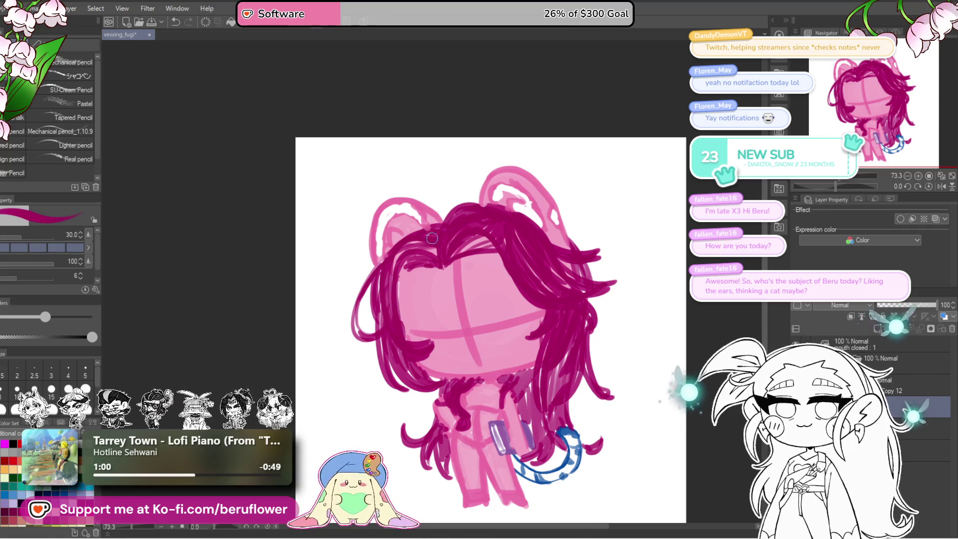
left_click(432, 238, "alt")
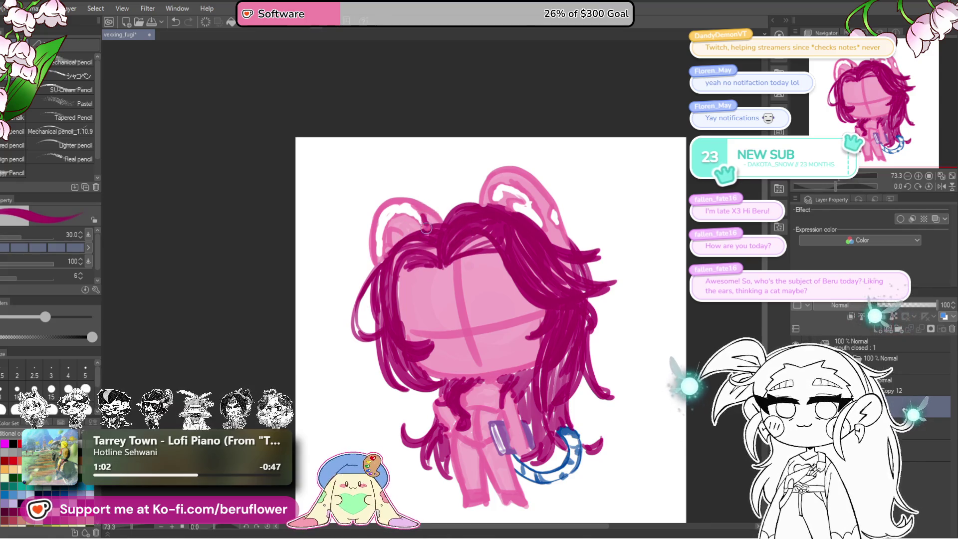
left_click(409, 229, "alt")
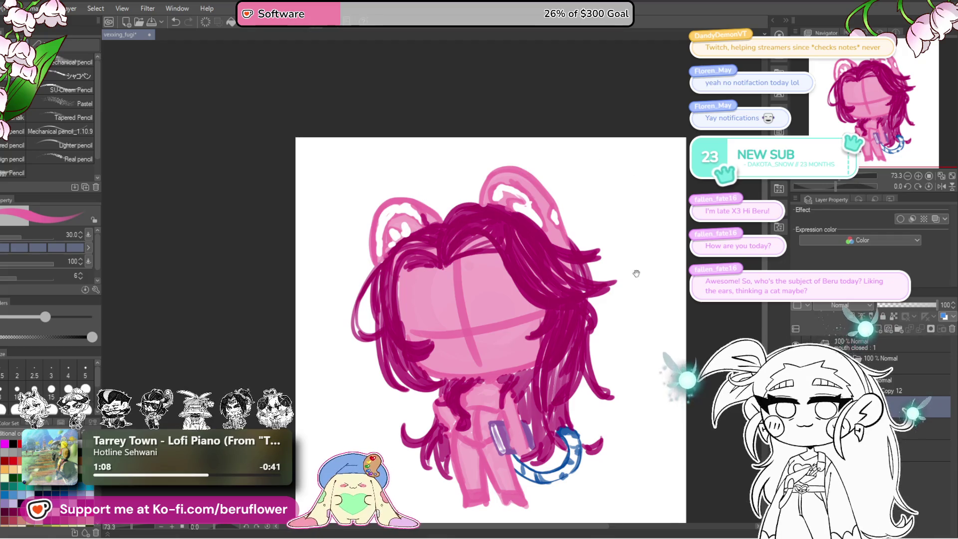
Whiten the inner right ear and fill it with darker magenta
left_click_drag(636, 271, 609, 255)
left_click_drag(521, 184, 522, 189)
mouse_move(485, 162)
left_mouse_down()
mouse_move(464, 155)
mouse_move(458, 169)
mouse_move(481, 160)
mouse_move(488, 181)
mouse_move(464, 169)
mouse_move(477, 178)
left_mouse_up()
mouse_move(375, 205)
left_mouse_down()
mouse_move(365, 194)
mouse_move(349, 220)
mouse_move(356, 195)
mouse_move(375, 204)
left_mouse_up()
Brush dark magenta strands along the top of the hair, redoing them once
mouse_move(517, 197)
left_mouse_down()
mouse_move(439, 165)
mouse_move(445, 170)
left_mouse_up()
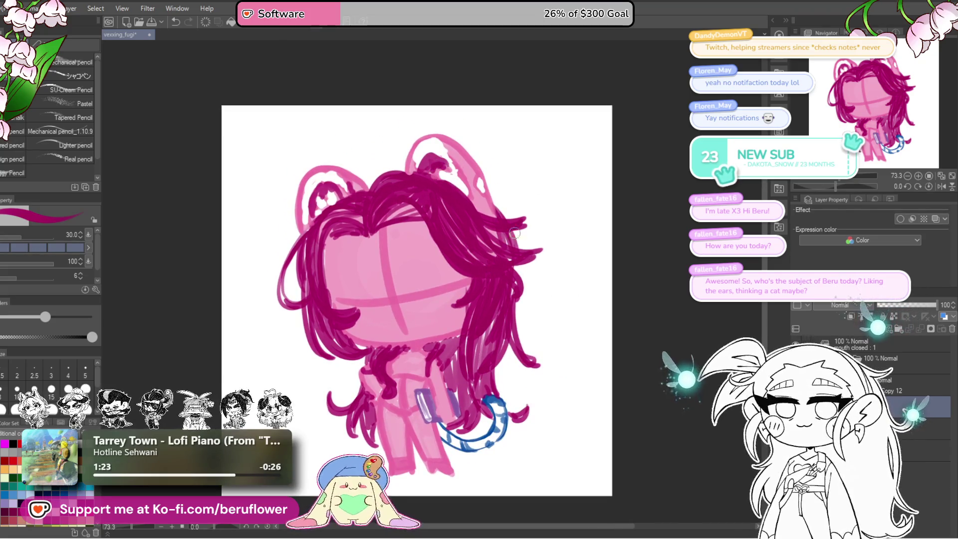
left_click_drag(386, 160, 429, 181)
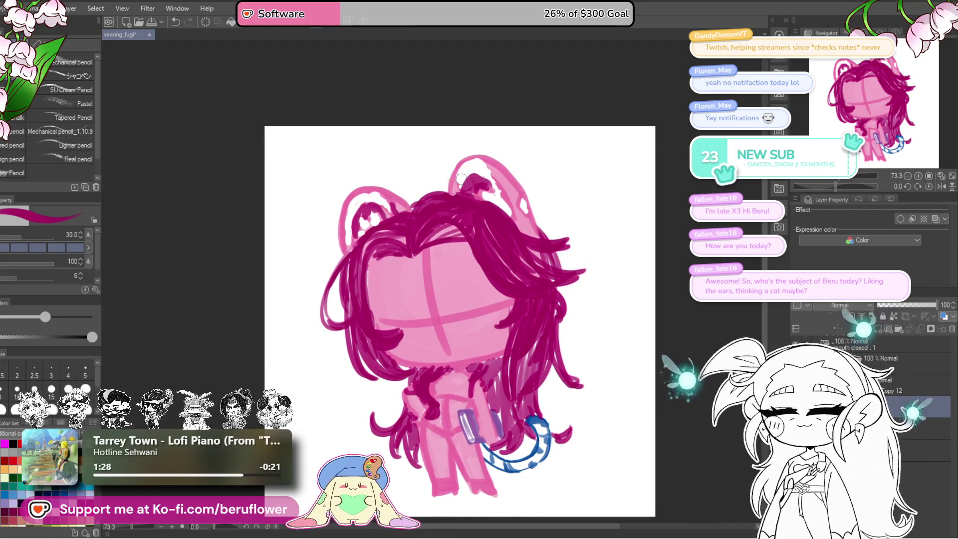
mouse_move(409, 209)
left_mouse_down()
mouse_move(442, 177)
mouse_move(514, 225)
left_mouse_up()
key("ctrl+z")
key("ctrl+z")
key("ctrl+z")
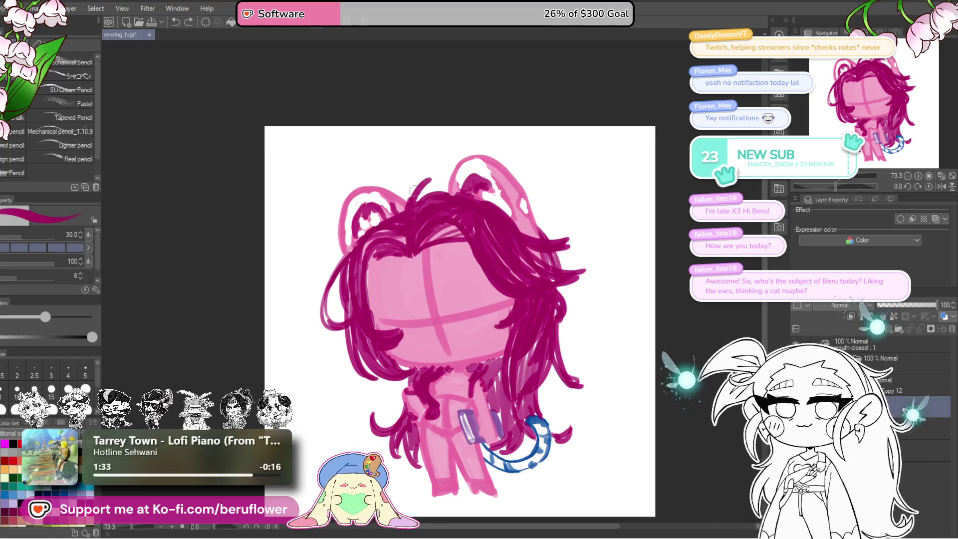
key("ctrl+z")
mouse_move(411, 210)
left_mouse_down()
mouse_move(434, 183)
mouse_move(469, 186)
mouse_move(481, 195)
mouse_move(435, 191)
mouse_move(488, 207)
left_mouse_up()
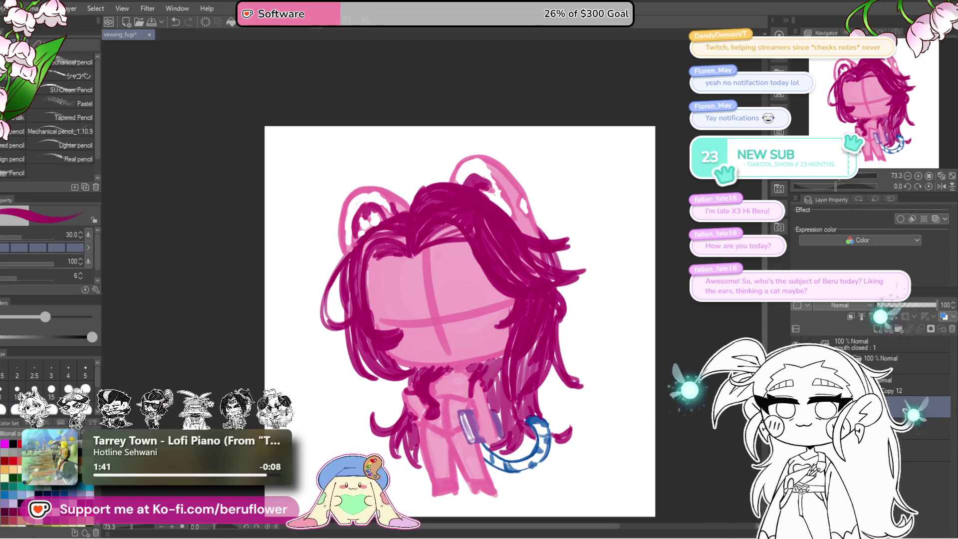
Pick a darker hair magenta and paint a shadow arch across the hair
left_click(737, 385)
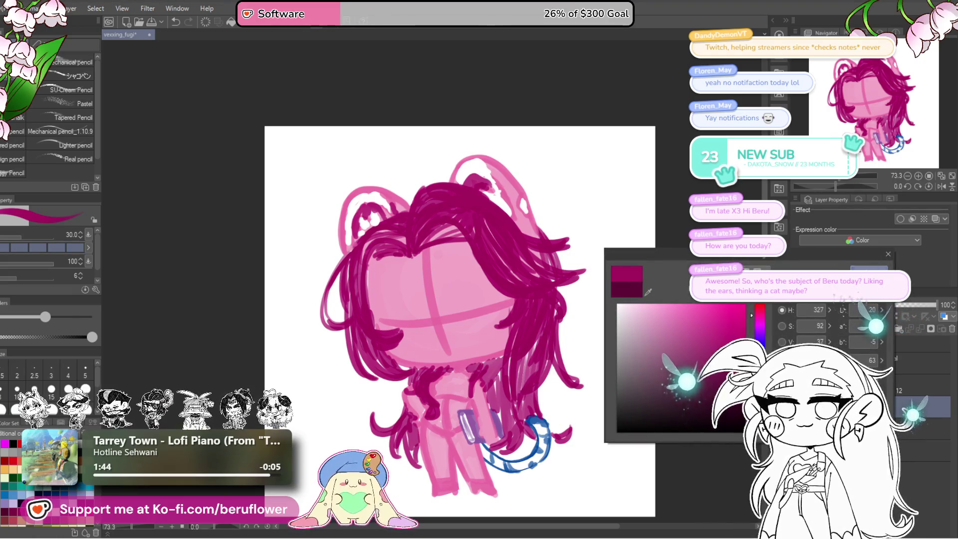
key("Return")
scroll(455, 220, "up", 1)
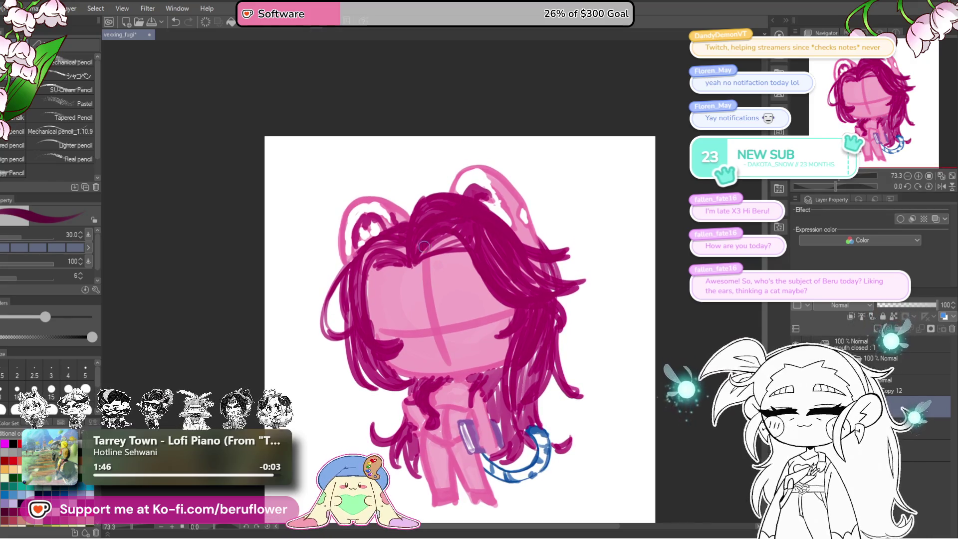
left_click_drag(421, 244, 435, 222)
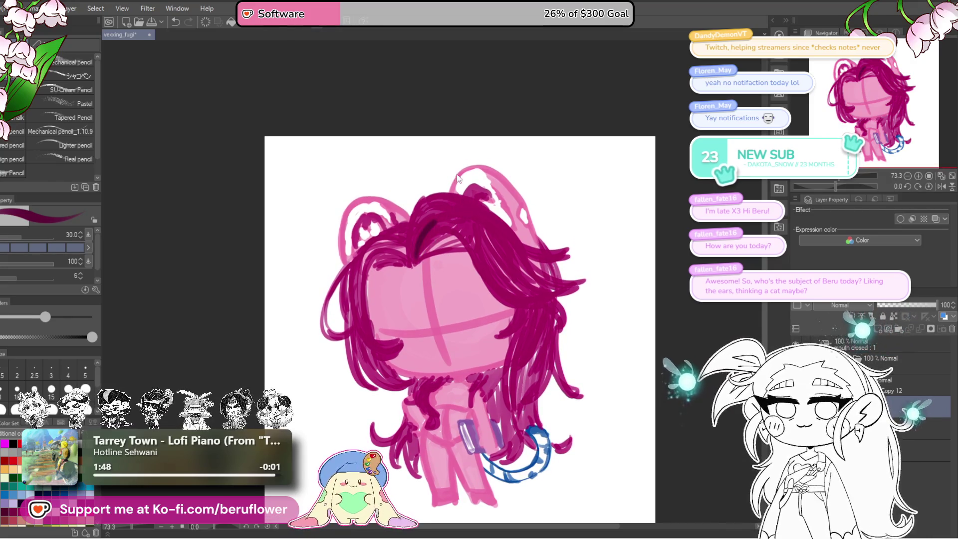
left_click_drag(416, 255, 423, 229)
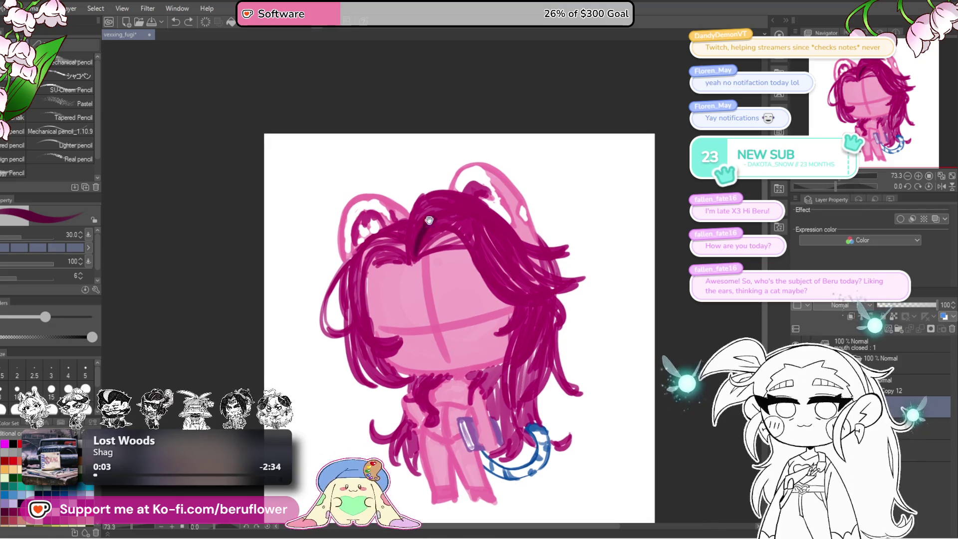
mouse_move(433, 219)
left_mouse_down()
mouse_move(460, 238)
mouse_move(452, 228)
left_mouse_up()
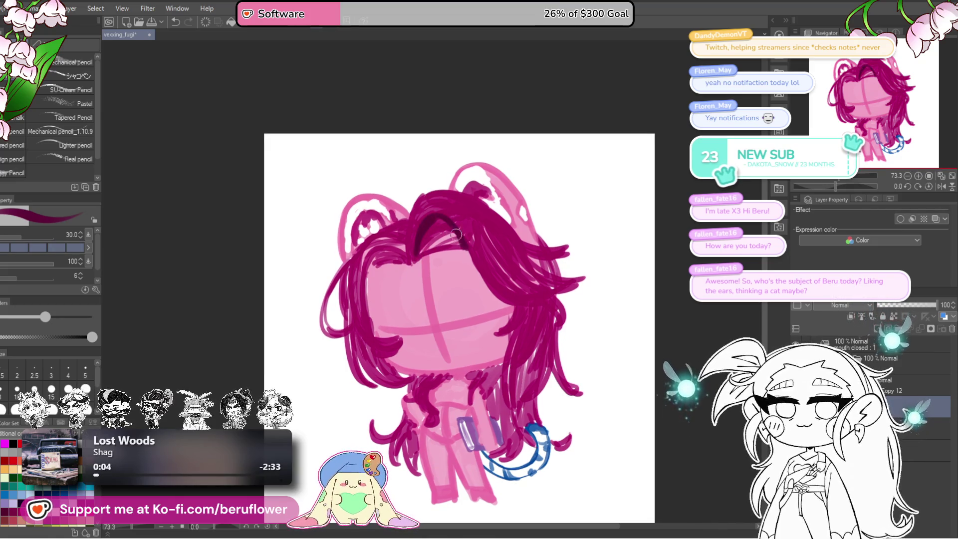
mouse_move(417, 256)
left_mouse_down()
mouse_move(457, 243)
mouse_move(394, 272)
mouse_move(432, 260)
mouse_move(413, 264)
mouse_move(448, 236)
mouse_move(464, 252)
mouse_move(499, 255)
left_mouse_up()
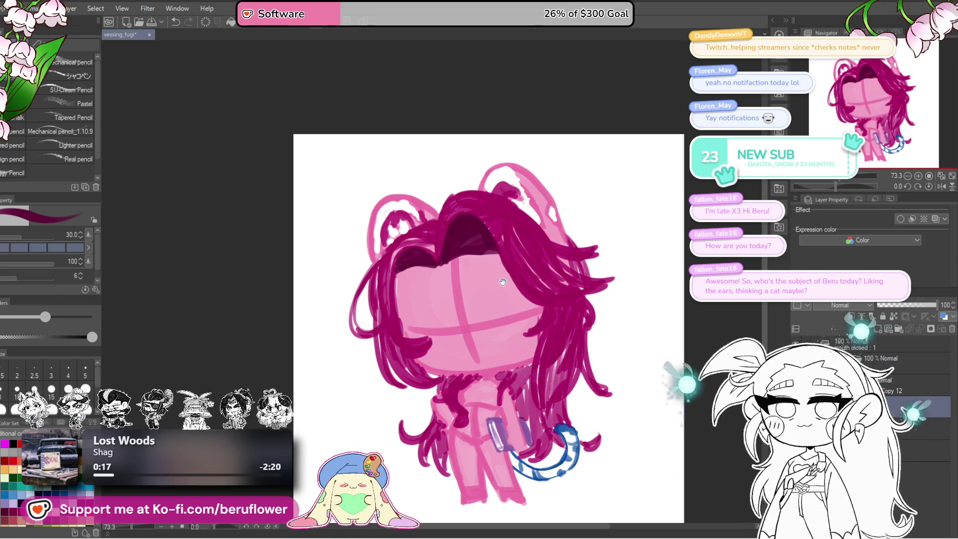
Add shadow strokes along the top-left and left outline of the hair
left_click_drag(463, 180, 466, 182)
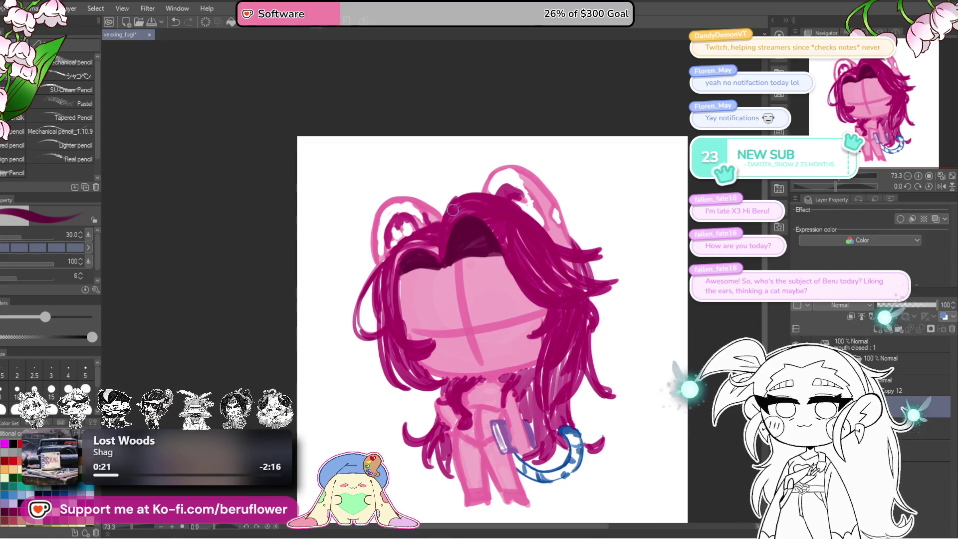
mouse_move(452, 200)
left_mouse_down()
mouse_move(434, 265)
mouse_move(452, 199)
mouse_move(427, 226)
left_mouse_up()
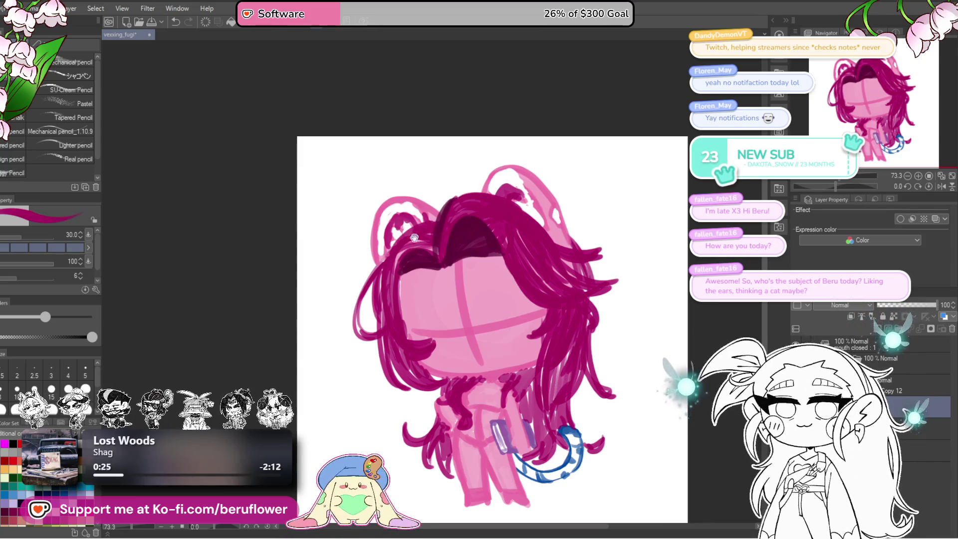
scroll(417, 234, "down", 1)
mouse_move(392, 242)
left_mouse_down()
mouse_move(374, 272)
mouse_move(372, 317)
left_mouse_up()
key("ctrl+z")
key("ctrl+z")
left_click_drag(399, 248, 369, 325)
key("ctrl+z")
key("ctrl+z")
key("ctrl+z")
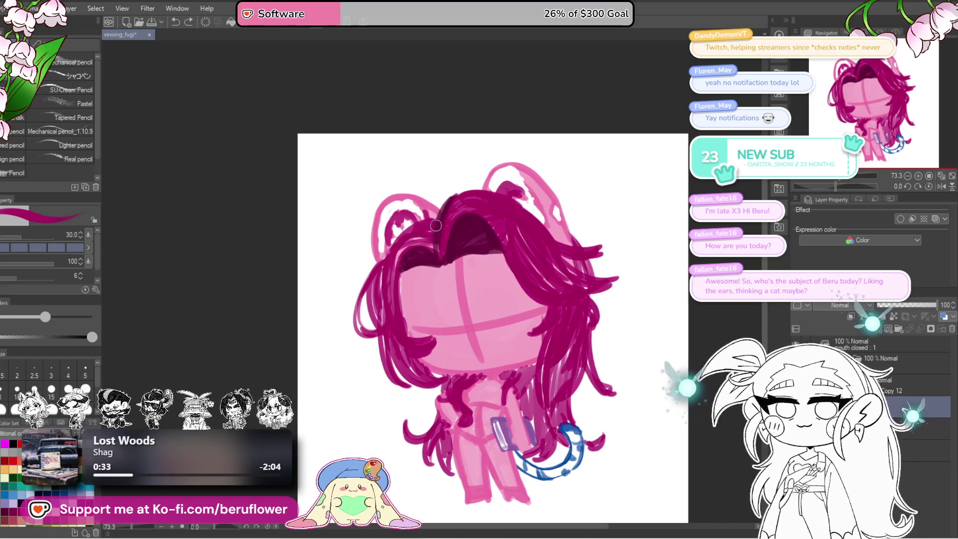
mouse_move(400, 232)
left_mouse_down()
mouse_move(382, 260)
mouse_move(443, 238)
mouse_move(387, 262)
left_mouse_up()
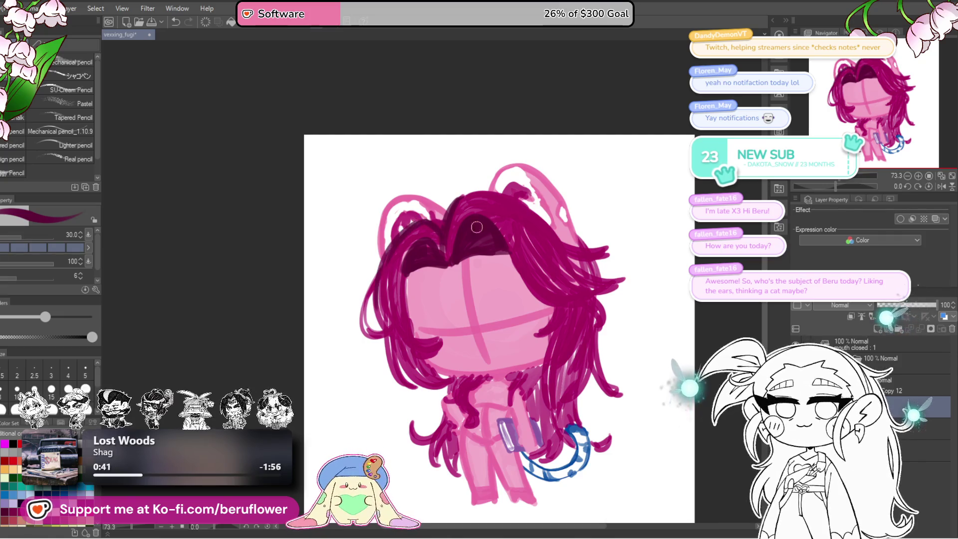
Reposition the drawing and pick a blue swatch from the Color Set
mouse_move(619, 263)
left_mouse_down()
mouse_move(607, 214)
mouse_move(590, 218)
left_mouse_up()
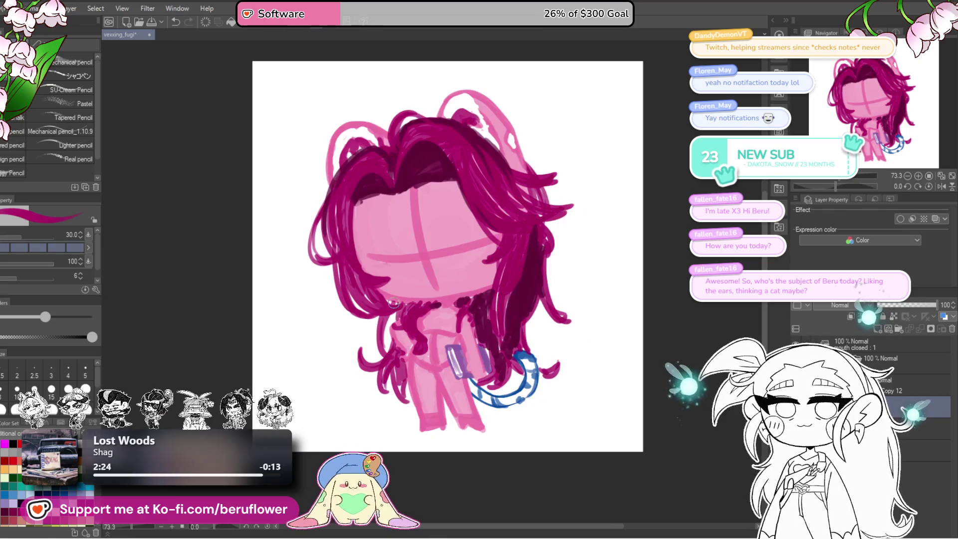
left_click_drag(661, 382, 636, 370)
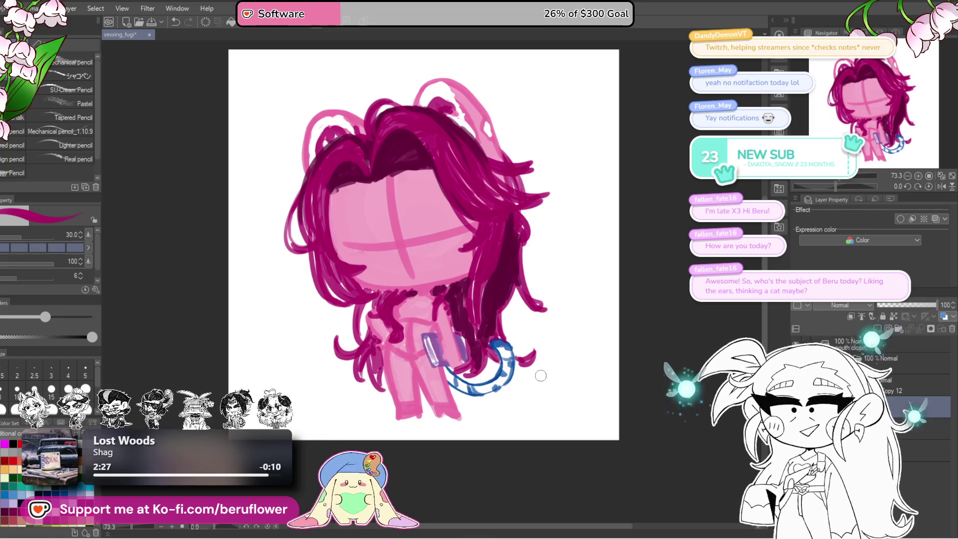
scroll(499, 279, "up", 1)
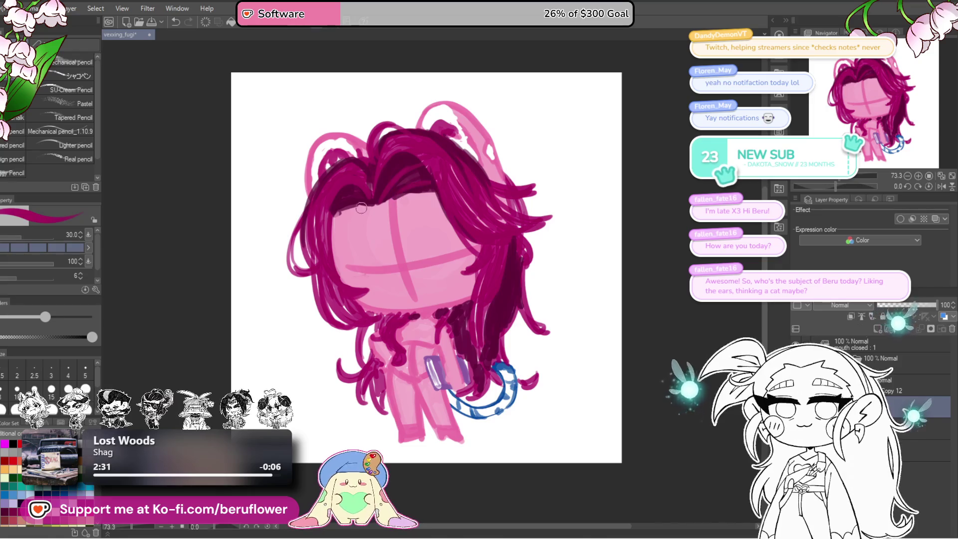
mouse_move(639, 270)
left_mouse_down()
mouse_move(609, 238)
mouse_move(575, 310)
left_mouse_up()
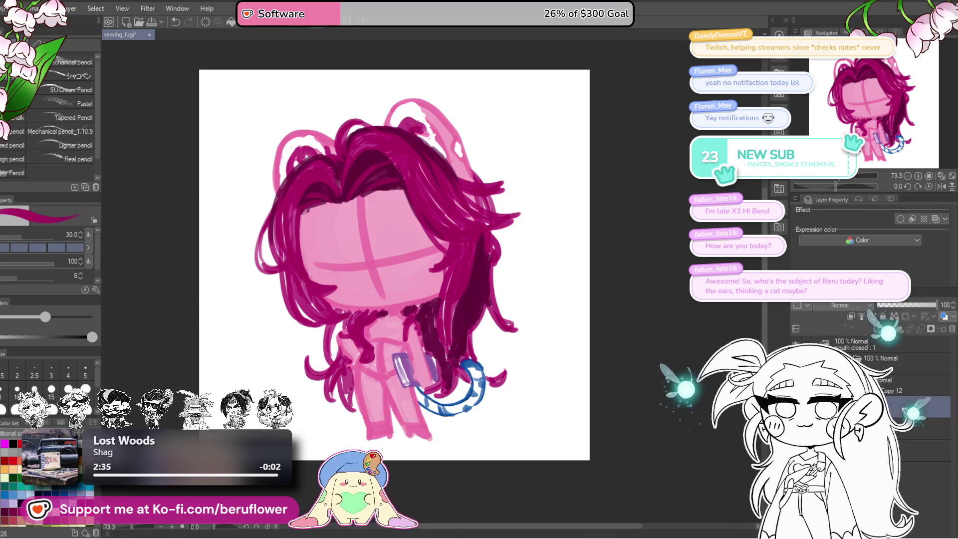
left_click(72, 494)
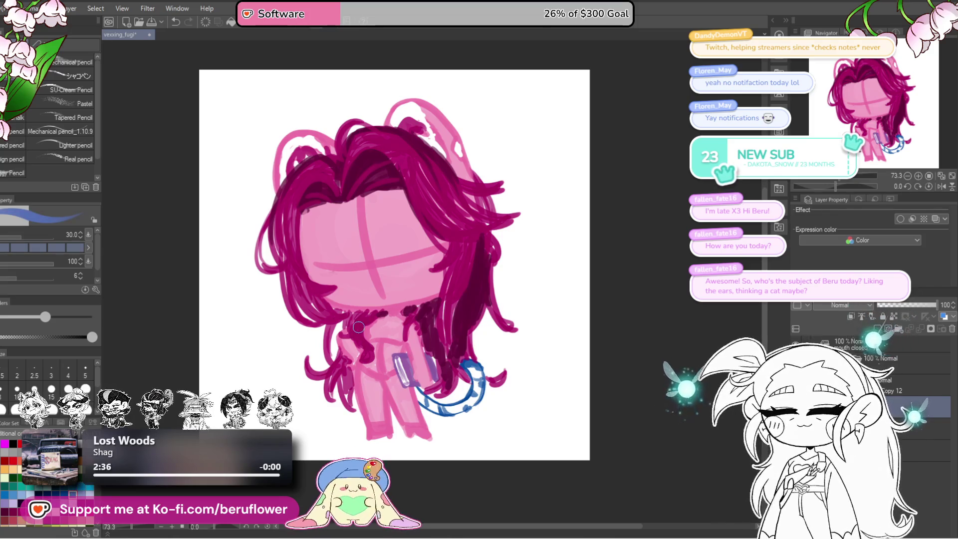
Paint a navy choker band across the neck with a smaller brush
scroll(359, 327, "up", 3)
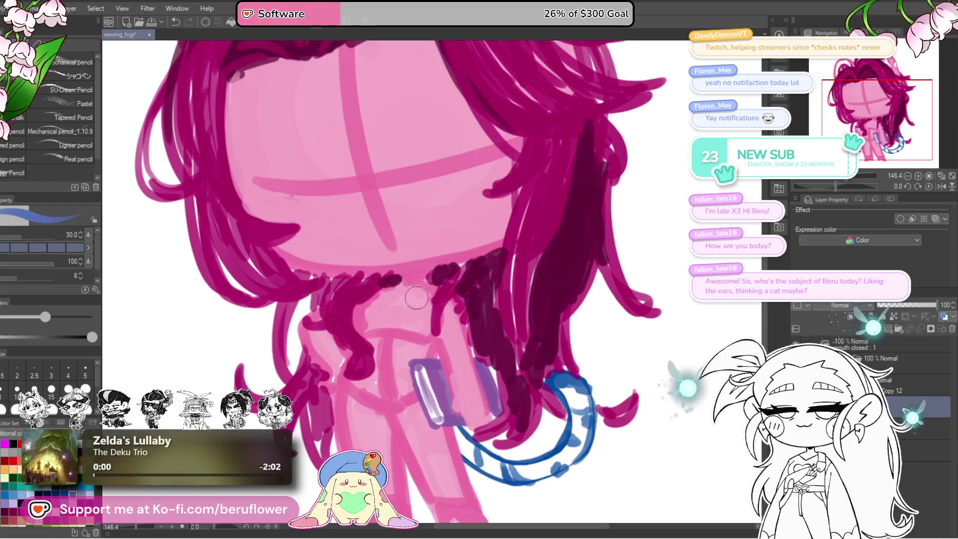
key("bracketleft")
key("bracketleft")
key("bracketleft")
left_click_drag(400, 281, 425, 279)
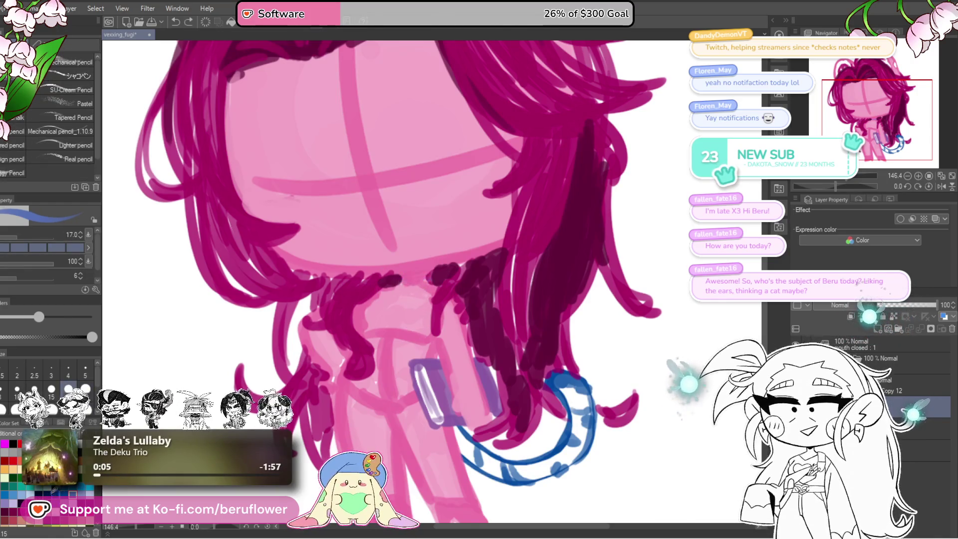
left_click(47, 494)
left_click_drag(403, 283, 408, 278)
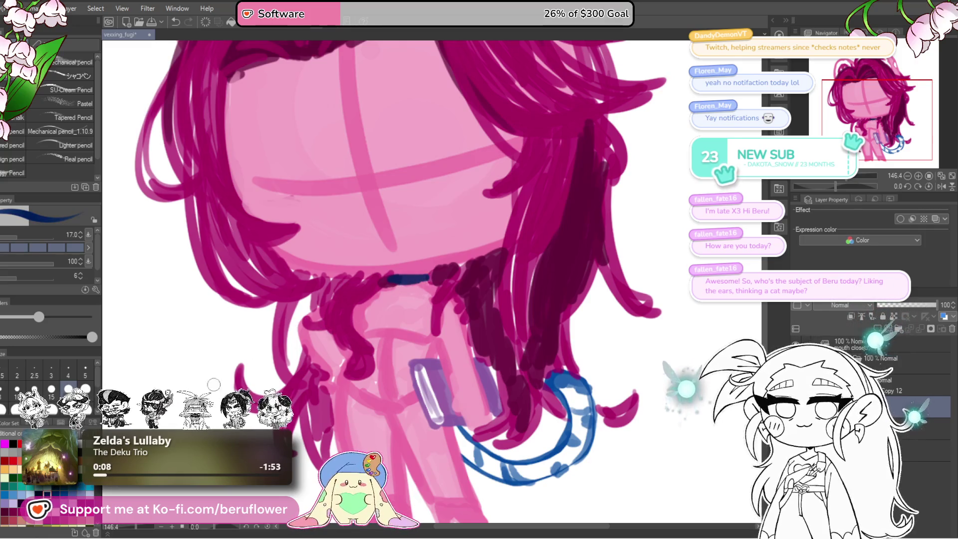
key("ctrl+0")
key("ctrl+0")
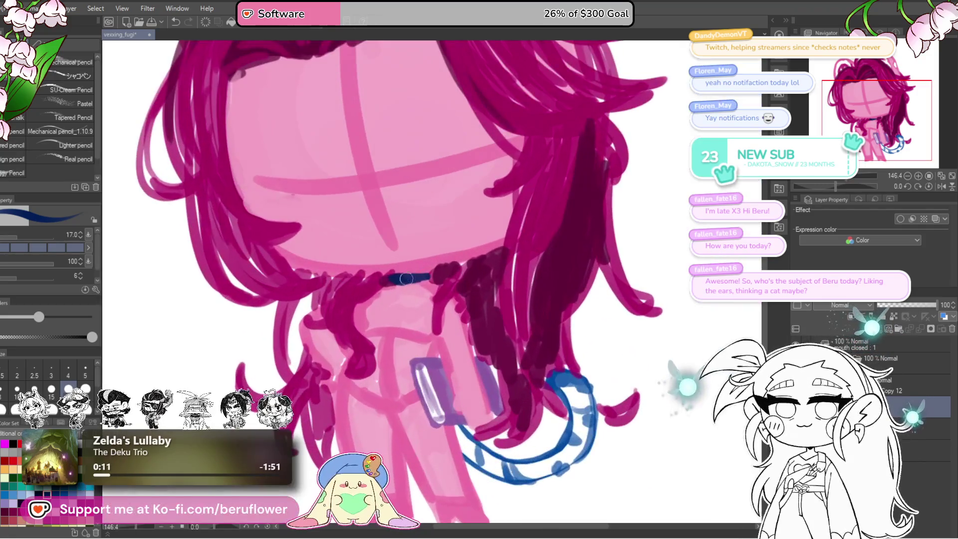
left_click_drag(406, 277, 428, 283)
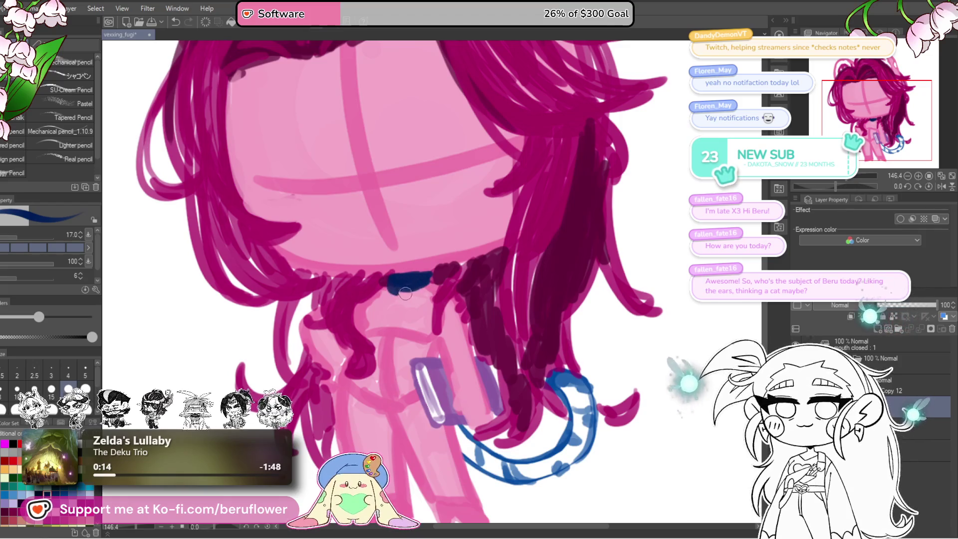
key("ctrl+0")
scroll(429, 295, "up", 5)
left_click_drag(425, 298, 435, 281)
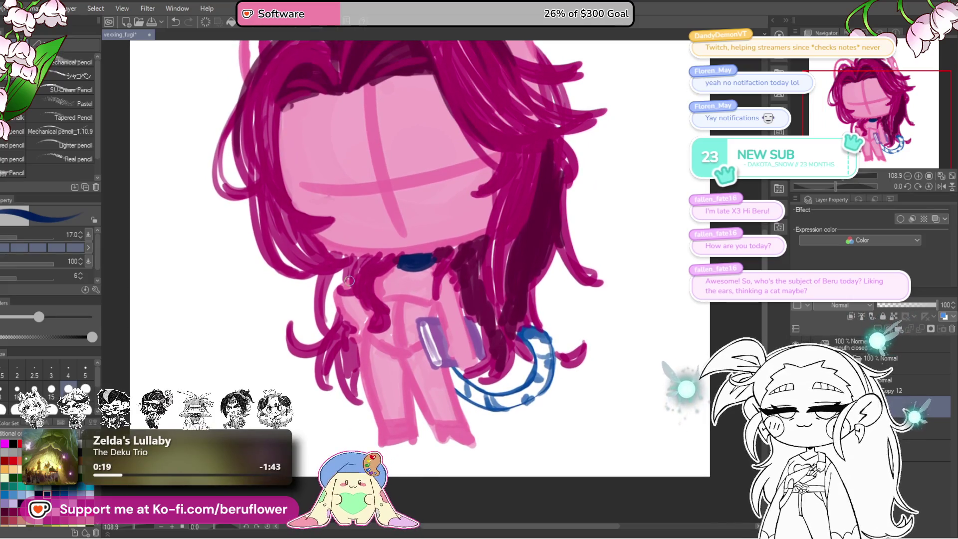
Draw the dark blue fold curling over the left shoulder, undoing stray strokes
mouse_move(346, 282)
left_mouse_down()
mouse_move(333, 312)
mouse_move(352, 330)
left_mouse_up()
key("ctrl+z")
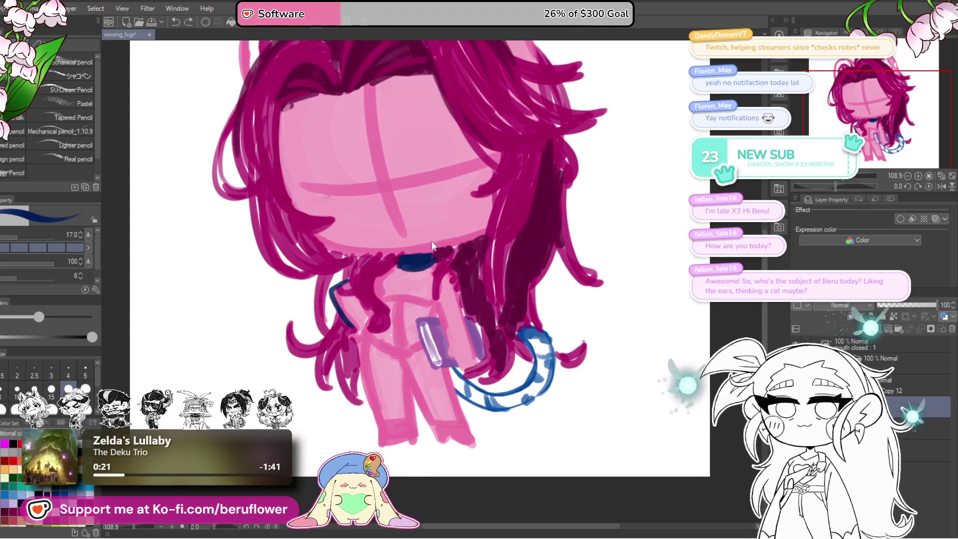
key("ctrl+z")
mouse_move(368, 277)
left_mouse_down()
mouse_move(377, 287)
mouse_move(352, 327)
mouse_move(350, 290)
left_mouse_up()
mouse_move(349, 323)
left_mouse_down()
mouse_move(366, 319)
mouse_move(358, 317)
left_mouse_up()
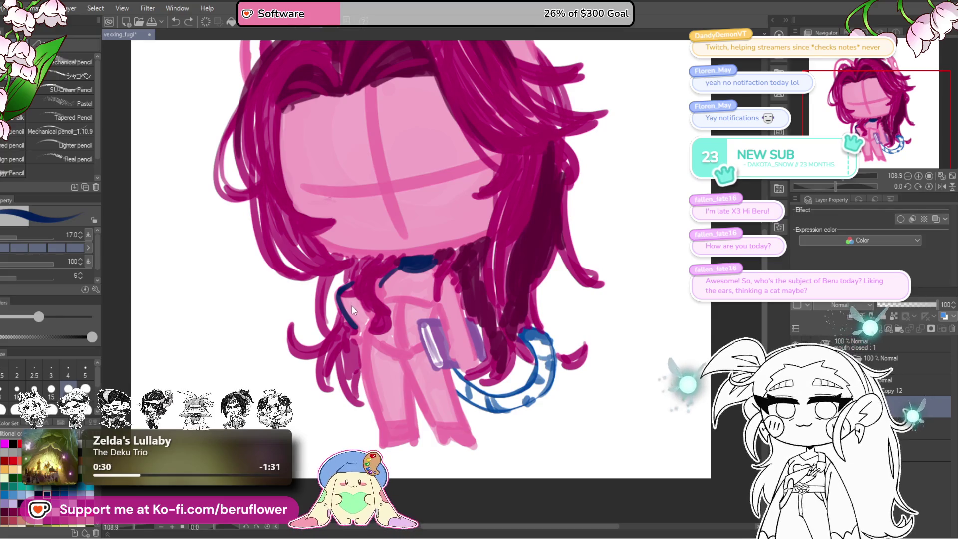
key("ctrl+z")
key("ctrl+z")
left_click_drag(343, 310, 371, 306)
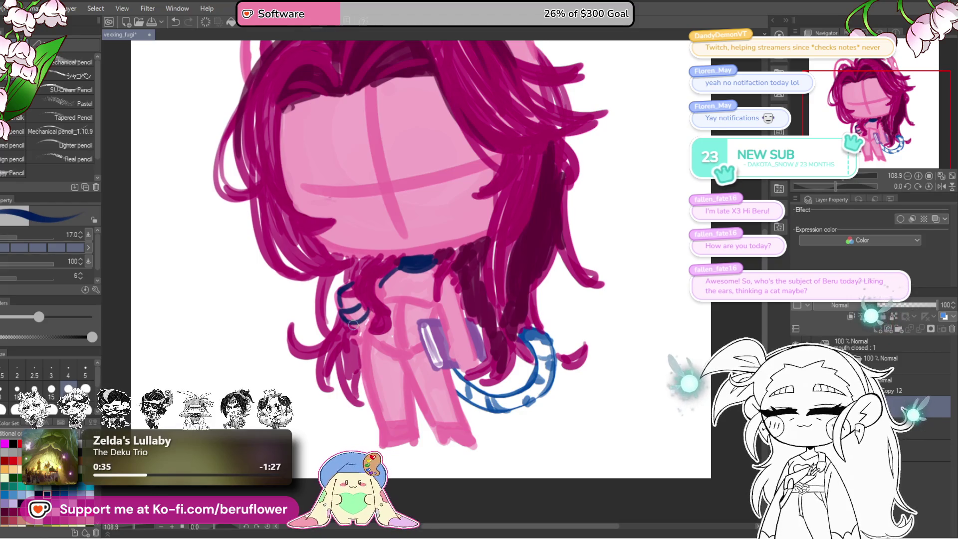
scroll(352, 299, "down", 1)
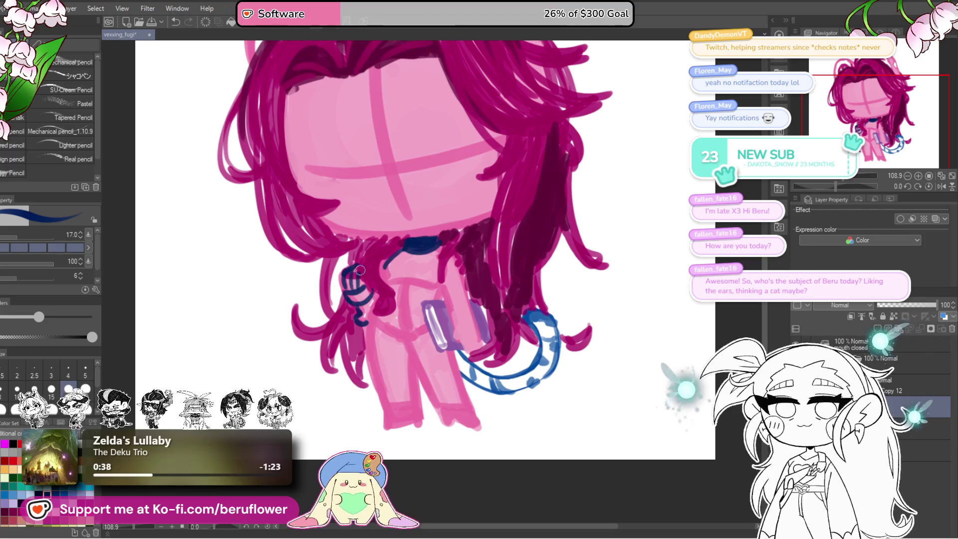
key("ctrl+z")
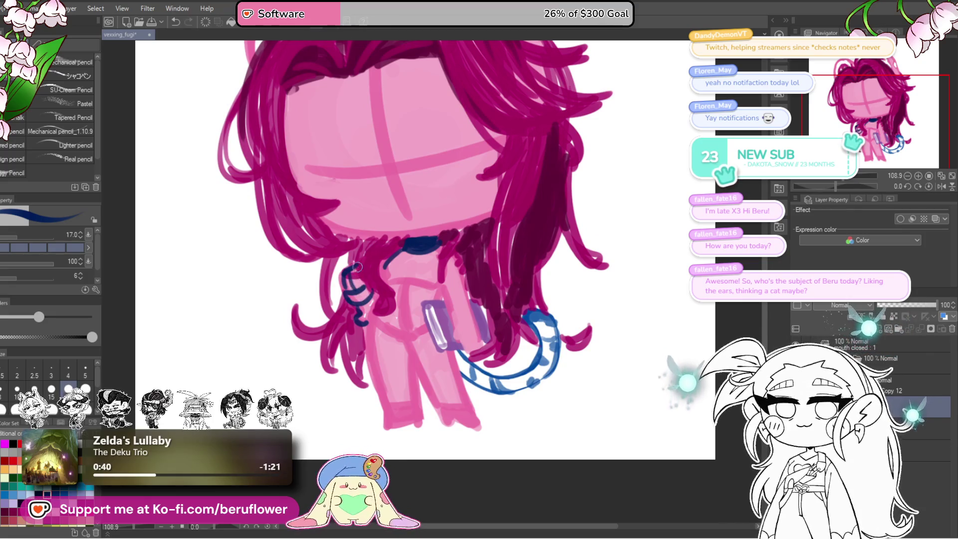
left_click_drag(349, 270, 369, 295)
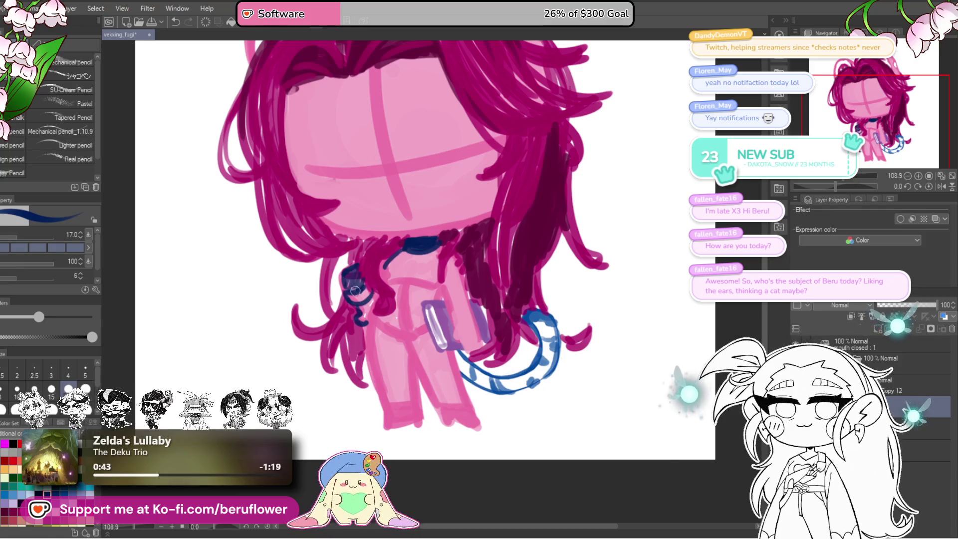
Add a short dark-blue stroke at the collar and start the shirt's left edge
mouse_move(446, 247)
left_mouse_down()
mouse_move(412, 261)
mouse_move(405, 279)
left_mouse_up()
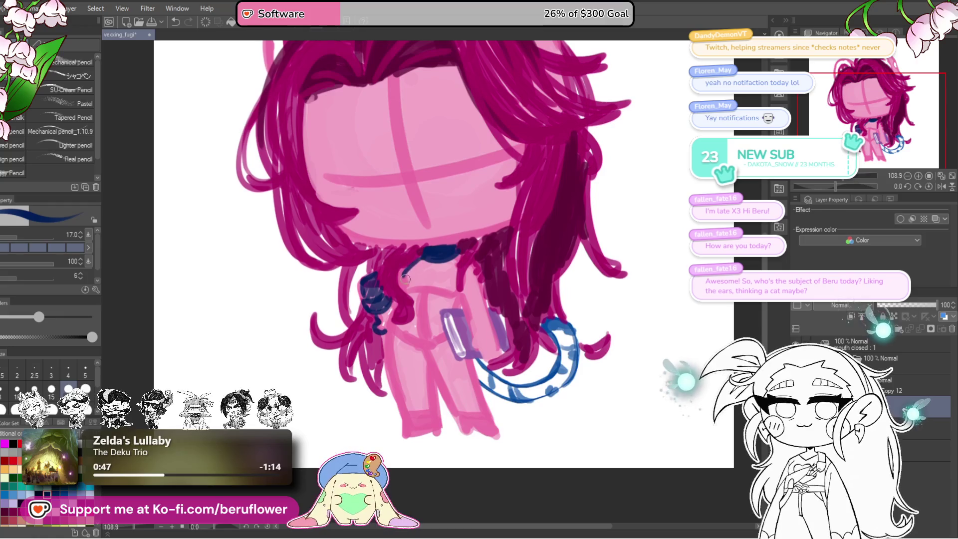
scroll(404, 264, "down", 1)
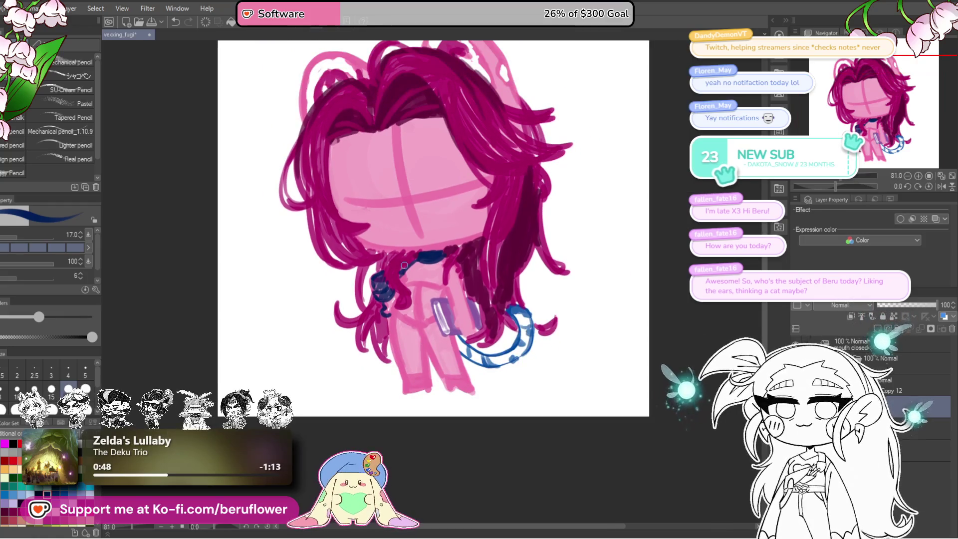
scroll(404, 265, "down", 1)
scroll(404, 265, "down", 1)
scroll(425, 254, "up", 1)
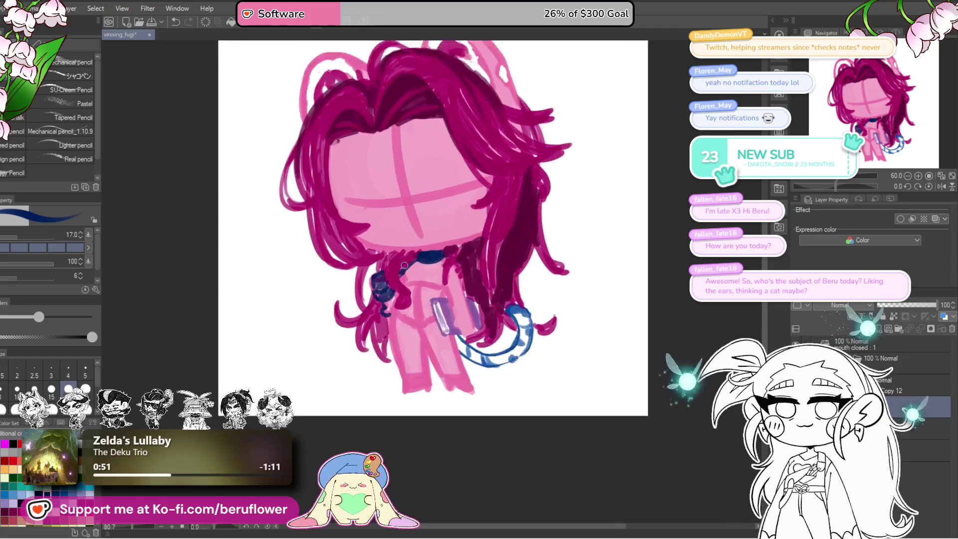
scroll(450, 244, "up", 1)
scroll(481, 230, "up", 1)
scroll(480, 230, "down", 1)
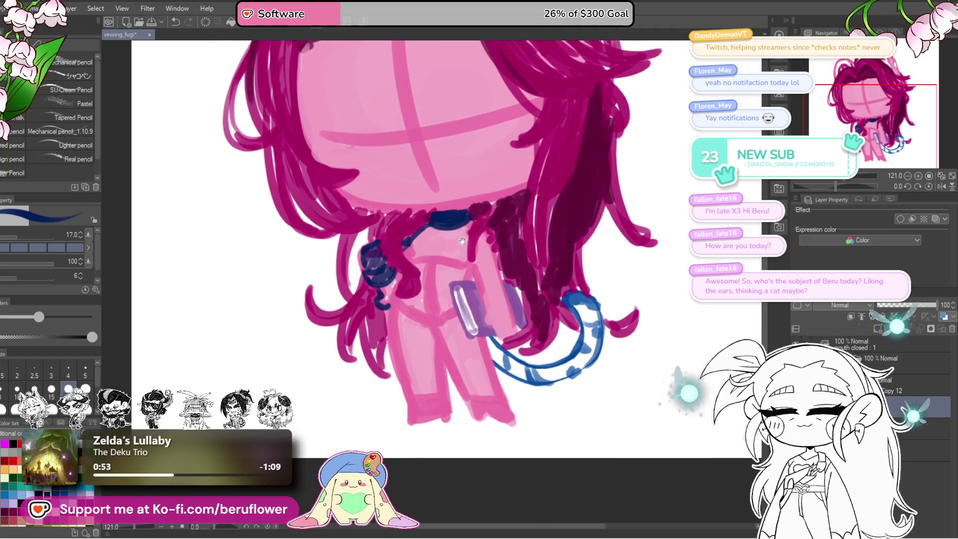
left_click_drag(446, 287, 424, 285)
scroll(450, 285, "down", 1)
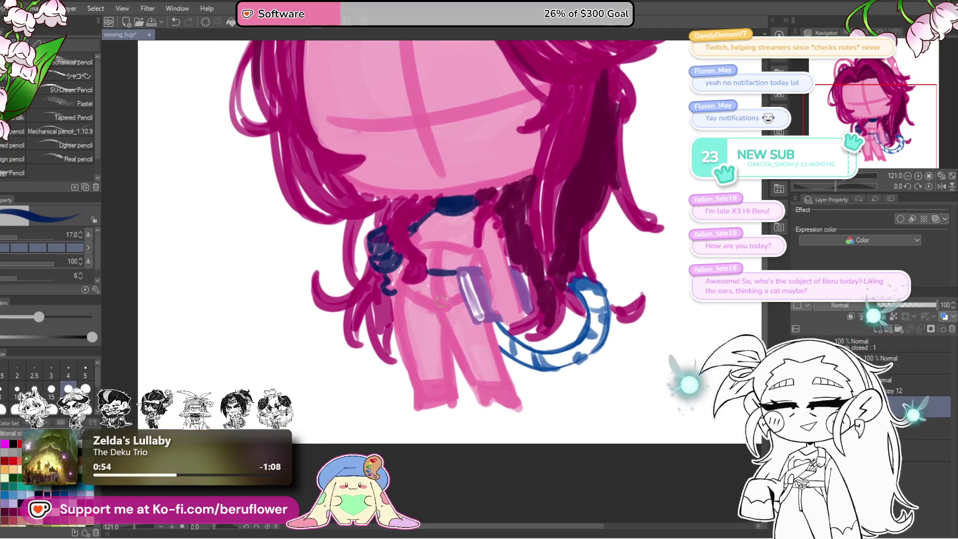
left_click_drag(398, 280, 390, 324)
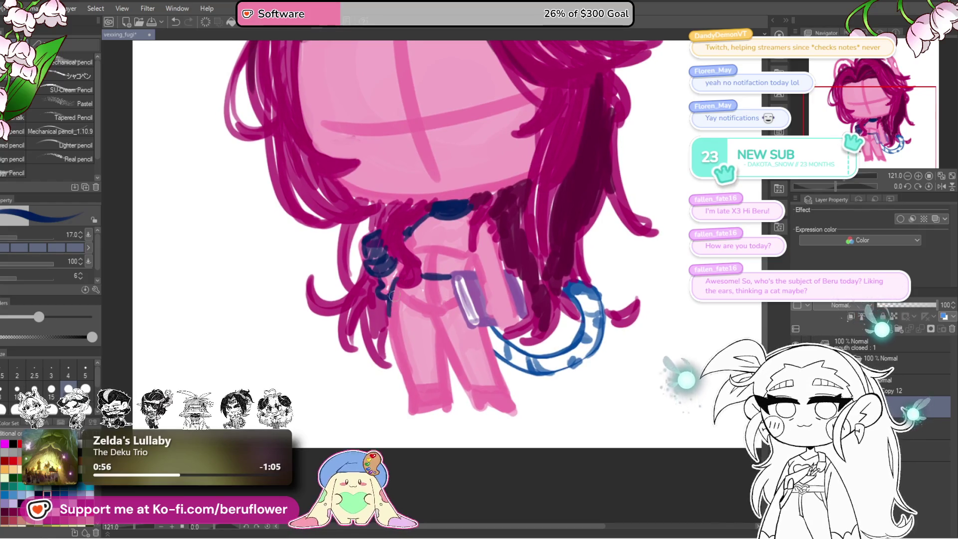
Outline the navy shirt's left side, hem and left collar-to-shoulder line
left_click_drag(397, 283, 474, 333)
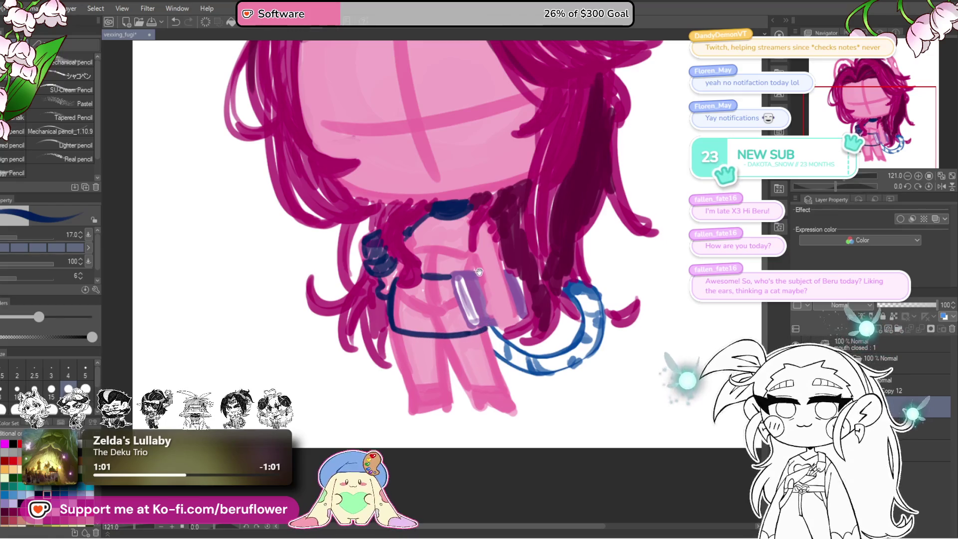
scroll(484, 238, "up", 1)
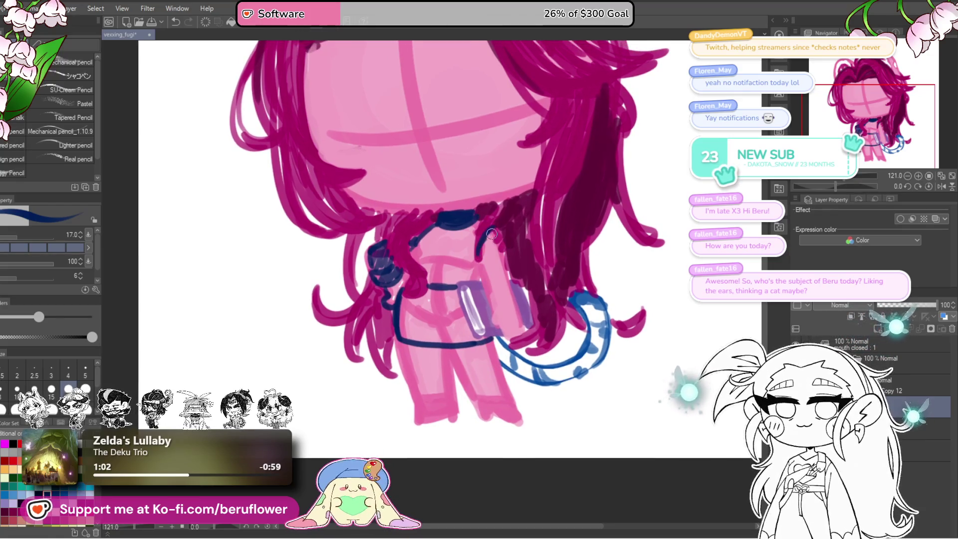
mouse_move(477, 220)
left_mouse_down()
mouse_move(500, 227)
mouse_move(512, 282)
mouse_move(487, 302)
left_mouse_up()
key("ctrl+z")
key("ctrl+z")
key("ctrl+z")
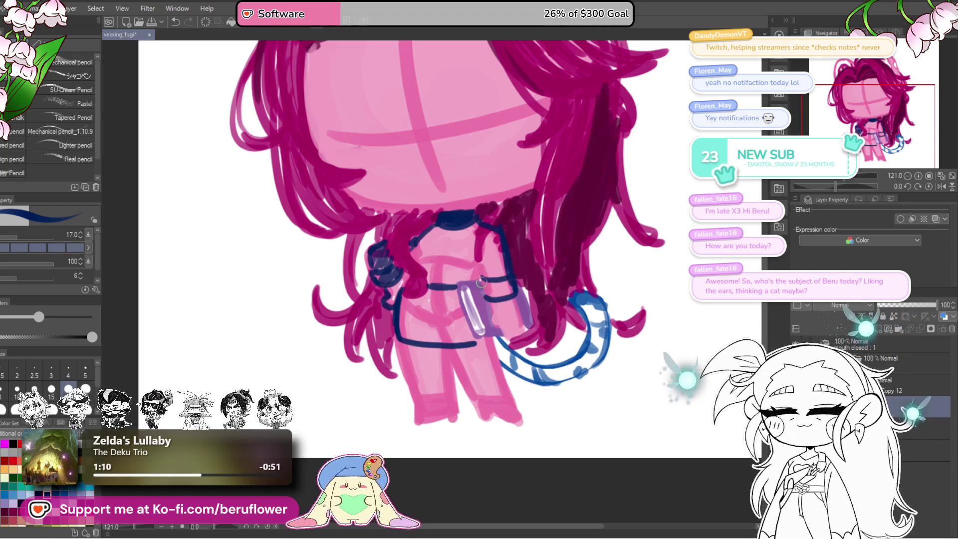
left_click_drag(502, 260, 519, 267)
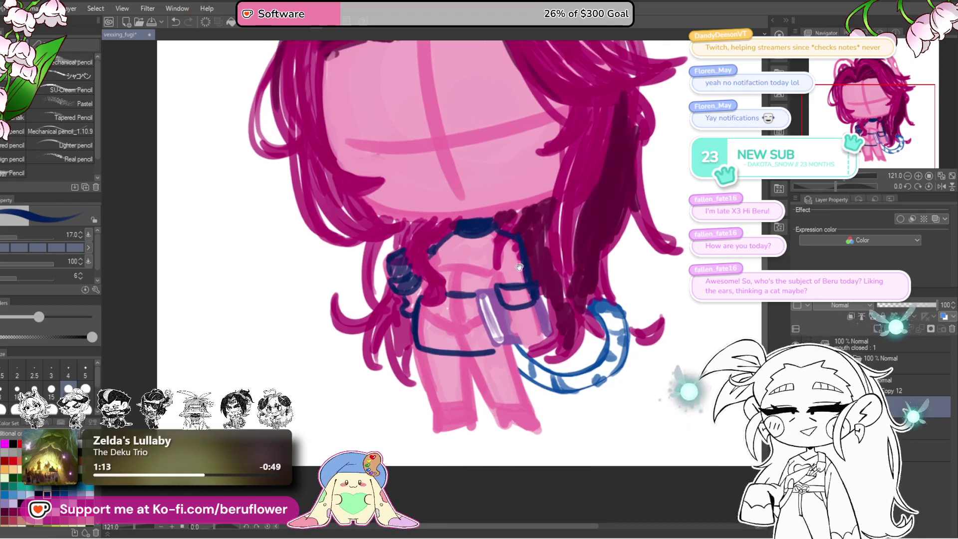
left_click_drag(452, 236, 434, 269)
mouse_move(459, 228)
left_mouse_down()
mouse_move(474, 235)
mouse_move(472, 254)
mouse_move(517, 274)
mouse_move(500, 289)
mouse_move(530, 291)
mouse_move(520, 308)
mouse_move(546, 303)
left_mouse_up()
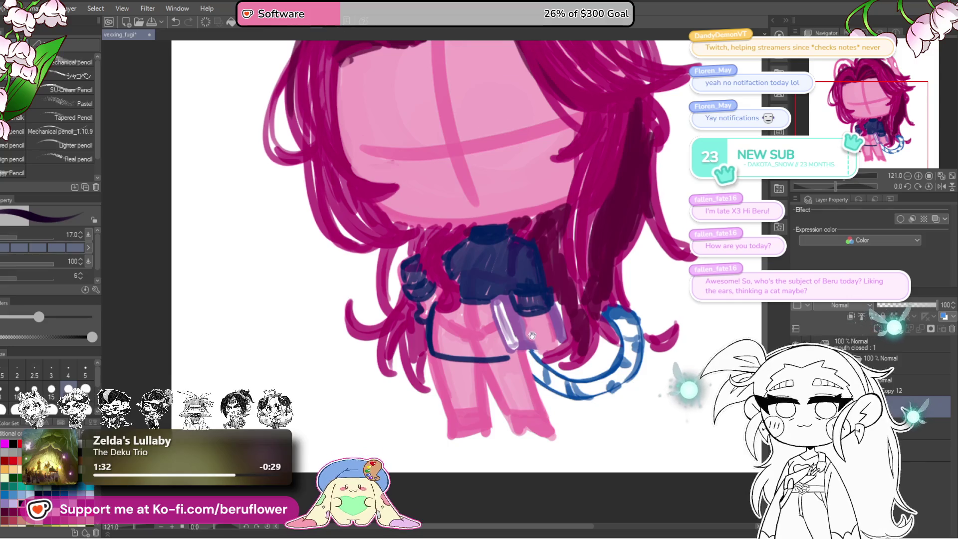
Finish the shirt's left edge, then add size-7 white highlights on both jacket sides
scroll(434, 309, "down", 1)
mouse_move(433, 300)
left_mouse_down()
mouse_move(432, 342)
mouse_move(438, 315)
mouse_move(489, 311)
mouse_move(444, 314)
mouse_move(488, 322)
mouse_move(508, 346)
mouse_move(520, 343)
mouse_move(530, 258)
mouse_move(526, 274)
left_mouse_up()
key("bracketleft")
key("bracketleft")
key("bracketleft")
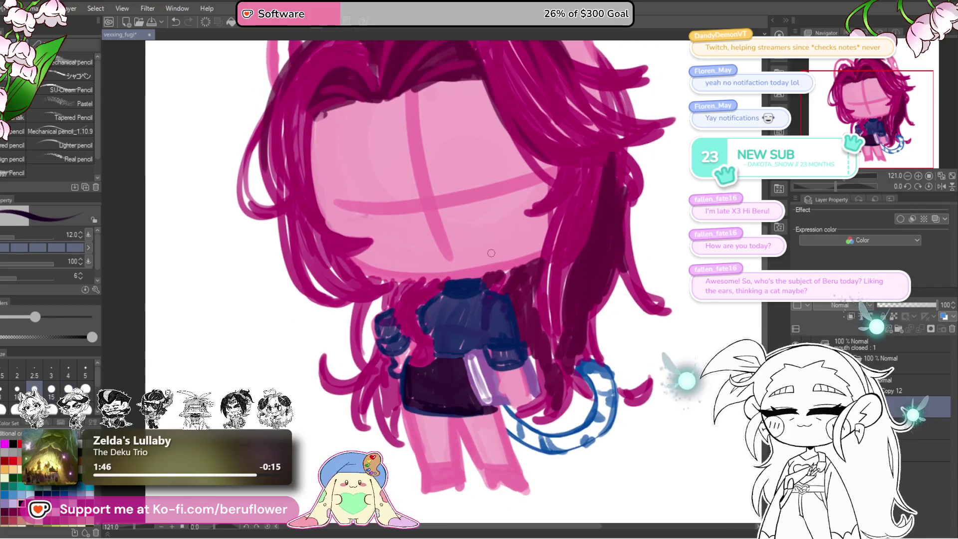
scroll(481, 249, "up", 1)
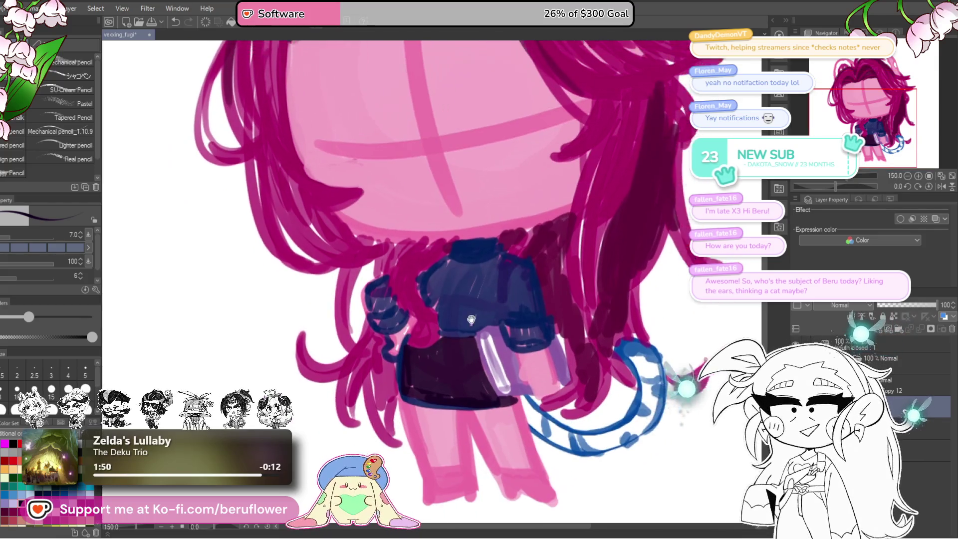
mouse_move(512, 332)
left_mouse_down()
mouse_move(397, 390)
mouse_move(472, 347)
left_mouse_up()
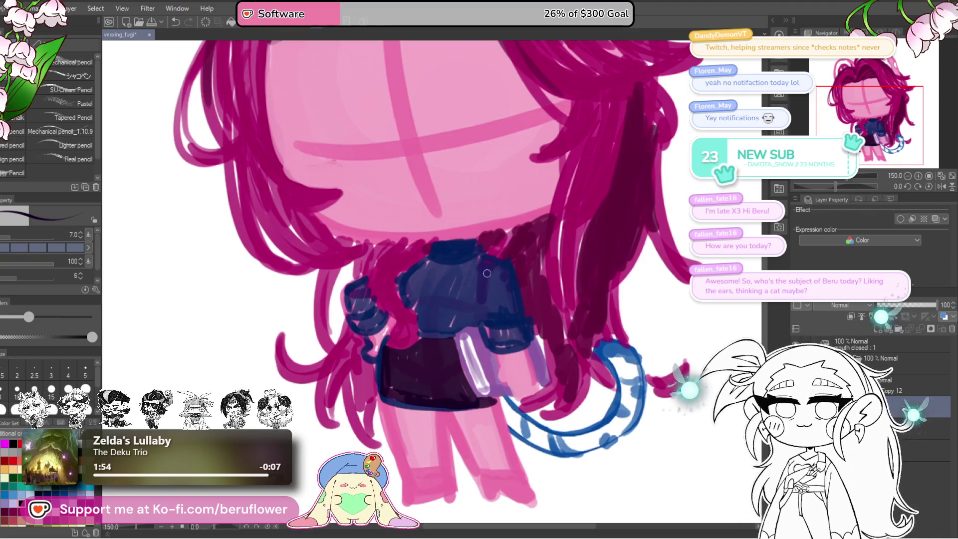
left_click_drag(416, 267, 407, 305)
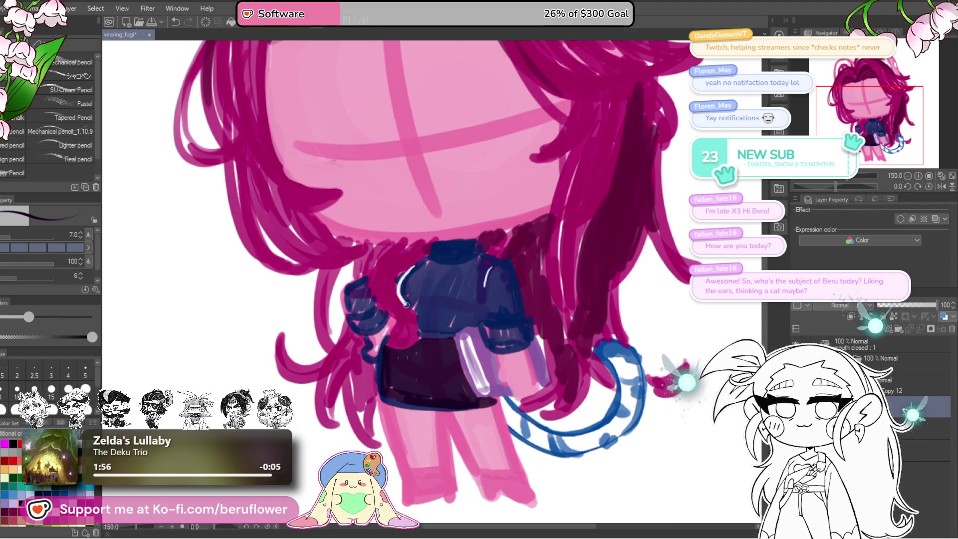
left_click_drag(479, 276, 492, 302)
key("ctrl+0")
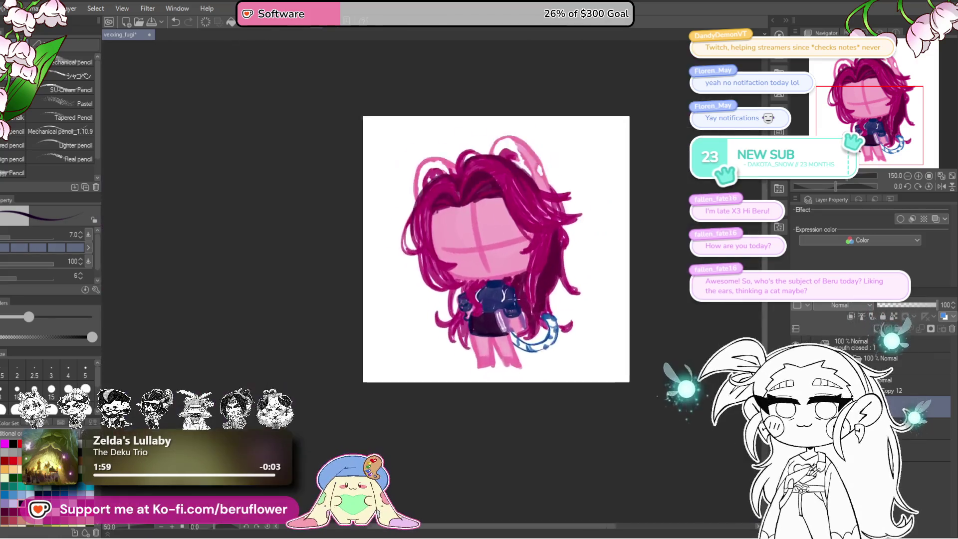
Outline the turtleneck collar in white and add white vertical stripes on the collar and sleeve cuff
scroll(466, 254, "up", 3)
left_click_drag(454, 265, 481, 273)
mouse_move(496, 314)
left_mouse_down()
mouse_move(490, 307)
mouse_move(518, 324)
mouse_move(490, 319)
mouse_move(499, 325)
left_mouse_up()
left_click_drag(509, 312, 510, 327)
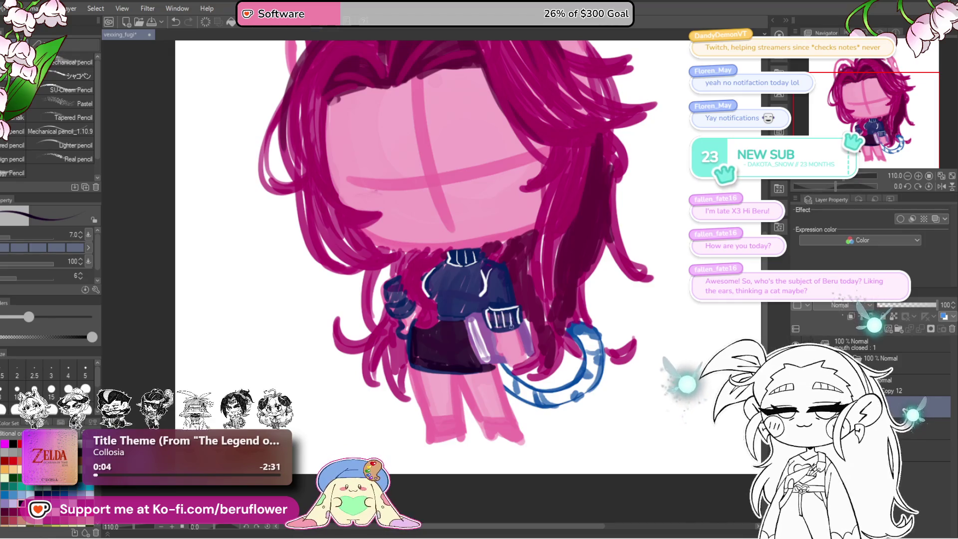
key("ctrl+z")
key("ctrl+z")
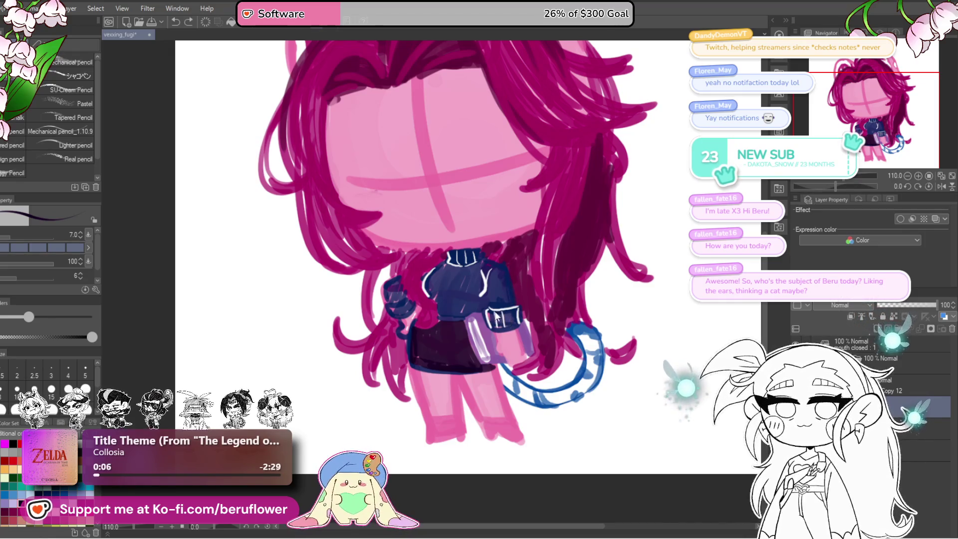
left_click_drag(500, 312, 501, 325)
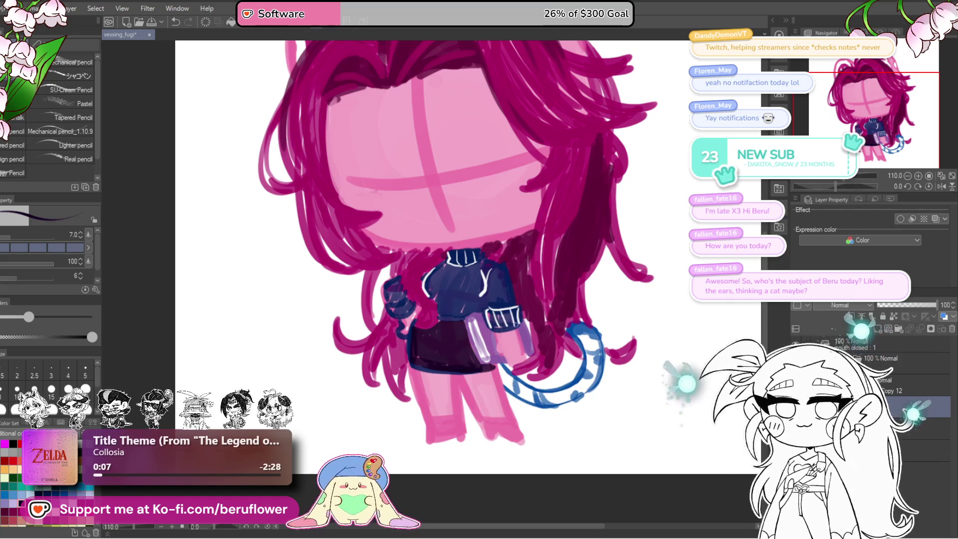
left_click_drag(508, 272, 510, 275)
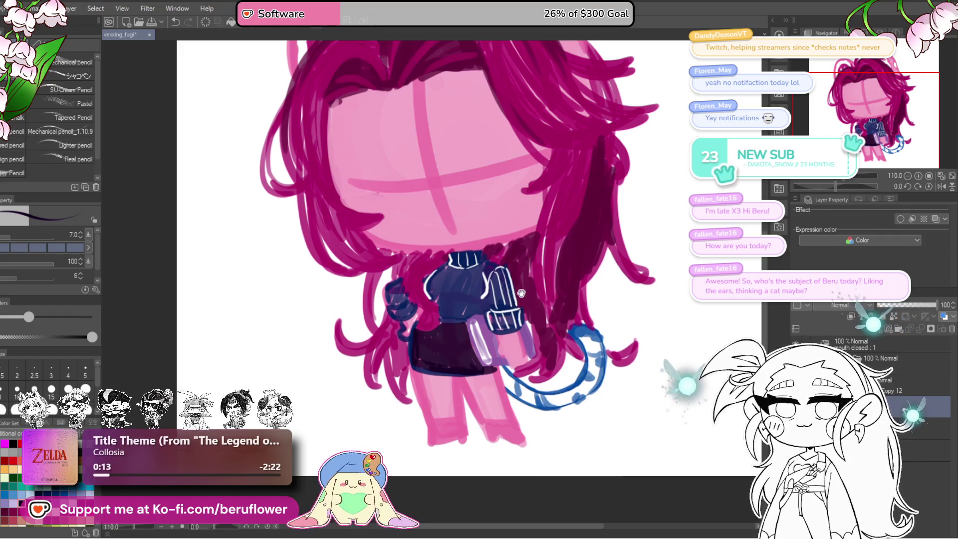
left_click_drag(488, 261, 494, 268)
scroll(505, 275, "left", 4)
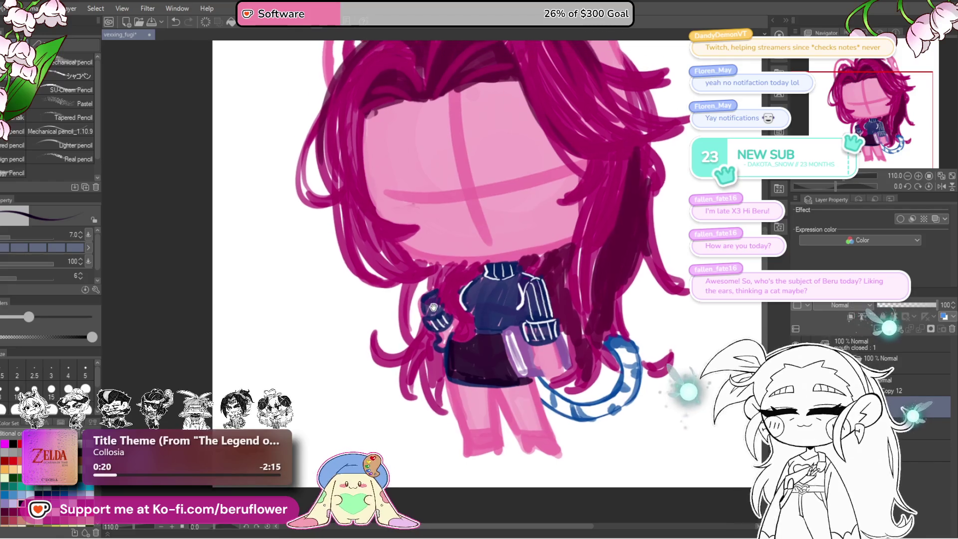
scroll(429, 294, "up", 1)
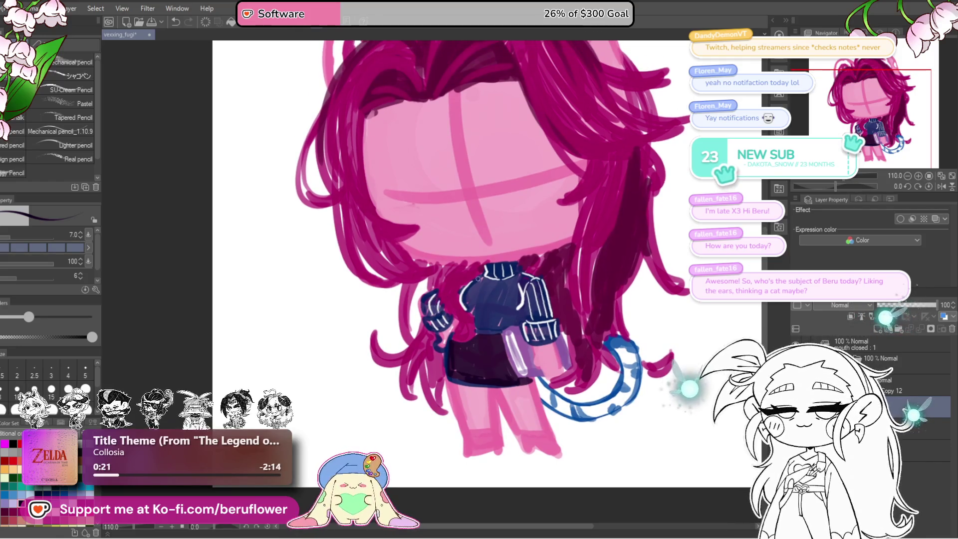
scroll(535, 297, "up", 1)
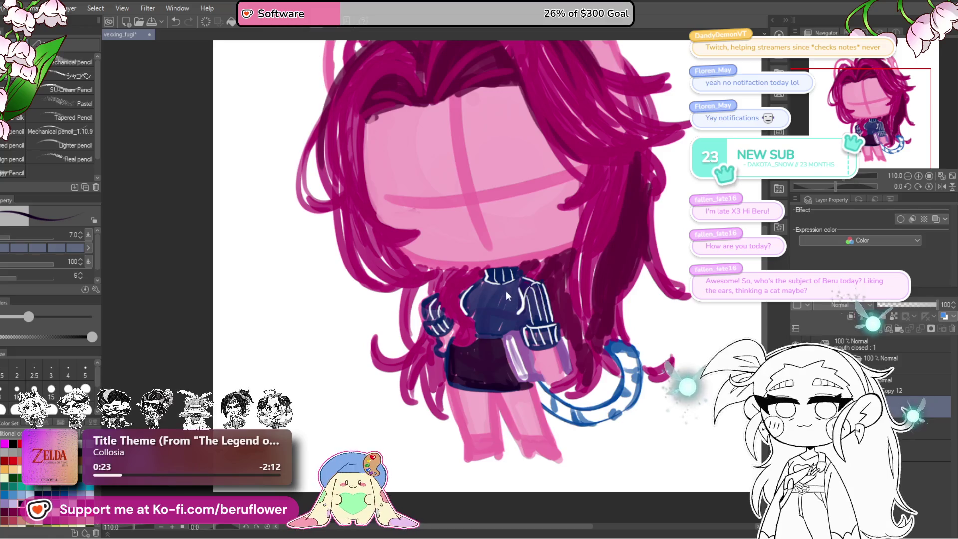
Repaint the left cuff dark navy and stripe the turtleneck body with white vertical lines
left_click_drag(450, 299, 440, 310)
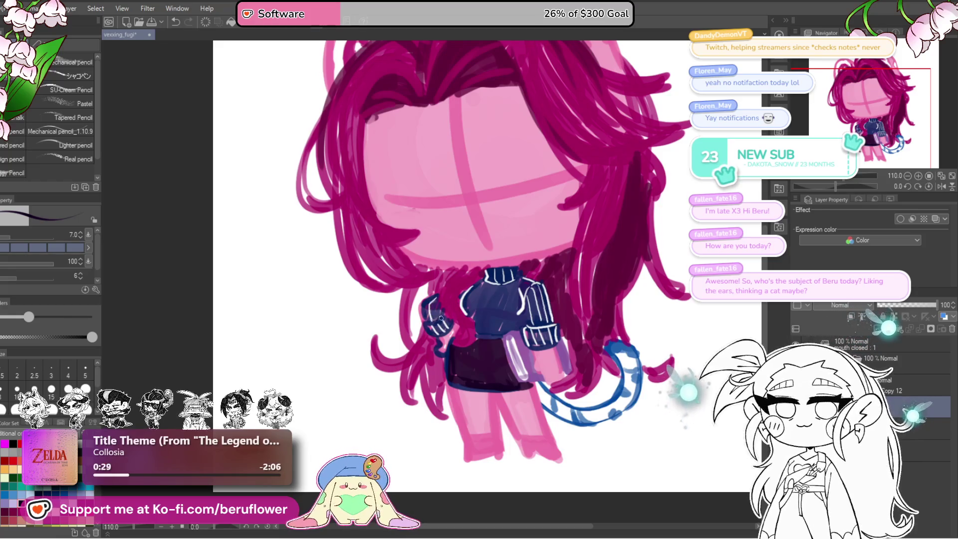
left_click_drag(440, 302, 430, 288)
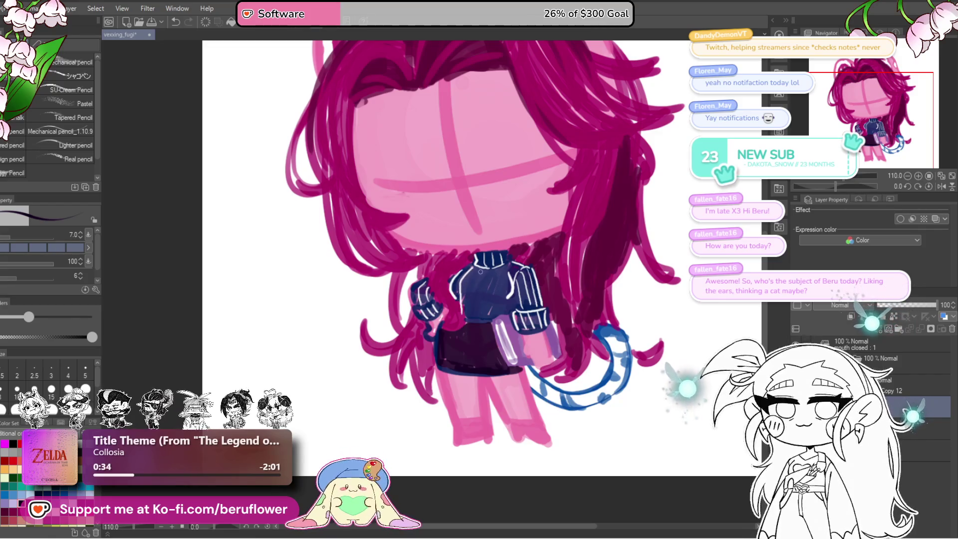
left_click_drag(473, 319, 461, 327)
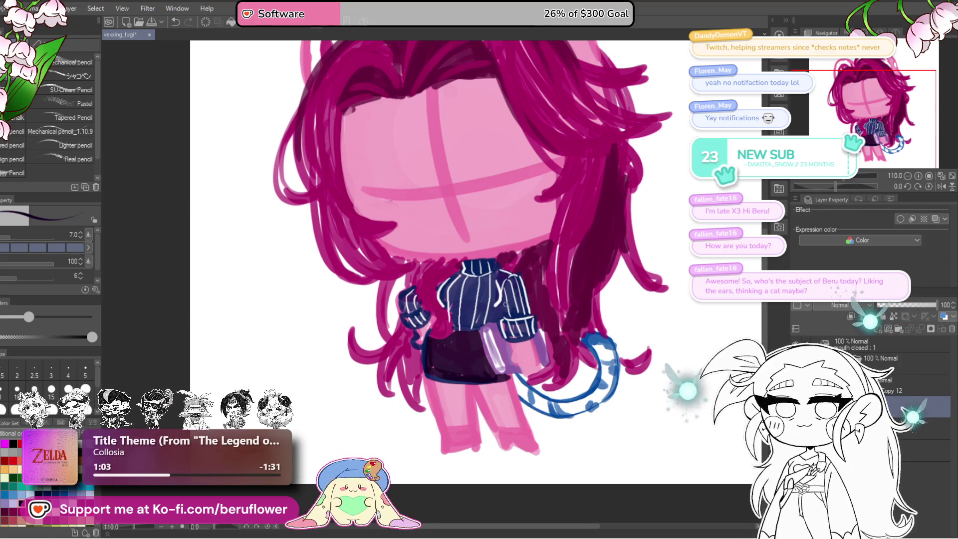
left_click_drag(502, 319, 506, 314)
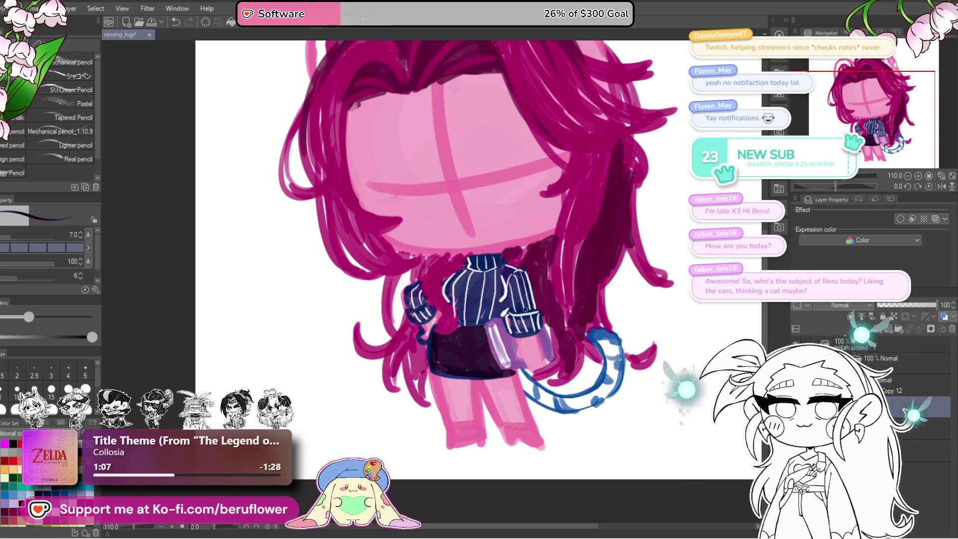
scroll(498, 383, "up", 4)
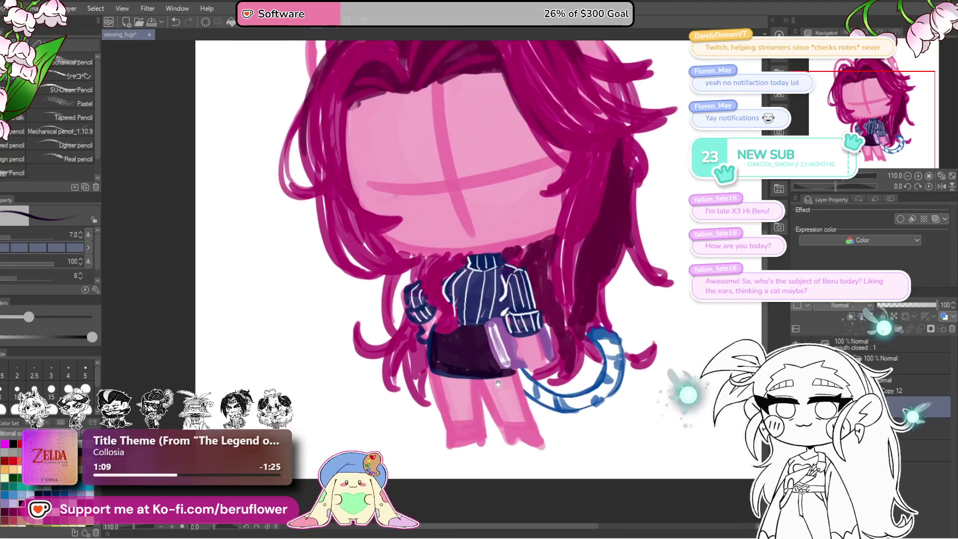
scroll(517, 323, "up", 1)
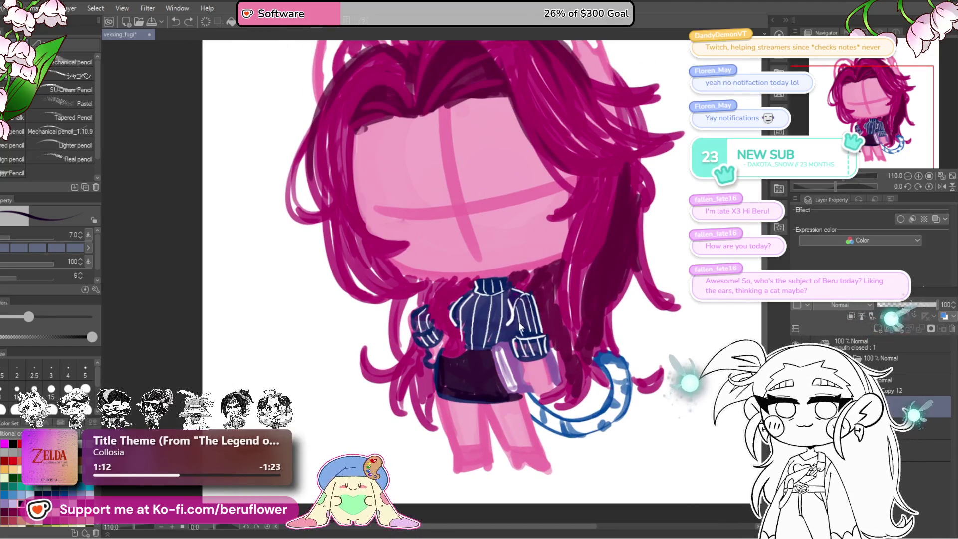
left_click_drag(506, 341, 520, 324)
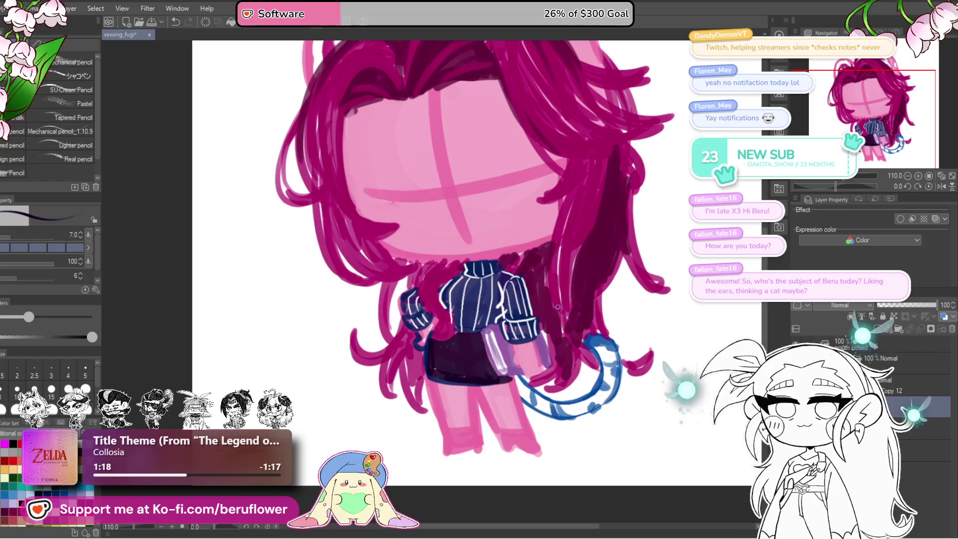
left_click_drag(527, 322, 524, 326)
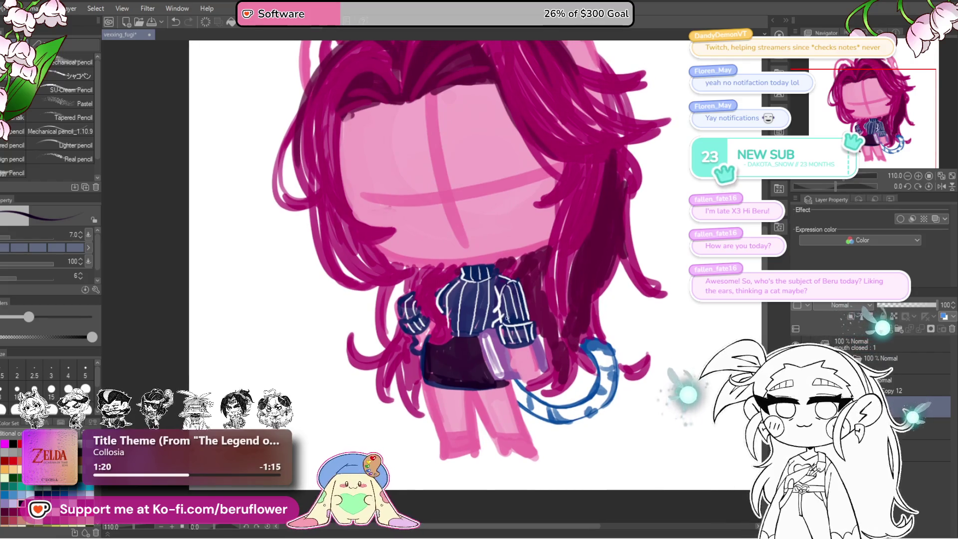
scroll(510, 315, "up", 6)
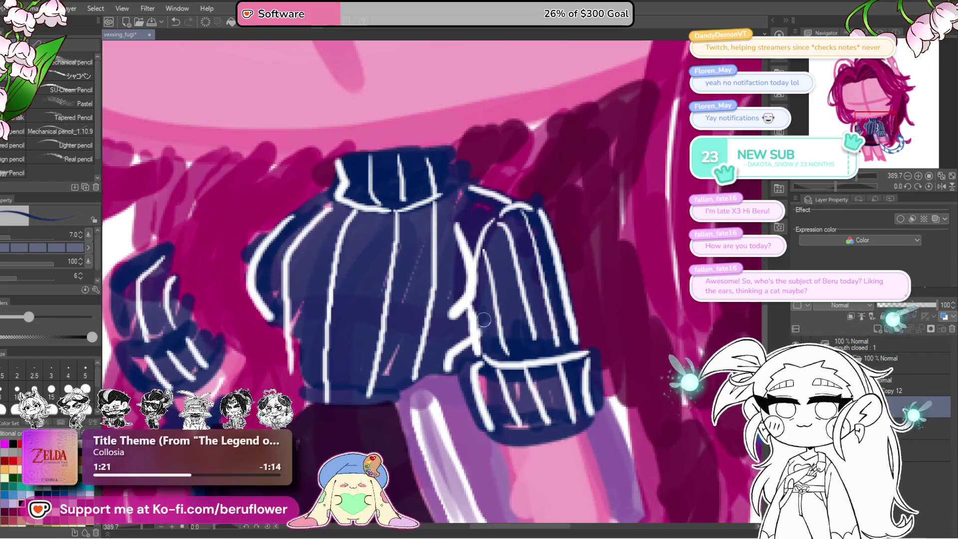
Add a light pink band across the knee and light strokes along the left leg's edge
scroll(480, 305, "down", 6)
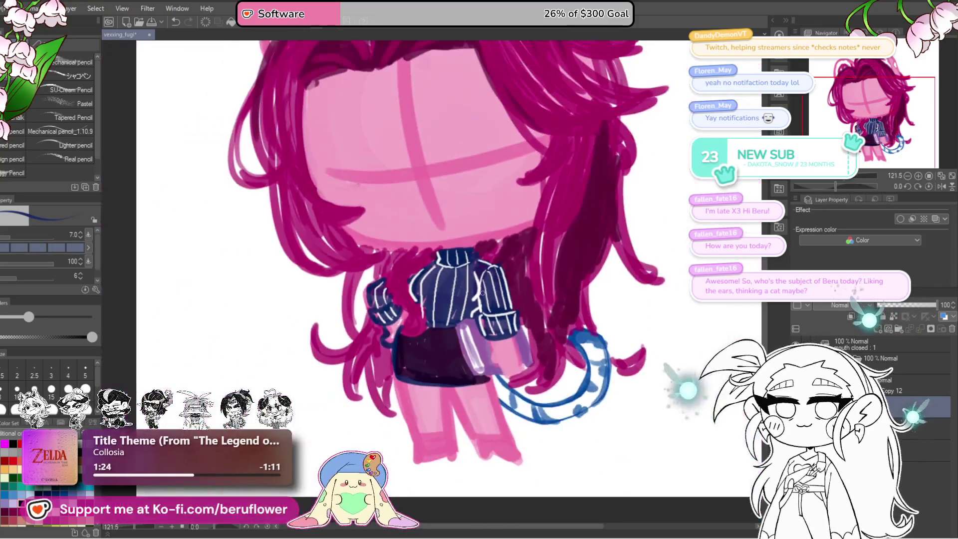
scroll(591, 282, "up", 3)
left_click_drag(591, 282, 600, 287)
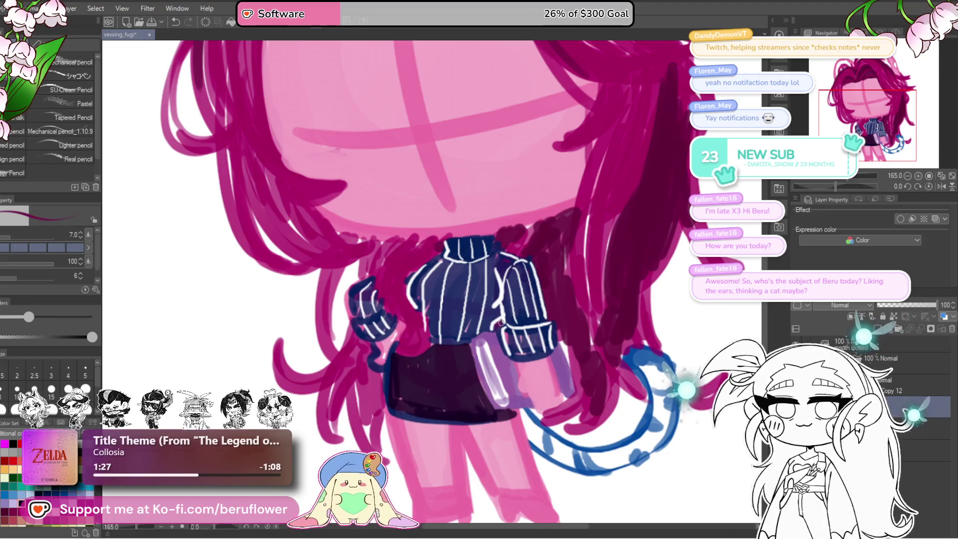
scroll(498, 327, "down", 3)
scroll(574, 325, "up", 2)
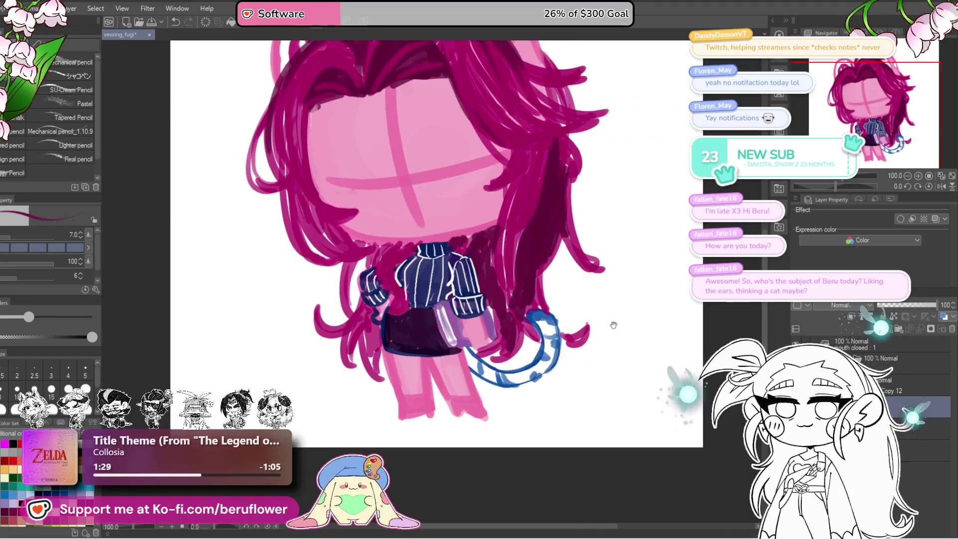
left_click_drag(614, 325, 603, 351)
scroll(623, 399, "down", 3)
scroll(656, 458, "up", 2)
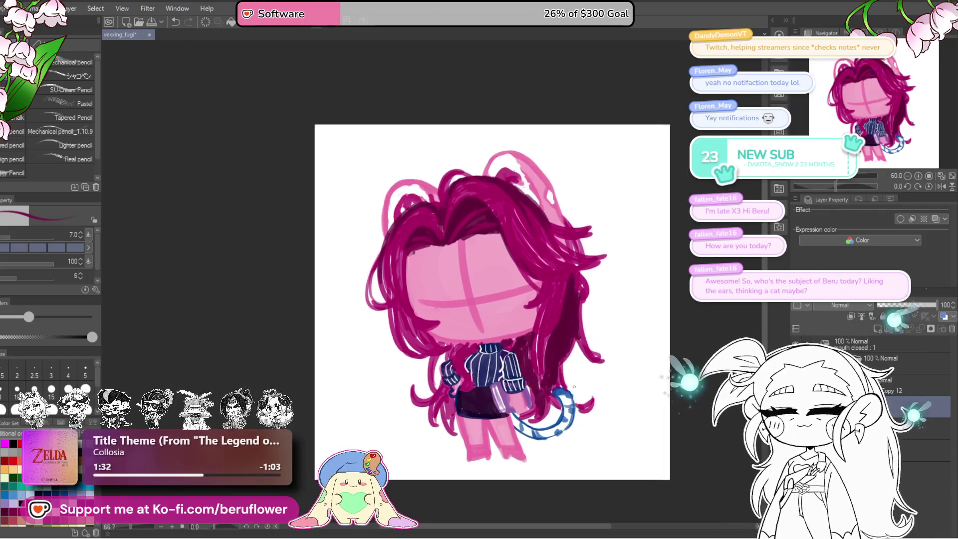
scroll(519, 396, "up", 2)
scroll(520, 402, "up", 2)
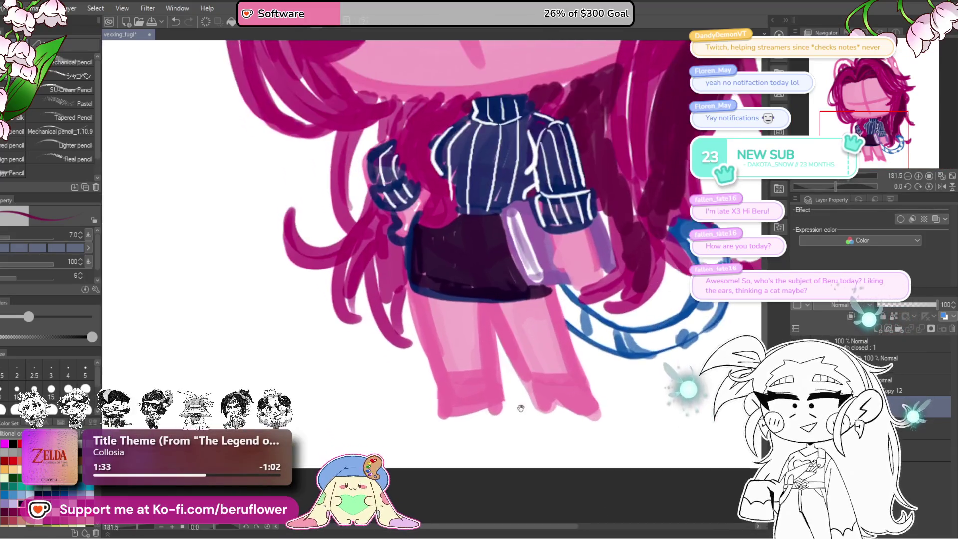
scroll(469, 326, "up", 1)
left_click_drag(469, 327, 469, 344)
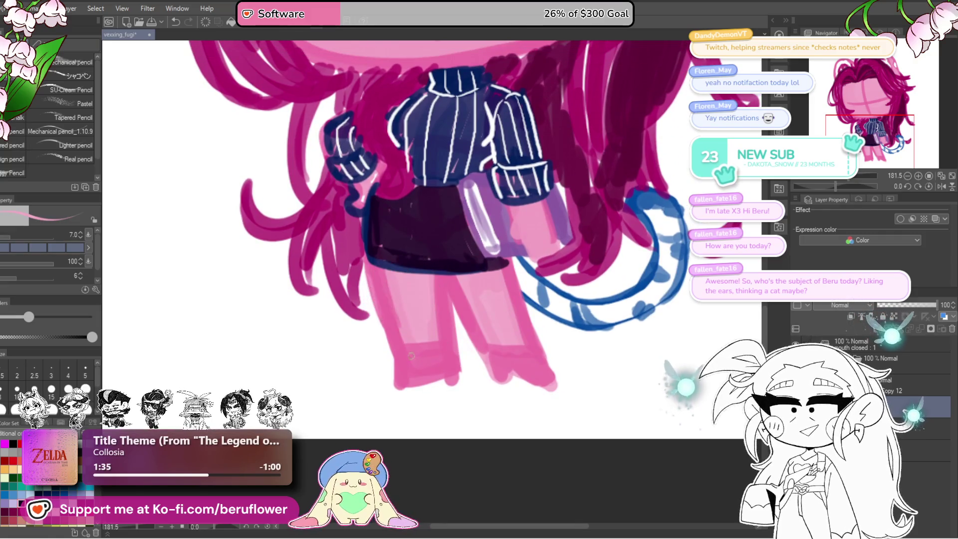
left_click_drag(564, 339, 492, 363)
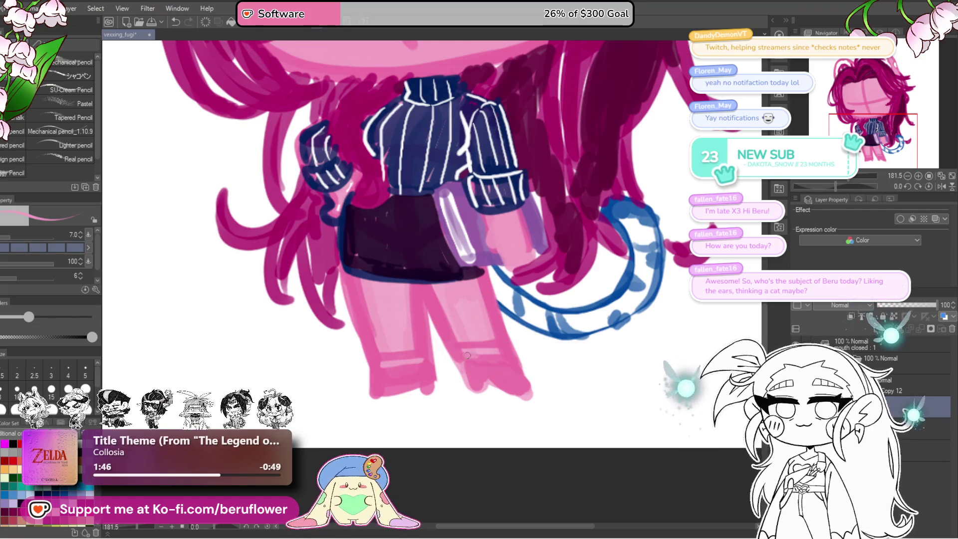
left_click_drag(475, 356, 493, 357)
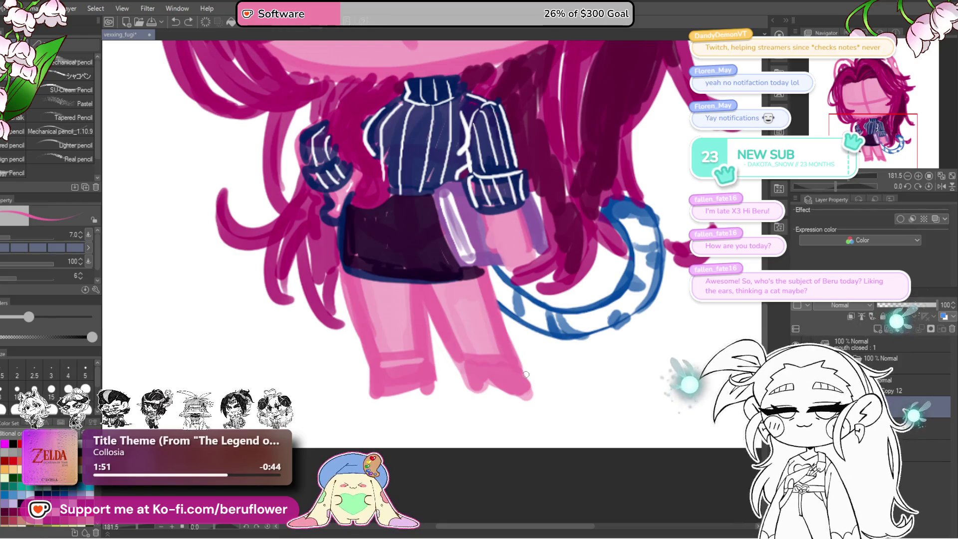
left_click_drag(519, 374, 517, 375)
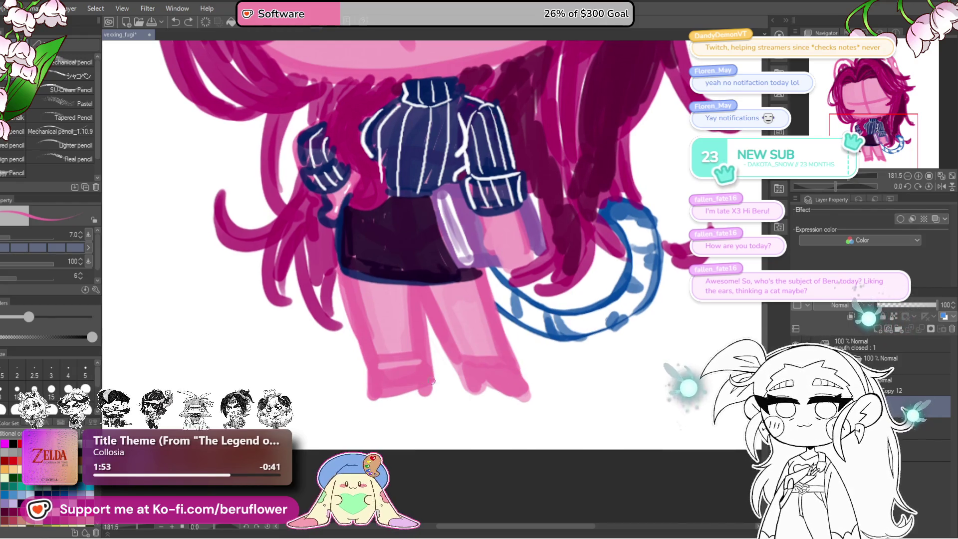
left_click_drag(432, 402, 430, 380)
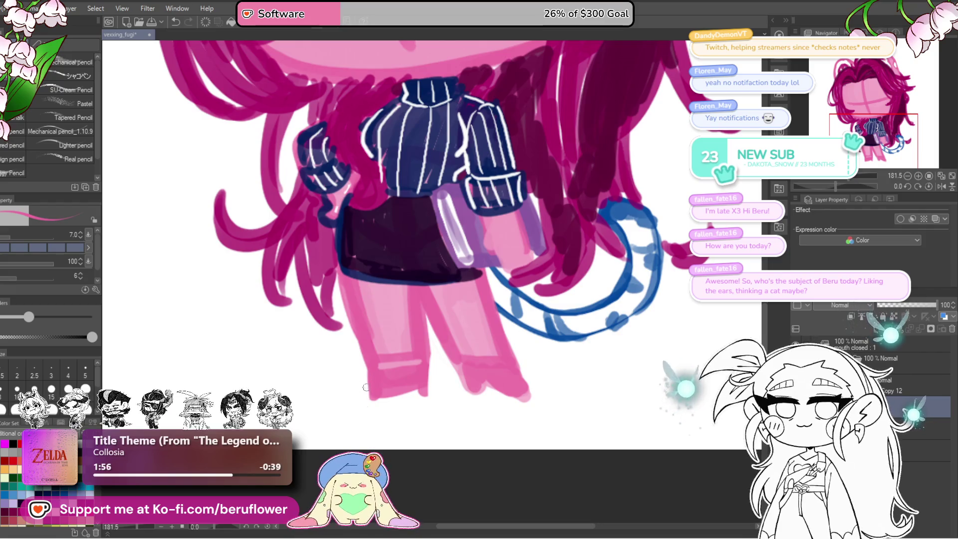
Shade the right leg's inner edge in darker pink with a size 15 brush
left_click_drag(366, 380, 406, 381)
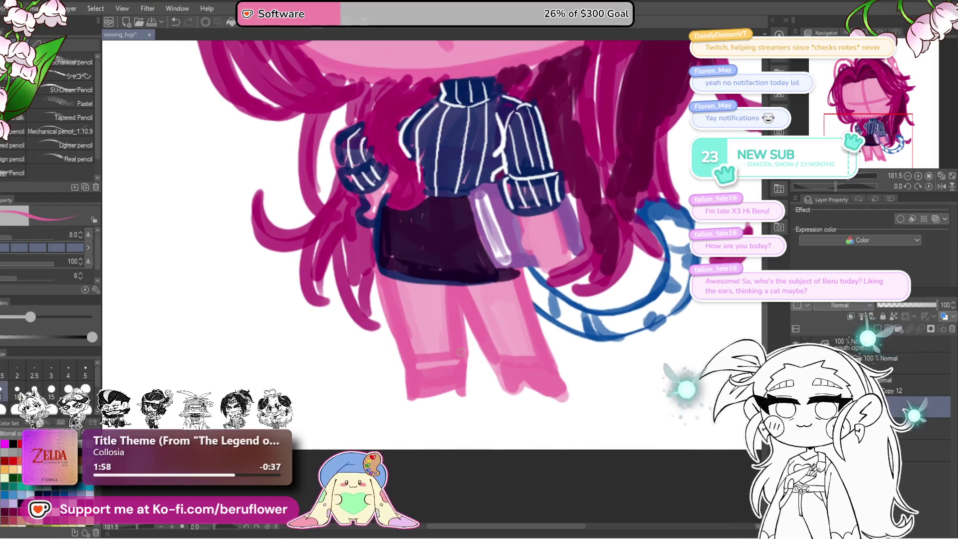
key("bracketright")
key("bracketright")
key("bracketright")
left_click_drag(467, 334, 467, 380)
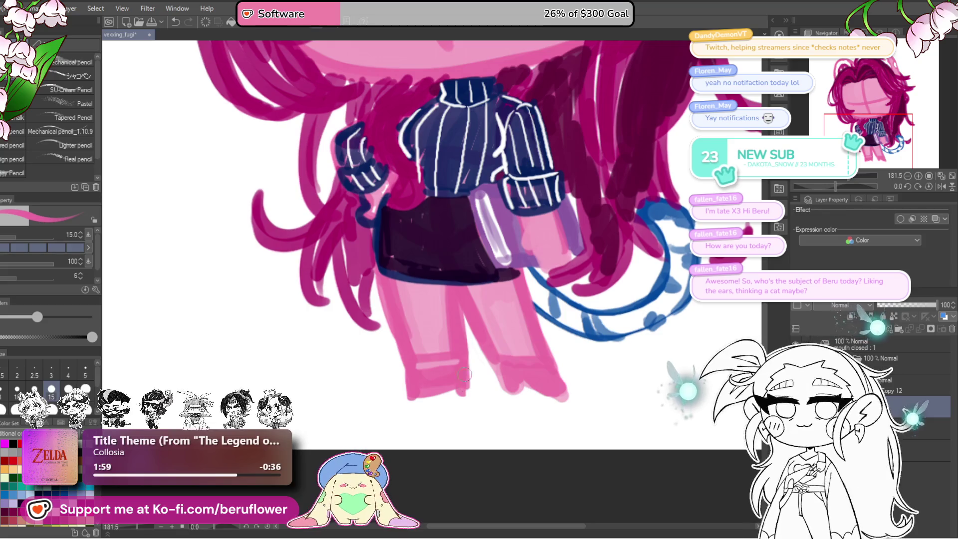
scroll(464, 343, "down", 2)
scroll(464, 344, "down", 2)
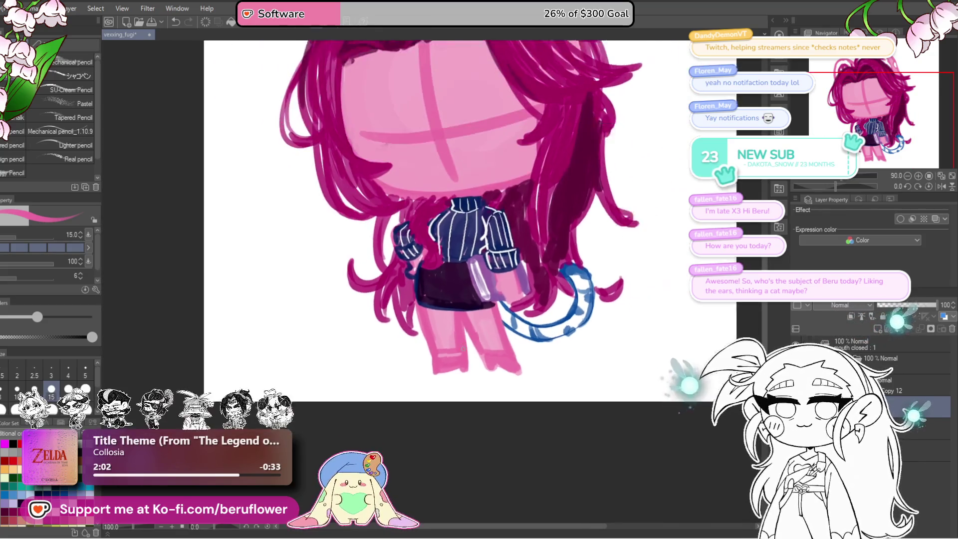
scroll(464, 344, "down", 1)
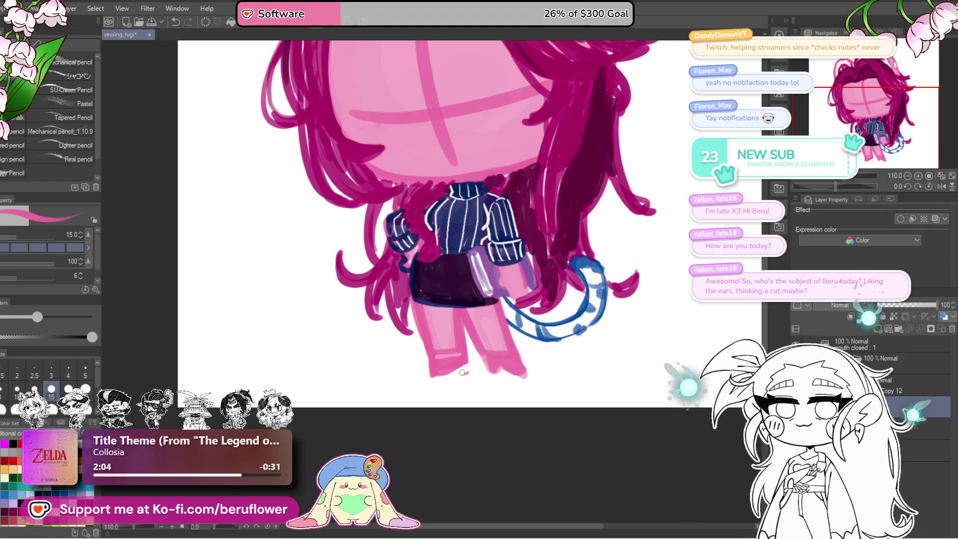
mouse_move(436, 351)
left_mouse_down()
mouse_move(455, 364)
mouse_move(457, 383)
mouse_move(483, 383)
left_mouse_up()
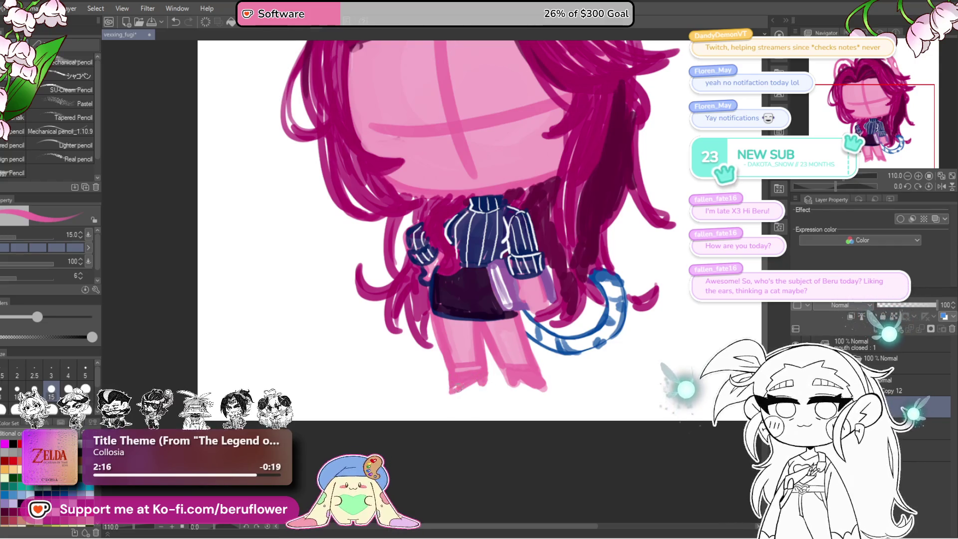
left_click_drag(512, 368, 469, 404)
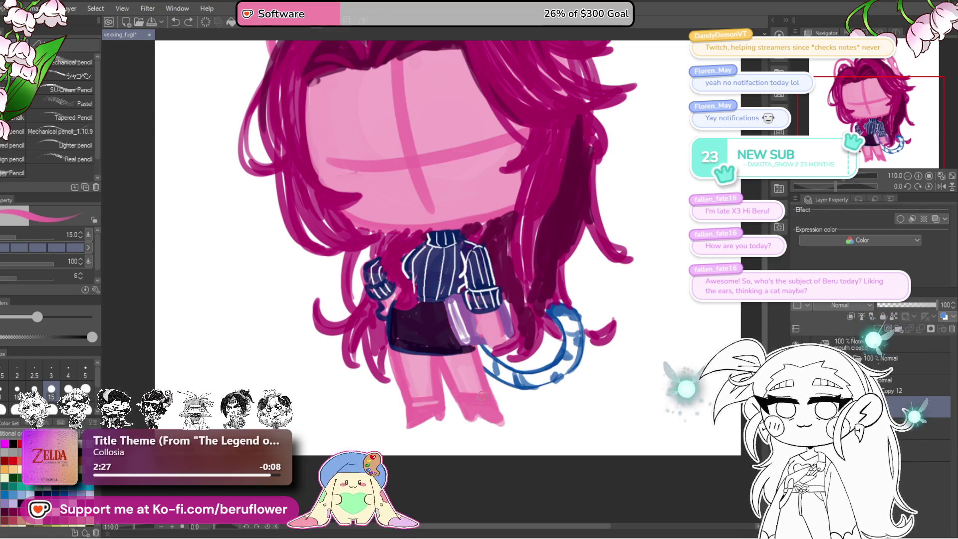
left_click(491, 393)
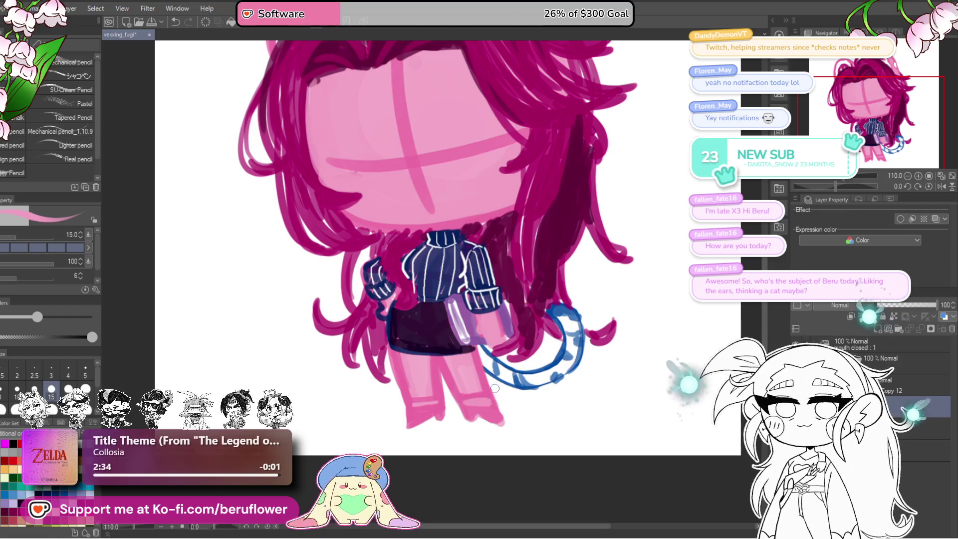
key("ctrl+space")
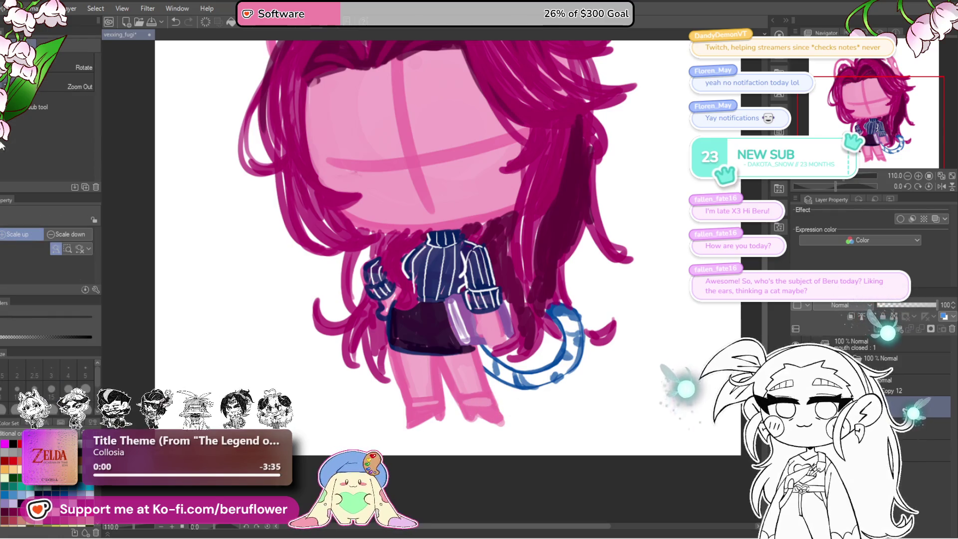
key("p")
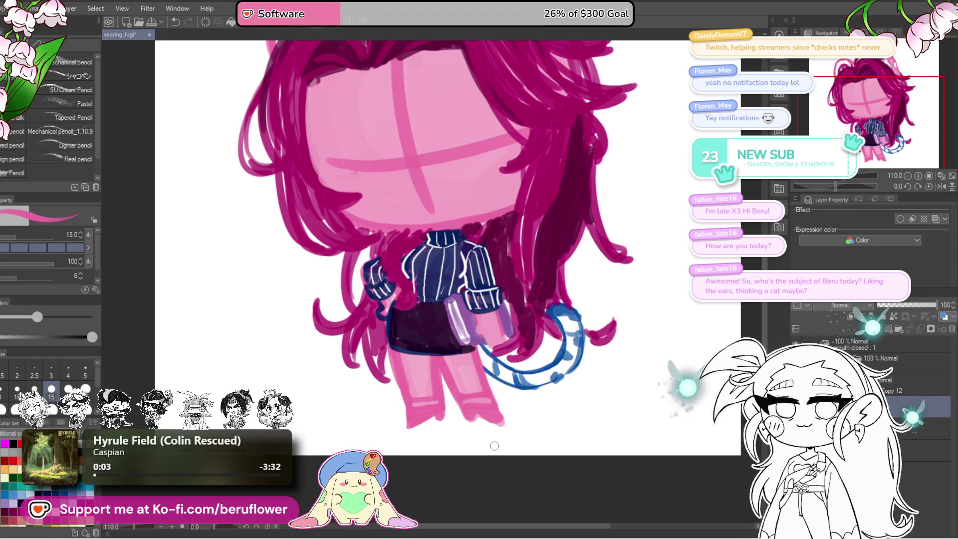
scroll(494, 446, "down", 3)
scroll(494, 445, "up", 1)
mouse_move(690, 415)
left_mouse_down()
mouse_move(669, 394)
mouse_move(673, 384)
left_mouse_up()
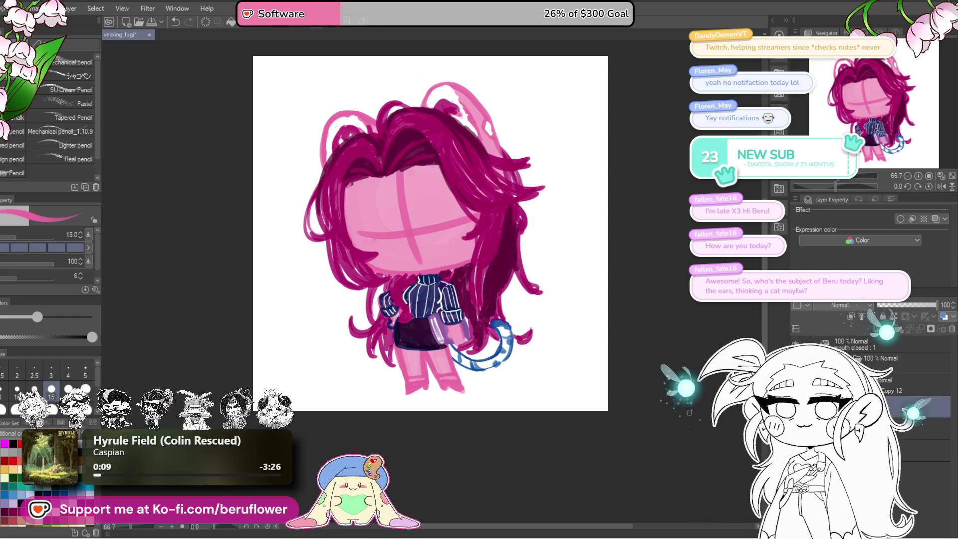
Sample the dark magenta hair colour and paint strands and a thin curl on the right hair
left_click_drag(626, 395, 606, 400)
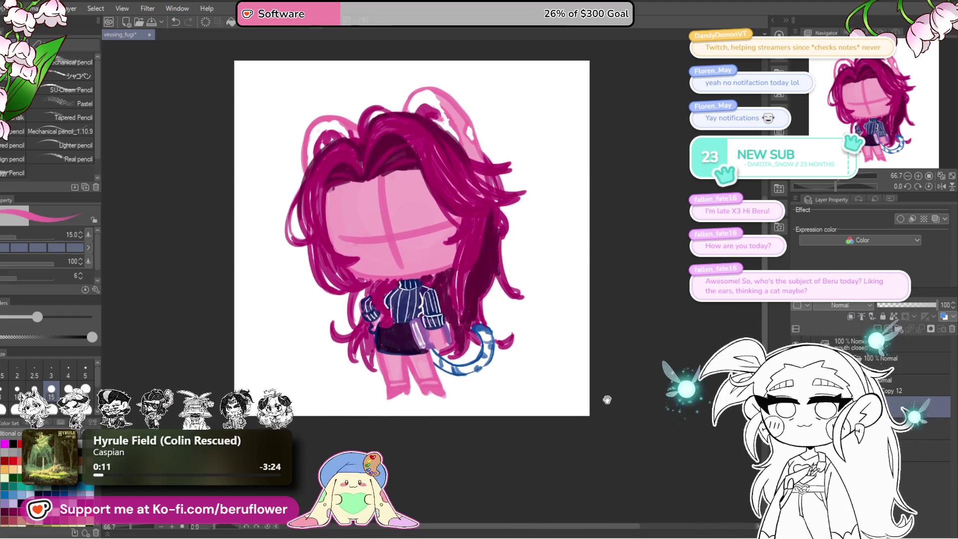
left_click_drag(393, 205, 388, 226)
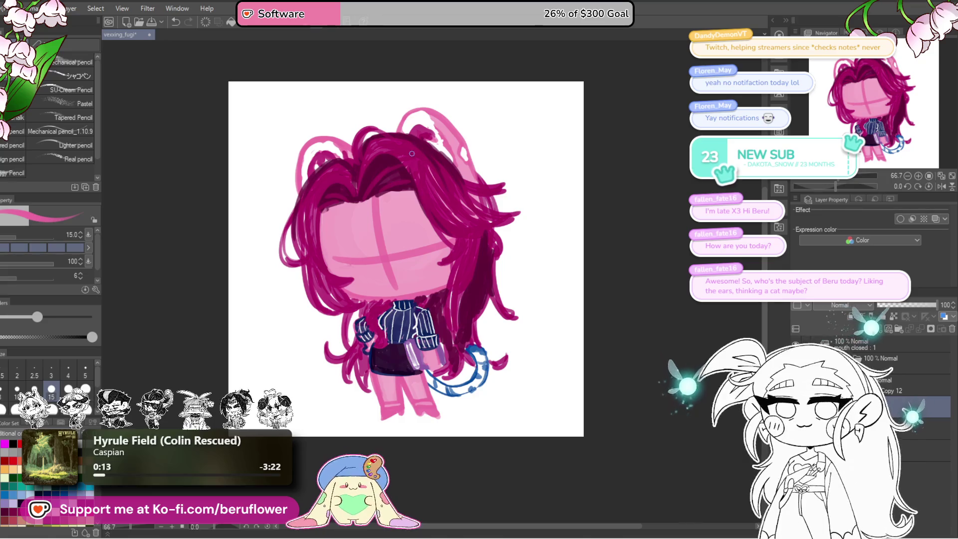
left_click(412, 153, "alt")
scroll(482, 179, "up", 5)
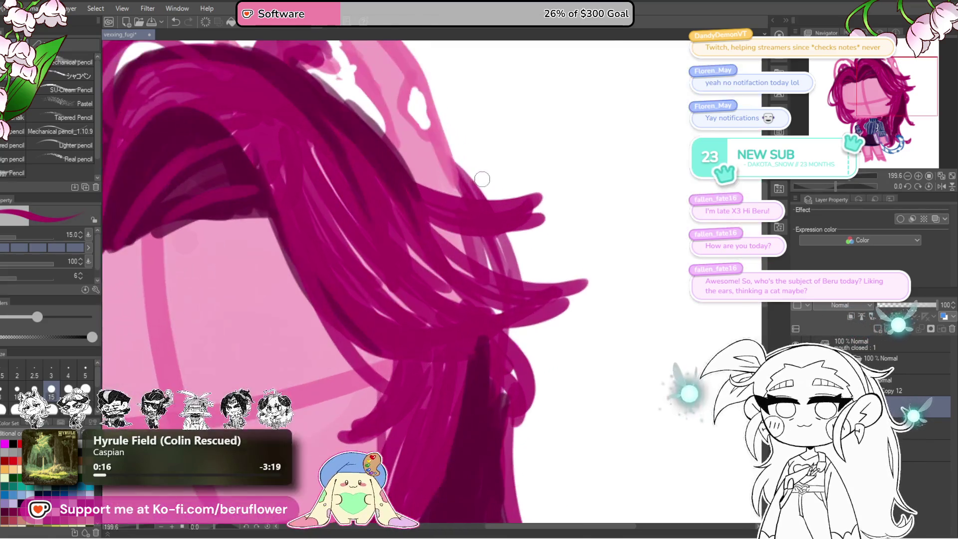
mouse_move(448, 130)
left_mouse_down()
mouse_move(521, 257)
mouse_move(473, 183)
mouse_move(499, 215)
mouse_move(522, 287)
left_mouse_up()
scroll(549, 334, "down", 5)
scroll(549, 335, "up", 3)
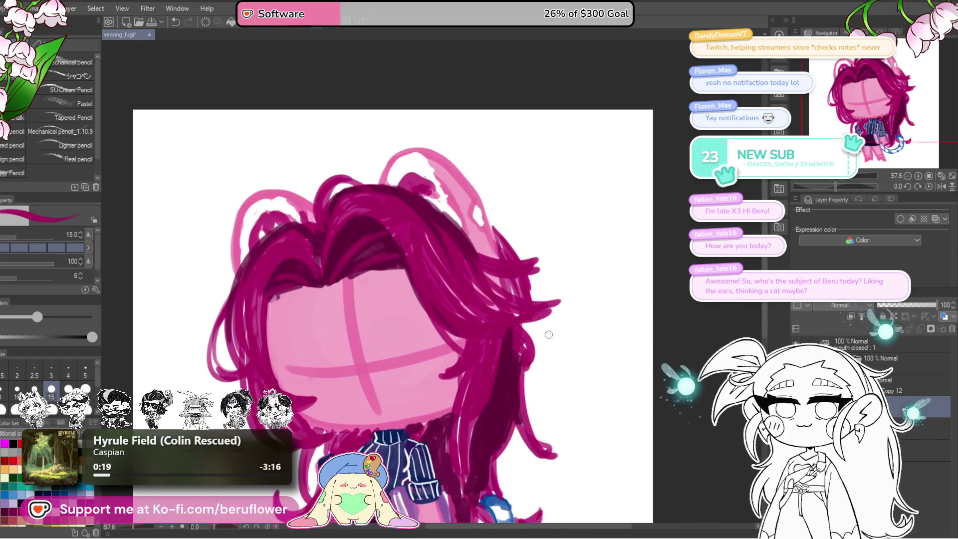
scroll(549, 335, "up", 1)
scroll(549, 335, "up", 1)
left_click_drag(510, 262, 589, 319)
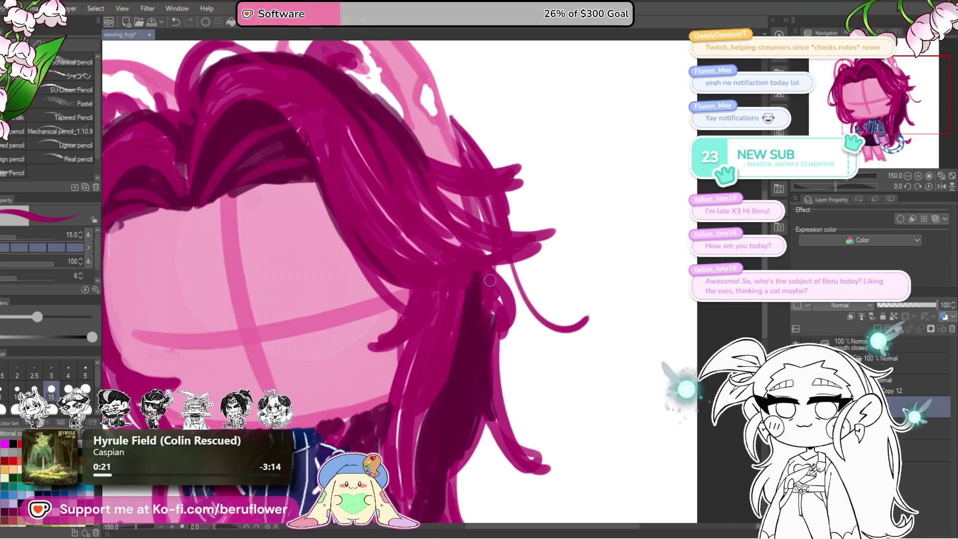
left_click_drag(508, 315, 582, 322)
At brush size 20, add more right-side strands and extend the lower hair curl outward
key("bracketright")
mouse_move(517, 265)
left_mouse_down()
mouse_move(501, 300)
mouse_move(495, 287)
mouse_move(514, 285)
mouse_move(601, 307)
left_mouse_up()
mouse_move(511, 272)
left_mouse_down()
mouse_move(491, 319)
mouse_move(596, 306)
left_mouse_up()
scroll(528, 314, "down", 3)
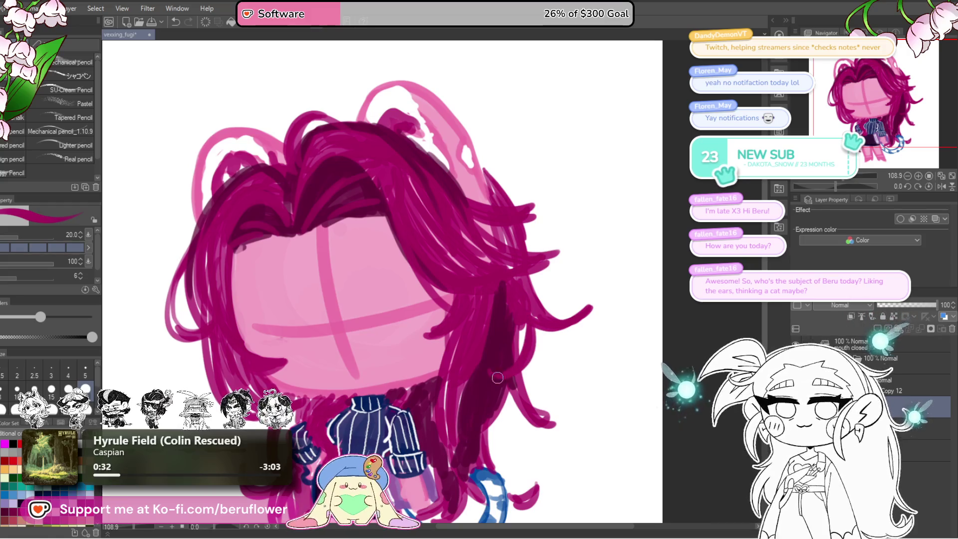
scroll(481, 370, "up", 2)
left_click_drag(524, 319, 519, 359)
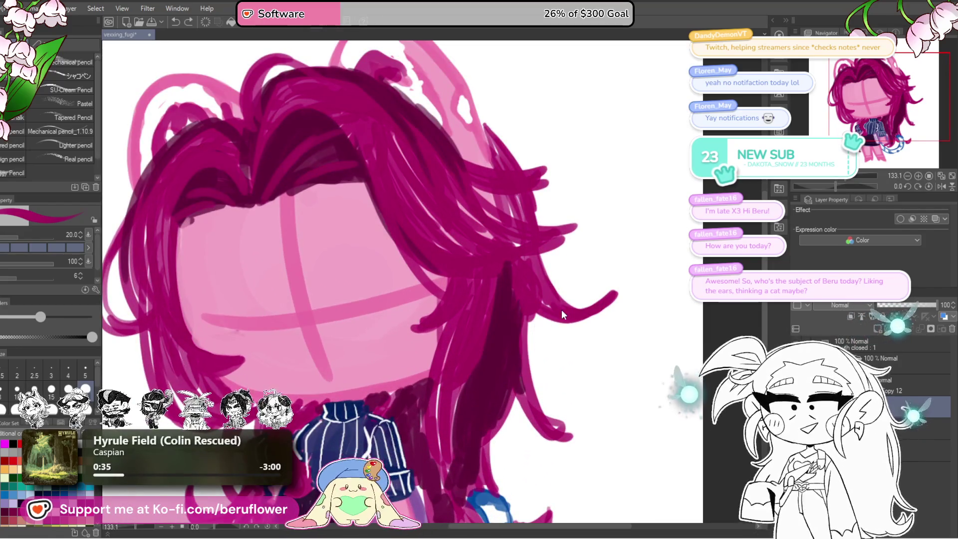
Redraw a long dark magenta strand curving down the right side of the hair
mouse_move(539, 304)
left_mouse_down()
mouse_move(535, 284)
mouse_move(544, 294)
left_mouse_up()
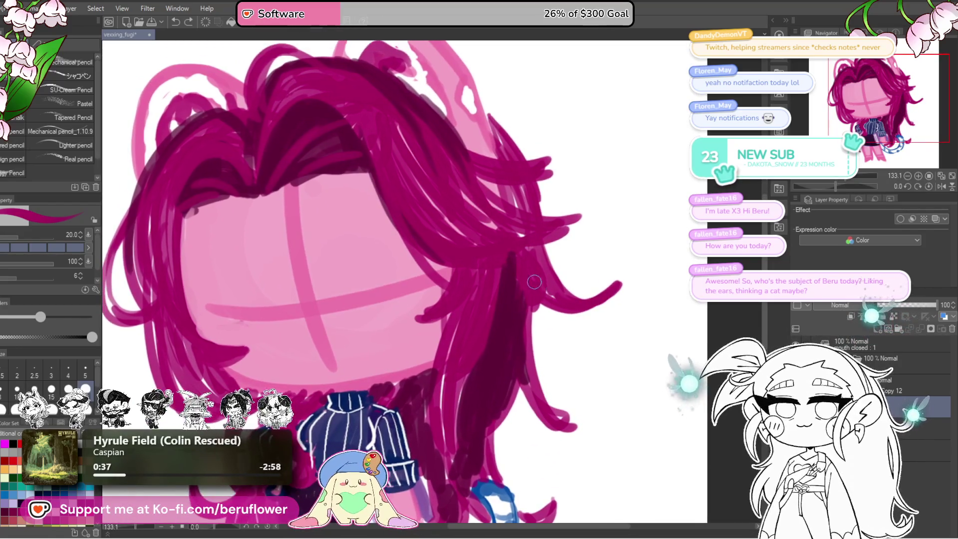
scroll(544, 305, "up", 1)
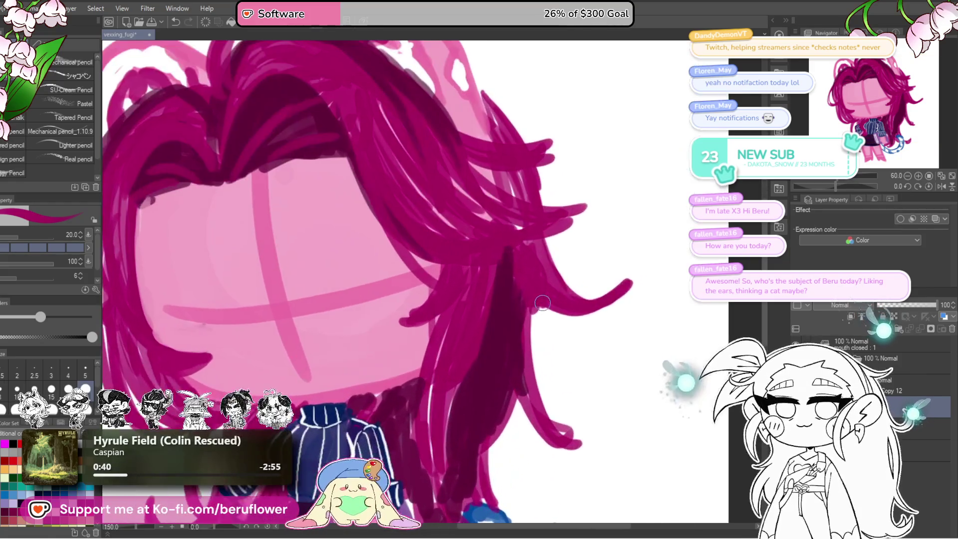
left_click_drag(536, 290, 543, 153)
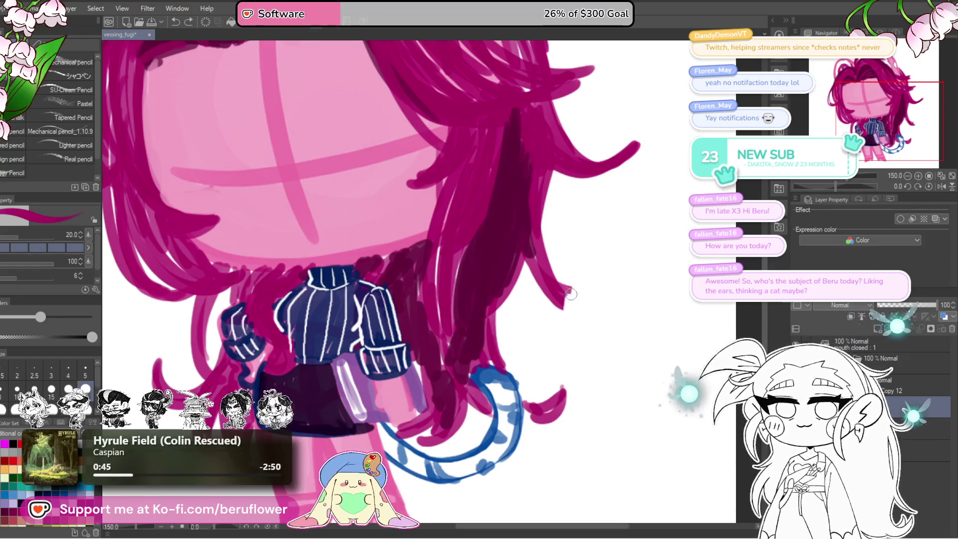
scroll(531, 300, "up", 3)
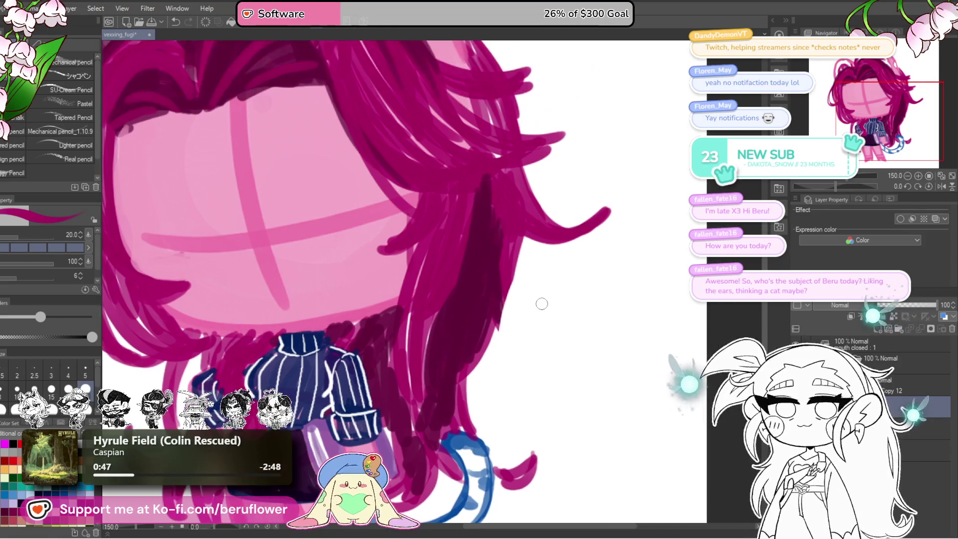
left_click_drag(522, 225, 536, 355)
key("ctrl+z")
left_click_drag(521, 222, 529, 394)
key("ctrl+z")
left_click_drag(500, 307, 515, 377)
key("ctrl+0")
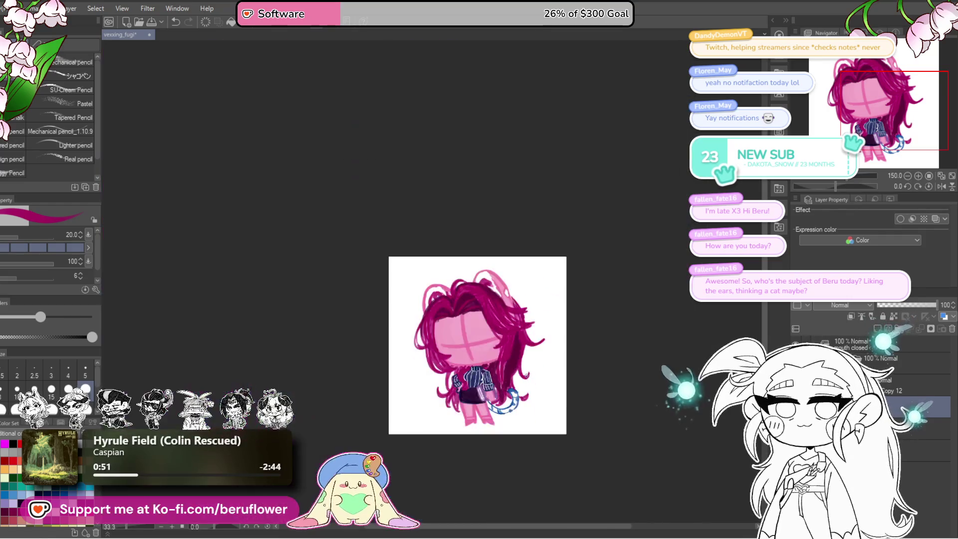
mouse_move(503, 343)
left_mouse_down()
mouse_move(520, 440)
mouse_move(545, 386)
mouse_move(558, 394)
left_mouse_up()
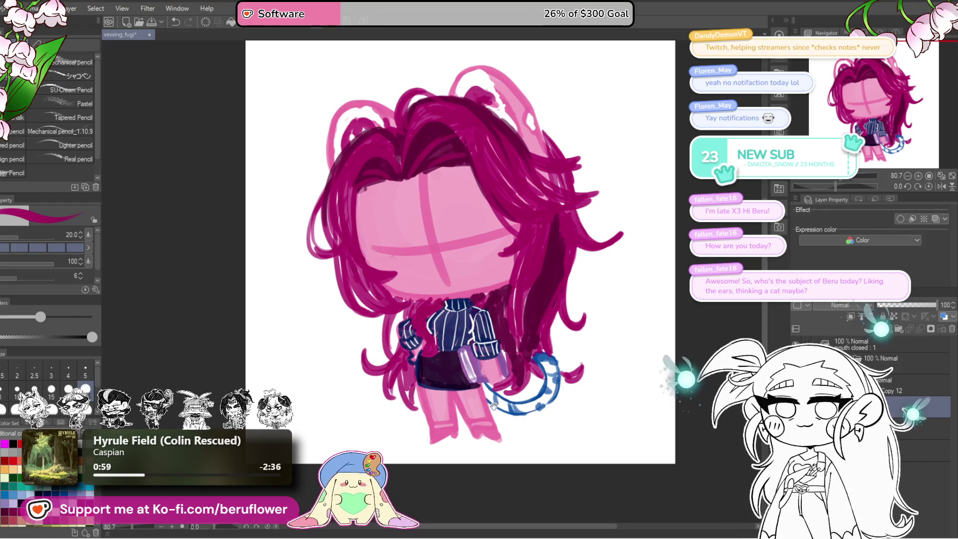
scroll(439, 314, "up", 3)
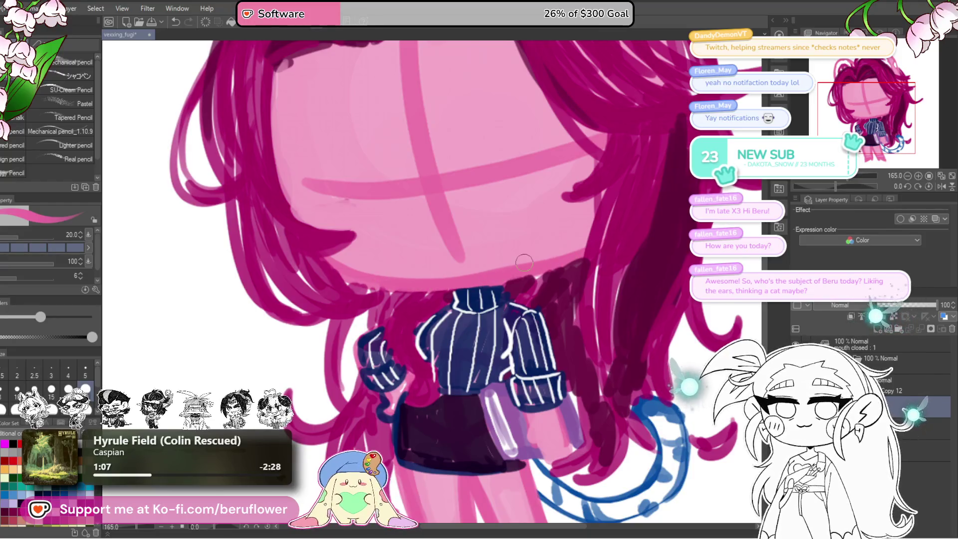
key("ctrl+alt+0")
left_click_drag(525, 263, 461, 266)
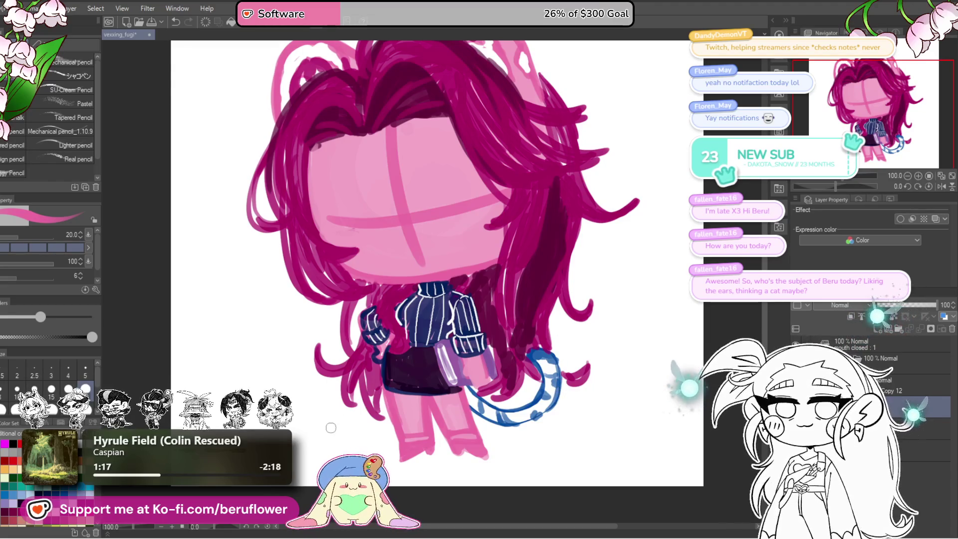
key("x")
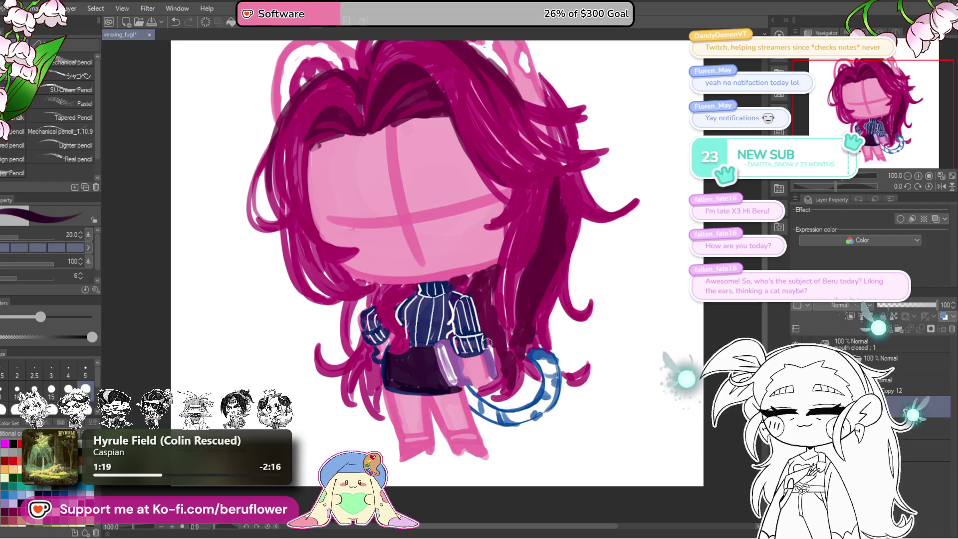
left_click_drag(493, 346, 496, 340)
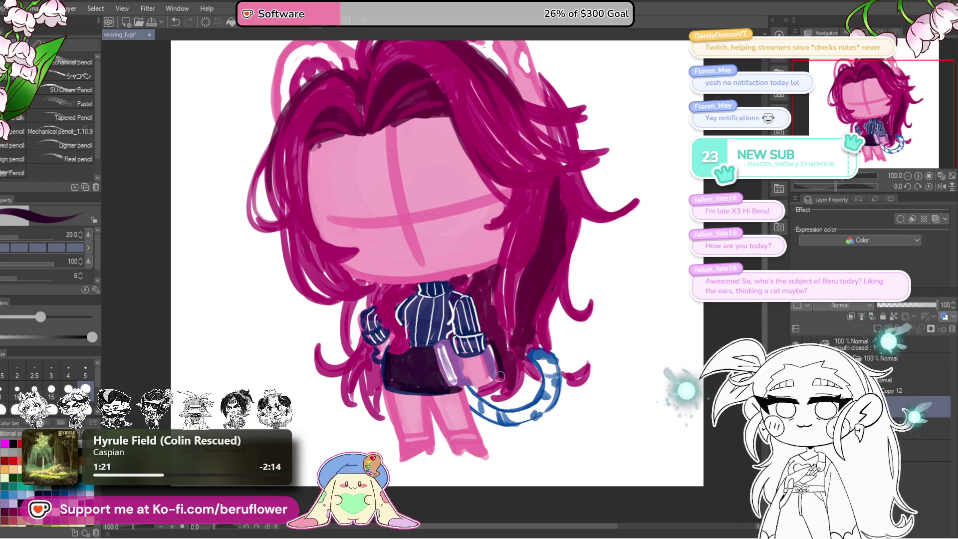
scroll(566, 346, "up", 1)
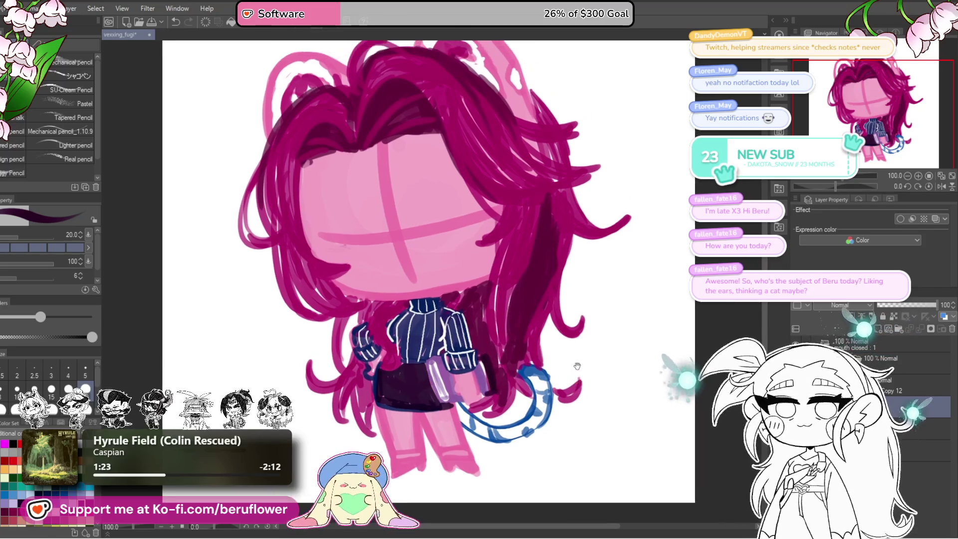
scroll(605, 303, "up", 1)
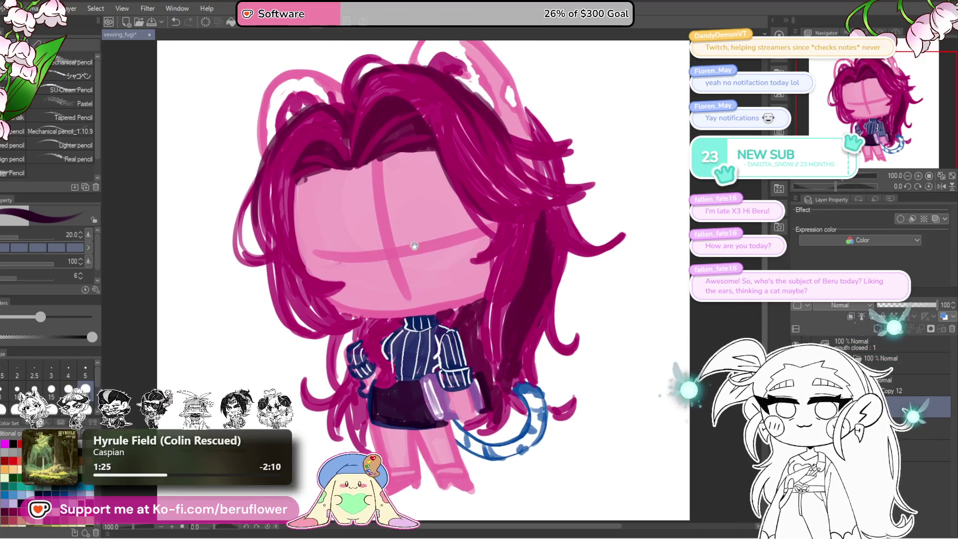
left_click_drag(414, 246, 410, 247)
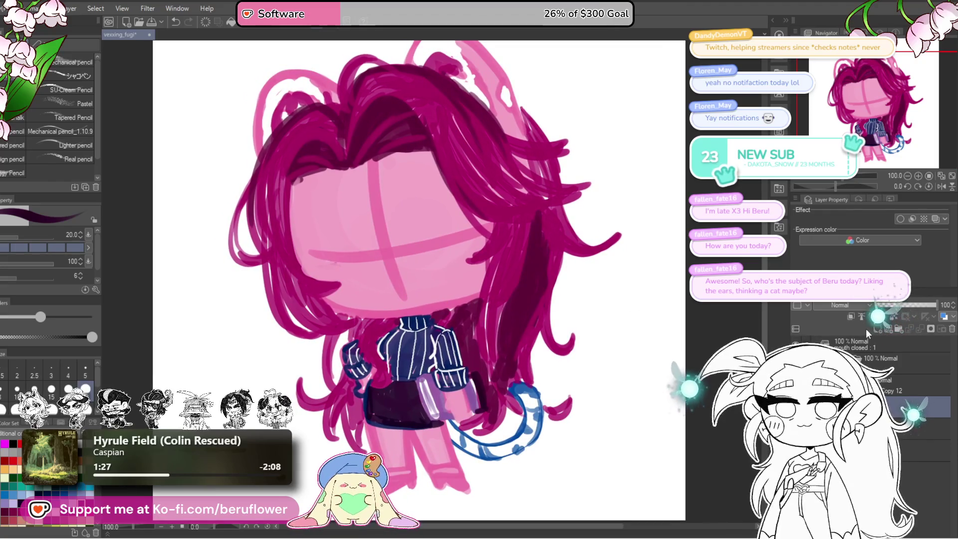
left_click_drag(379, 266, 396, 259)
key("ctrl+z")
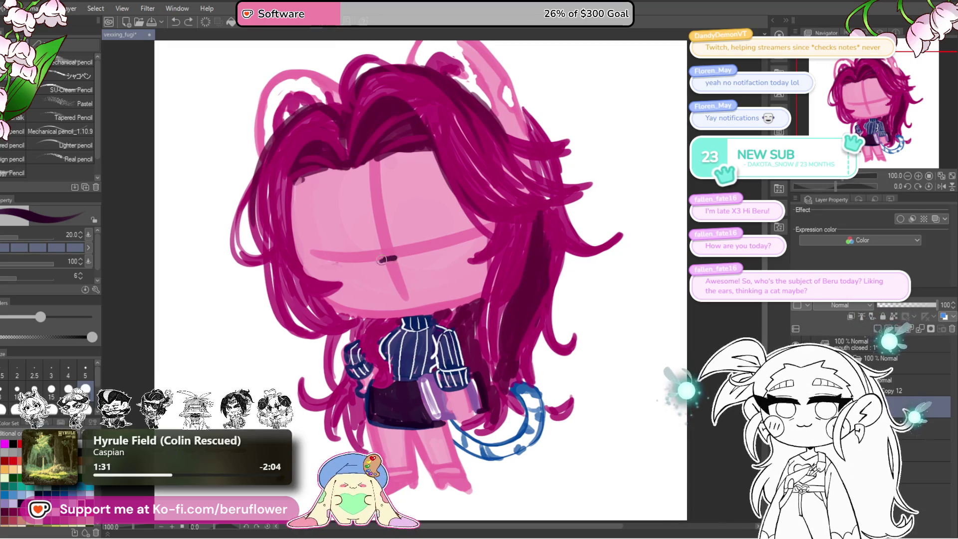
key("ctrl+z")
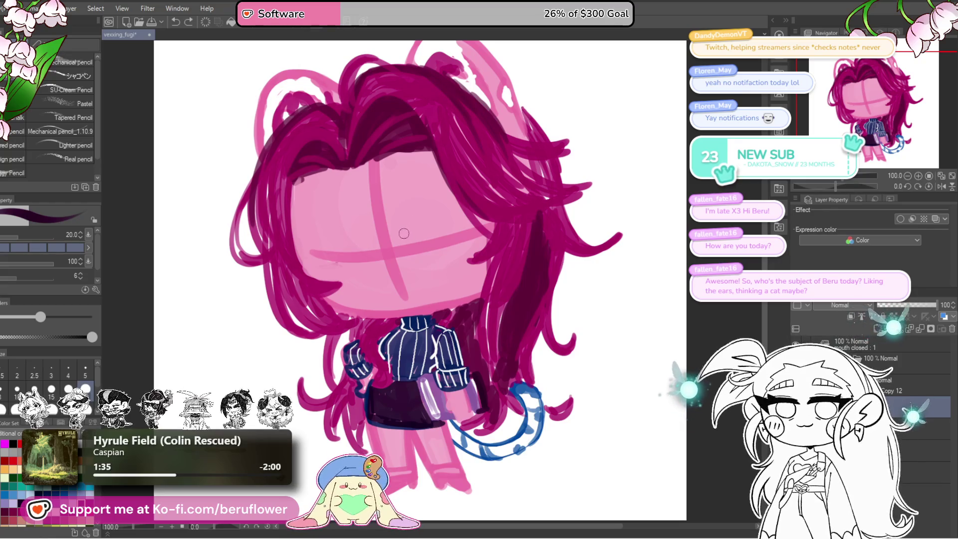
left_click_drag(404, 237, 478, 222)
Add an eyelash above the closed eye and tilt the eye slightly counter-clockwise with Ctrl+T
key("ctrl+z")
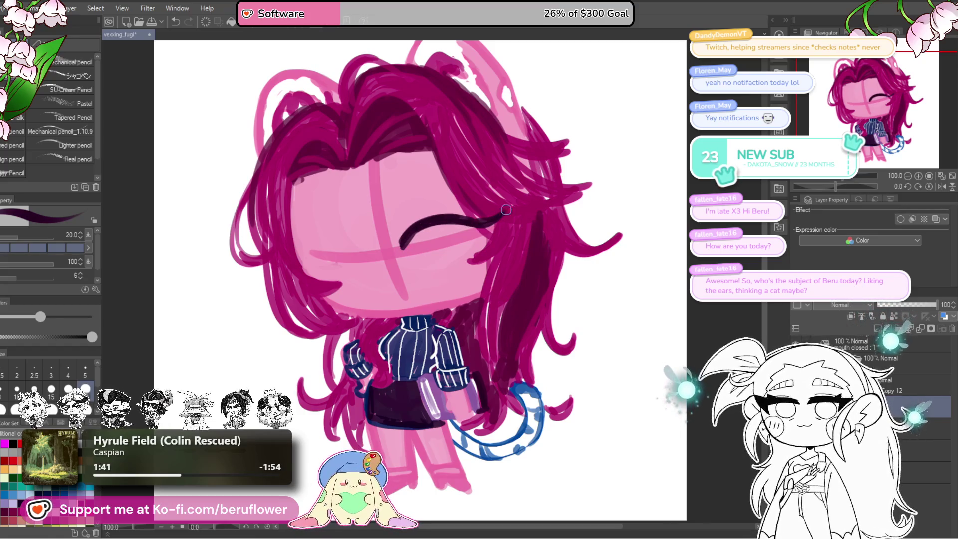
mouse_move(468, 200)
left_mouse_down()
mouse_move(463, 214)
mouse_move(394, 248)
mouse_move(468, 244)
left_mouse_up()
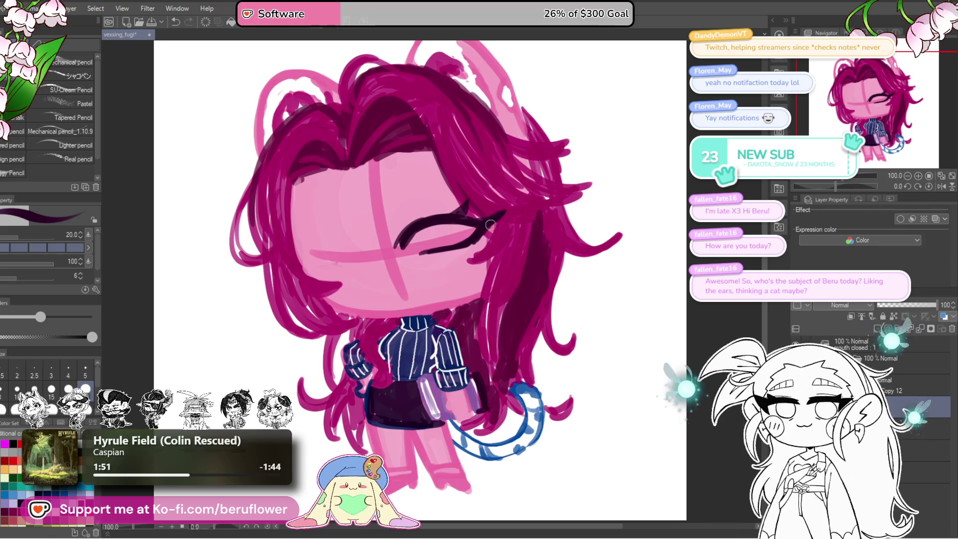
mouse_move(491, 224)
left_mouse_down()
mouse_move(486, 248)
mouse_move(499, 216)
left_mouse_up()
key("ctrl+t")
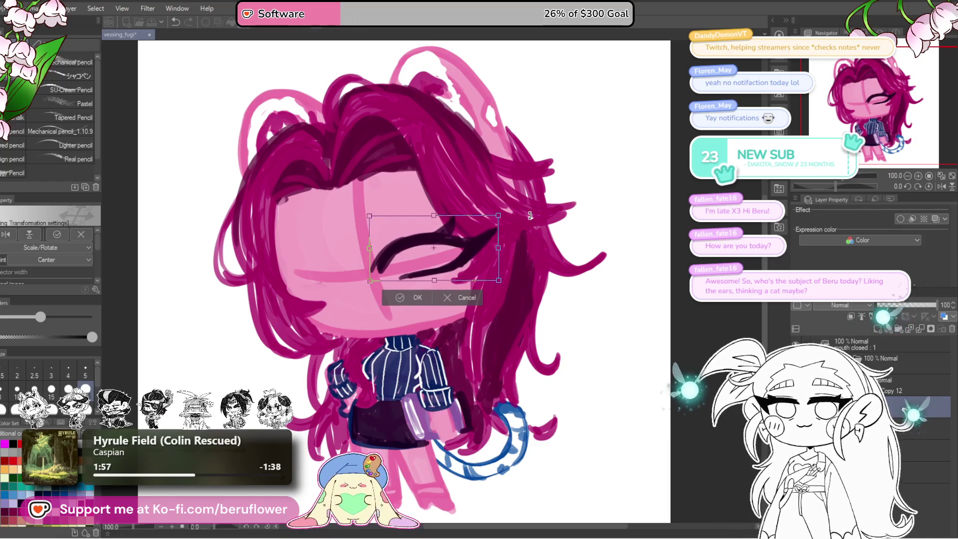
left_click_drag(530, 216, 529, 211)
left_click_drag(478, 257, 480, 248)
key("Return")
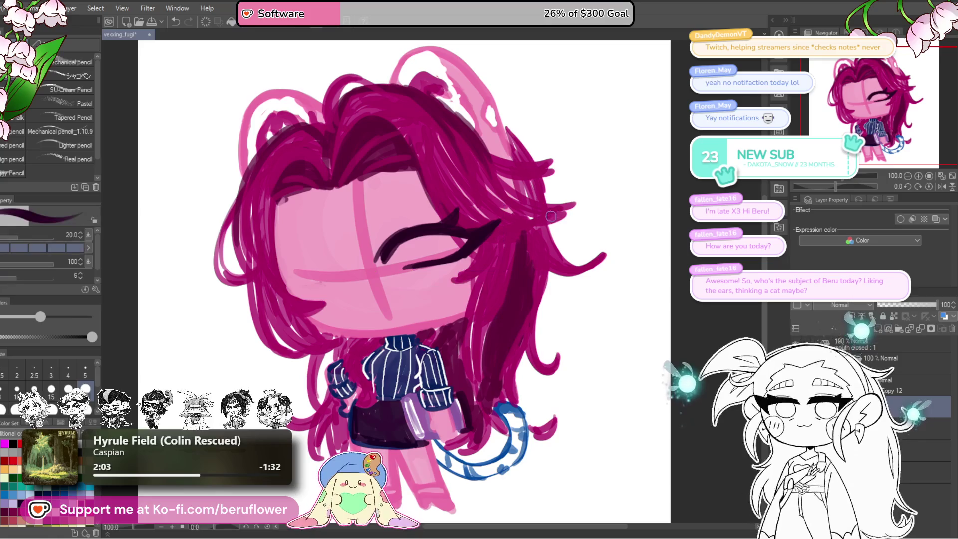
scroll(503, 186, "left", 1)
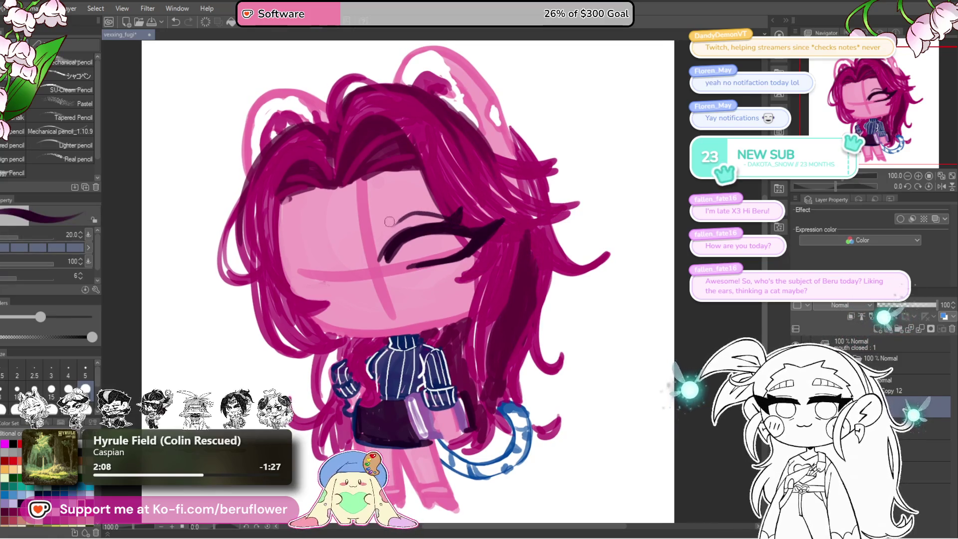
Draw a small dark mark beneath the closed eye
mouse_move(382, 229)
left_mouse_down()
mouse_move(433, 196)
mouse_move(442, 201)
left_mouse_up()
key("ctrl+z")
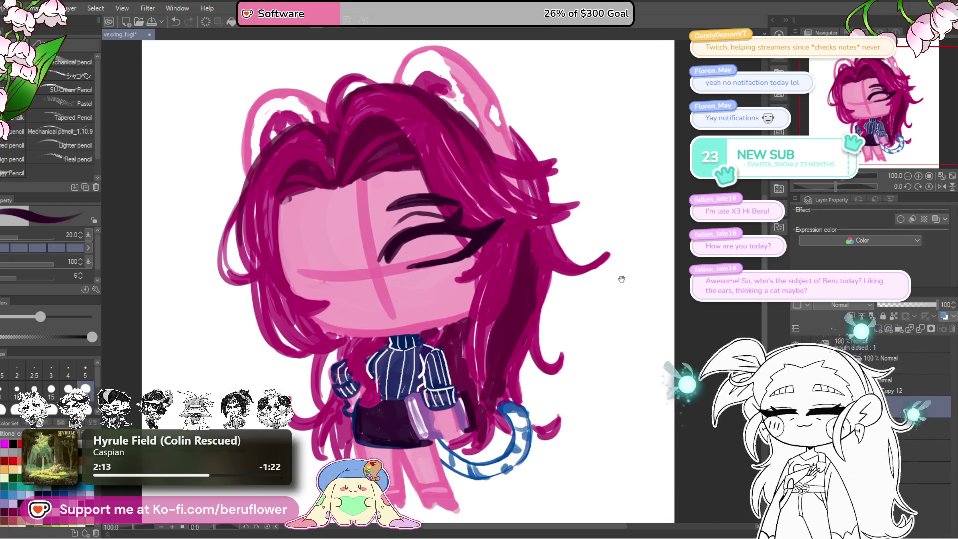
left_click_drag(622, 279, 619, 257)
left_click_drag(477, 141, 483, 151)
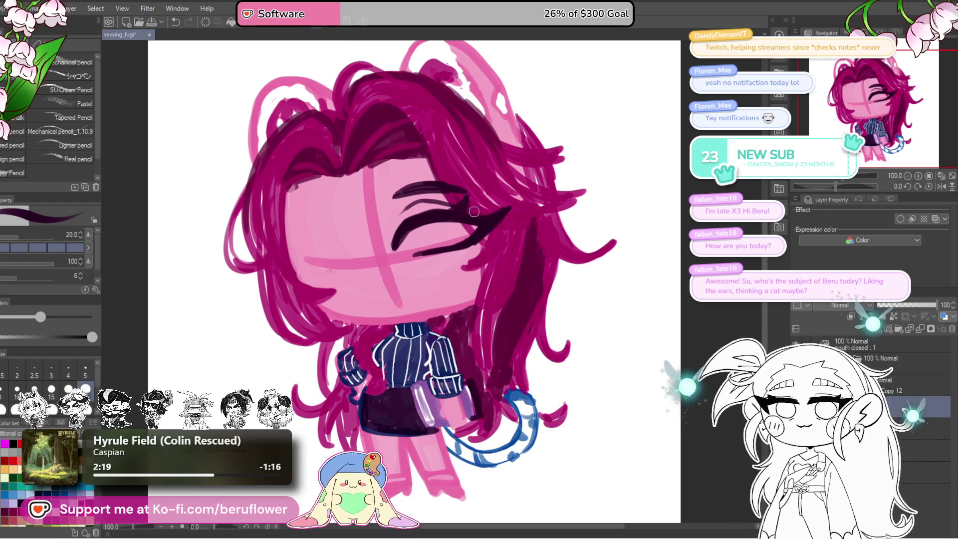
key("ctrl+z")
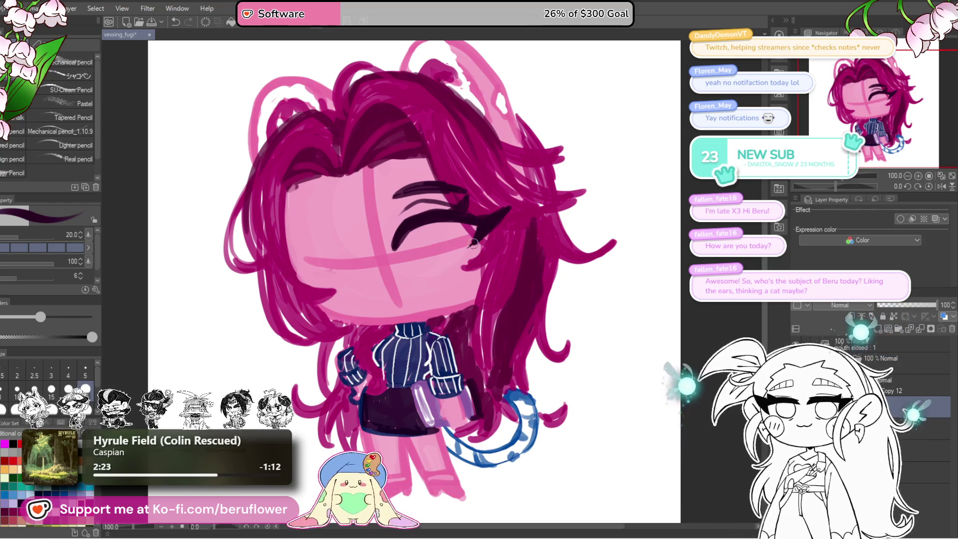
left_click_drag(454, 257, 414, 263)
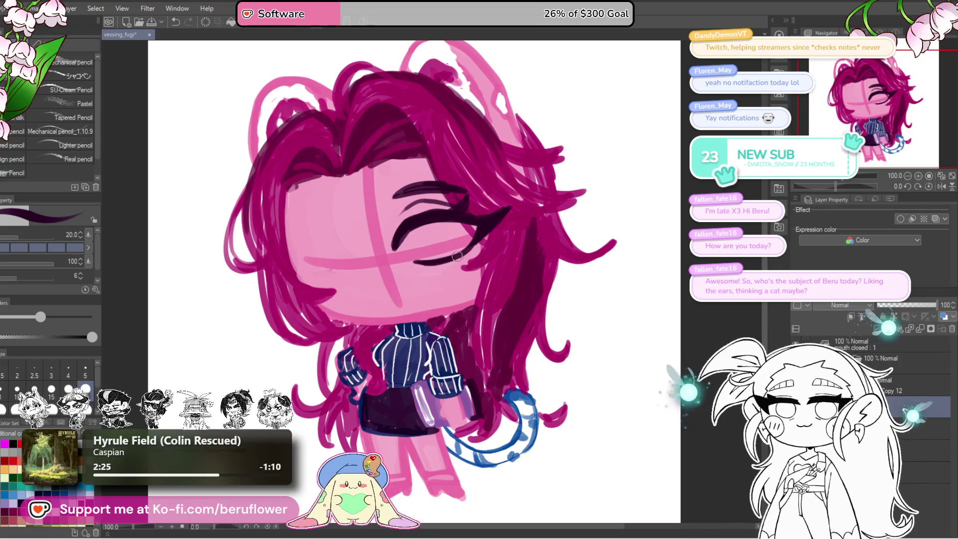
left_click_drag(491, 249, 468, 257)
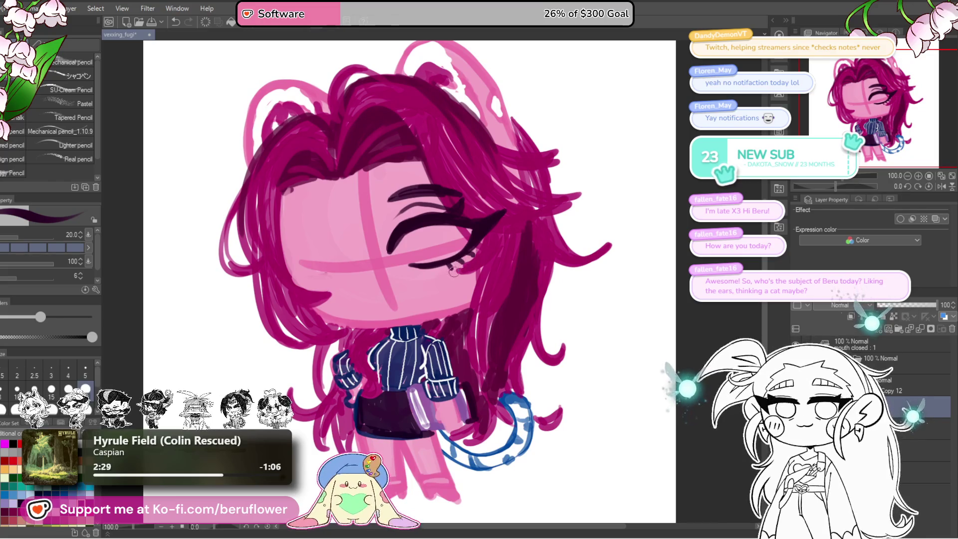
Discard the trial open eye, paint out extra lashes in skin pink, add magenta hair strands, and erase the lower-left hook
key("ctrl+z")
key("ctrl+z")
left_click_drag(424, 215, 423, 217)
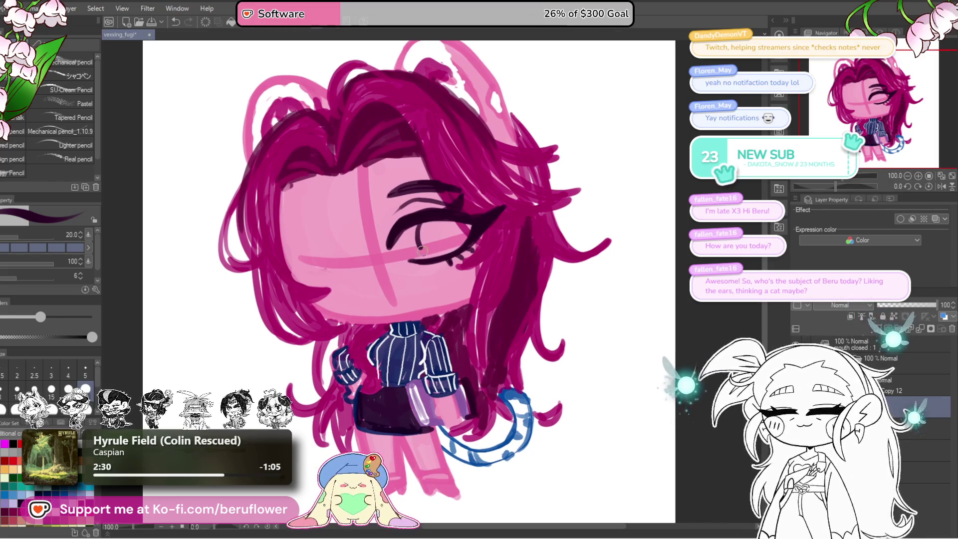
scroll(418, 257, "down", 3)
scroll(418, 258, "up", 3)
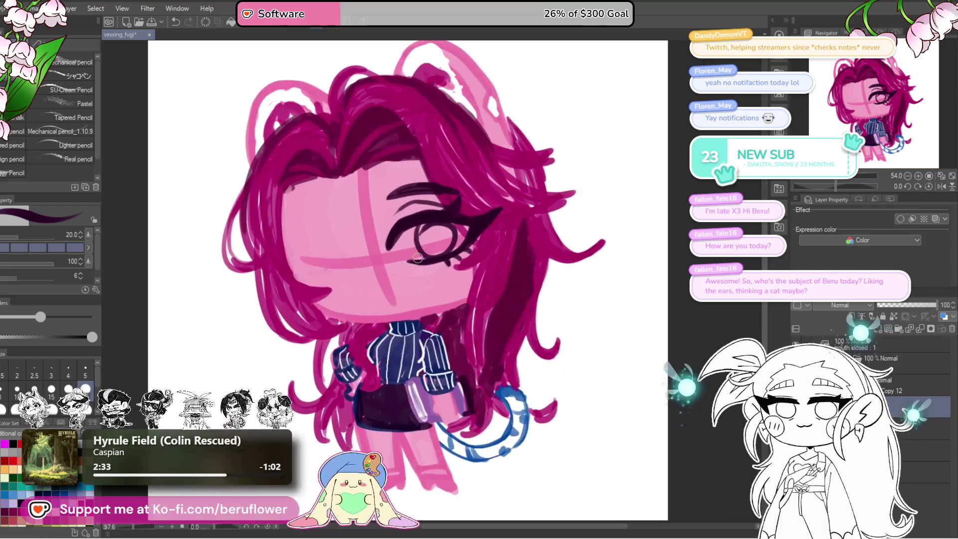
key("ctrl+z")
left_click_drag(482, 231, 454, 253)
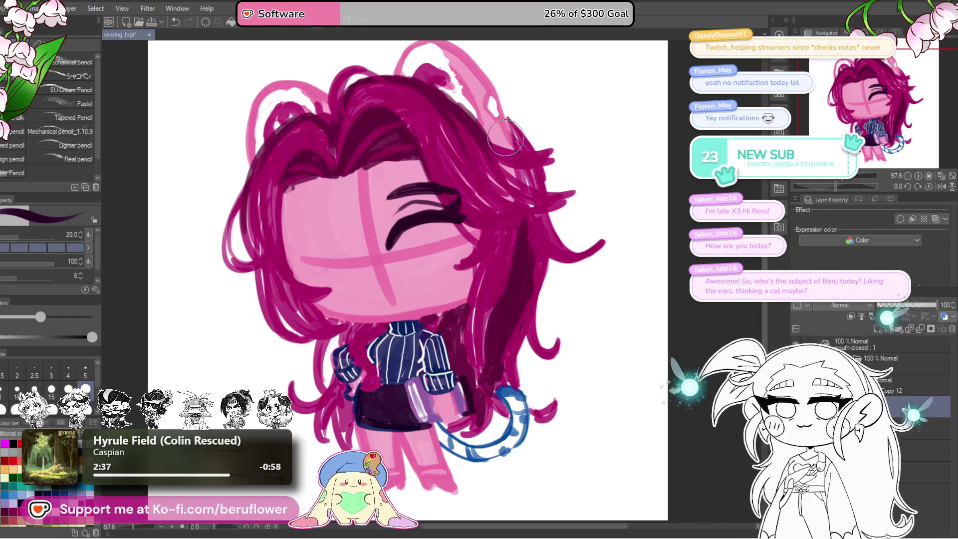
left_click_drag(474, 220, 483, 238)
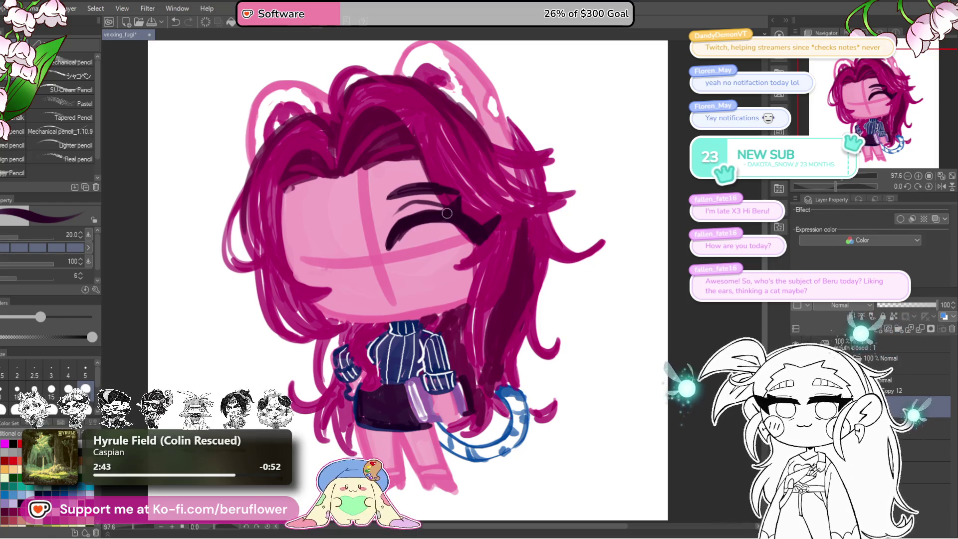
left_click_drag(392, 244, 409, 220)
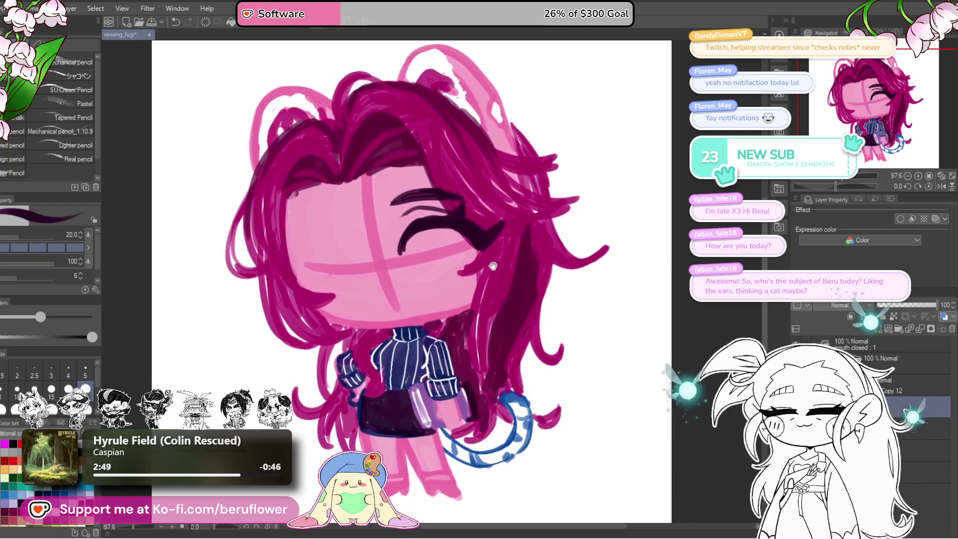
Add two short blush dashes under the closed eye, undoing the stray circle and monocle strokes
left_click_drag(484, 248, 500, 256)
mouse_move(443, 239)
left_mouse_down()
mouse_move(474, 274)
mouse_move(442, 245)
left_mouse_up()
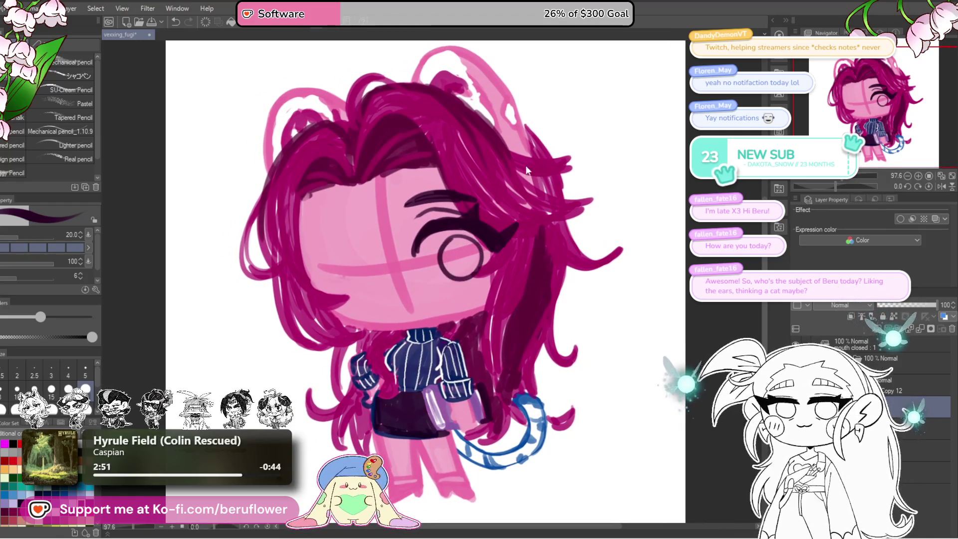
key("ctrl+z")
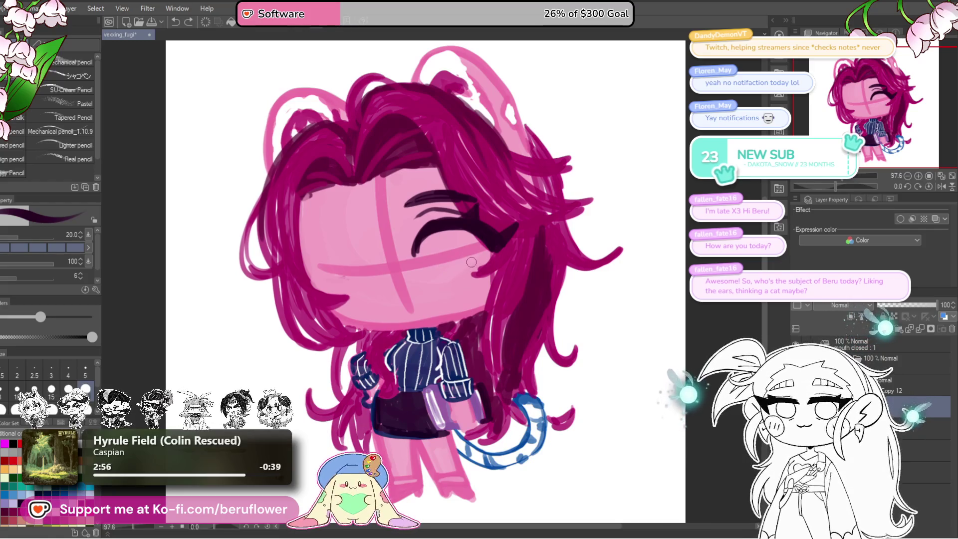
left_click_drag(461, 231, 472, 234)
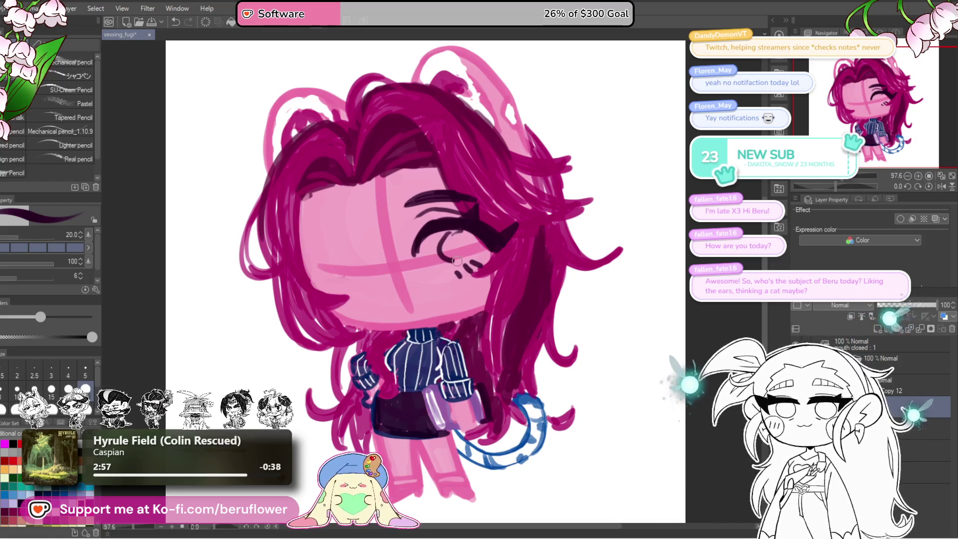
key("ctrl+z")
key("ctrl+z")
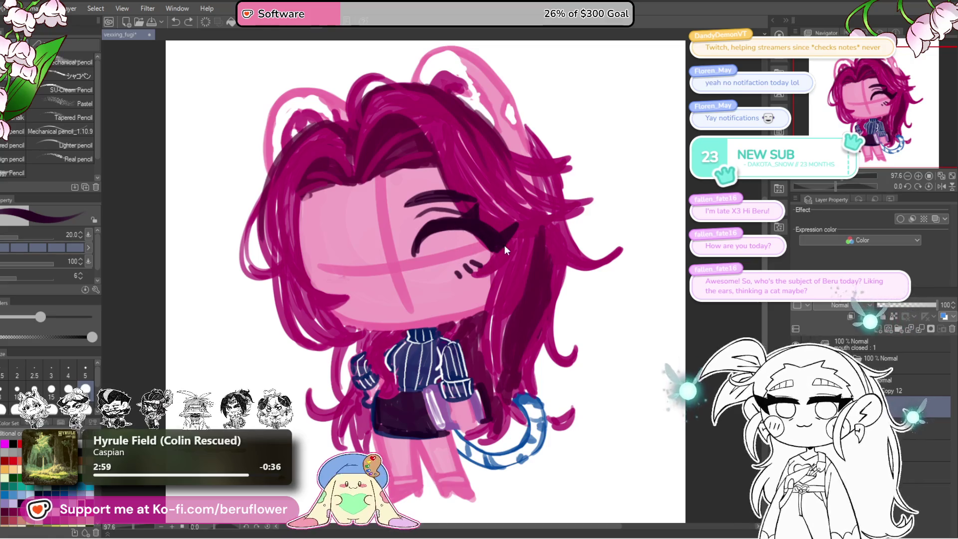
key("ctrl+z")
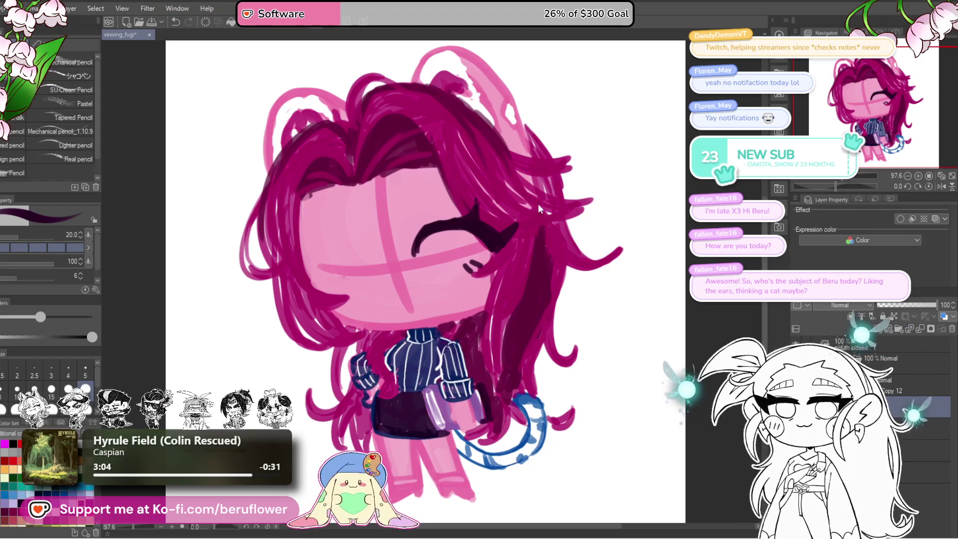
Tilt the eye slightly counter-clockwise with a Ctrl+T transform
key("ctrl+t")
left_click_drag(497, 233, 491, 236)
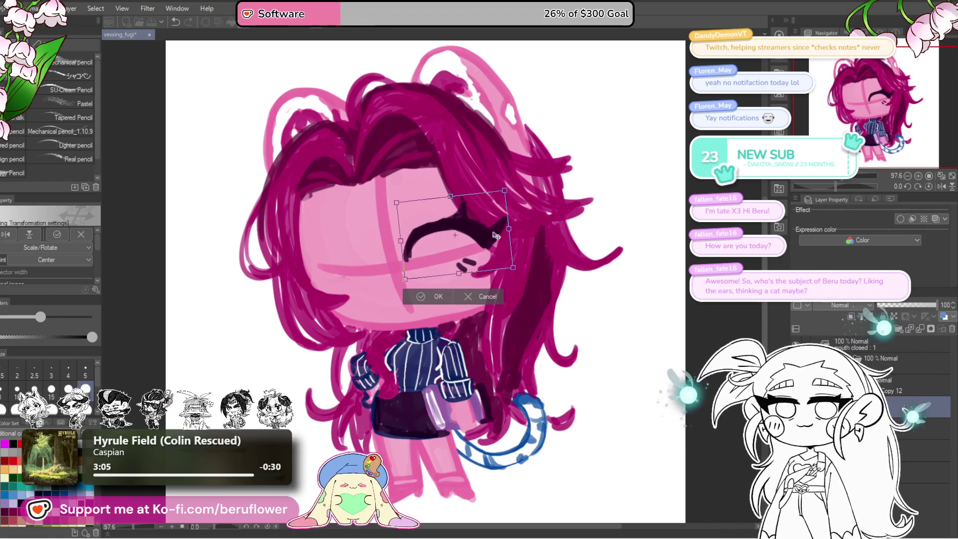
key("Return")
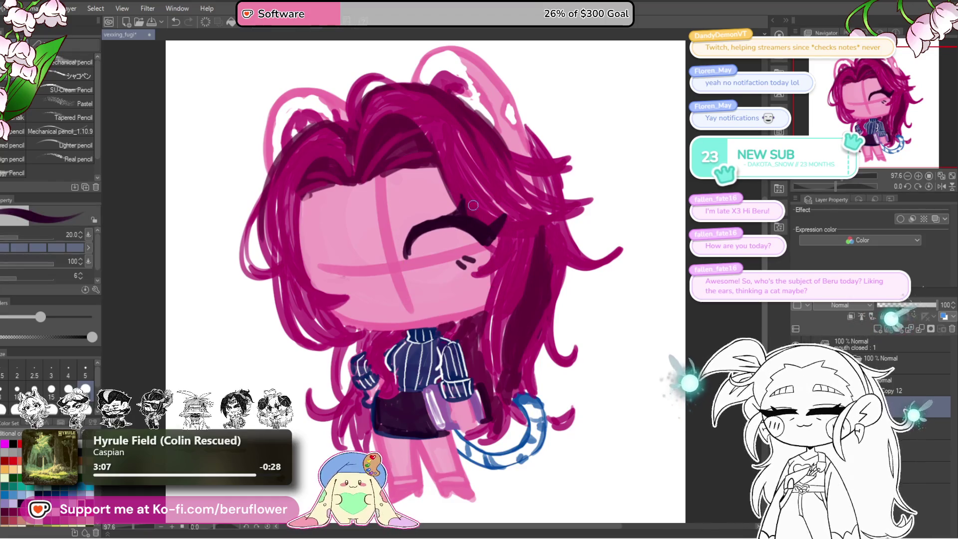
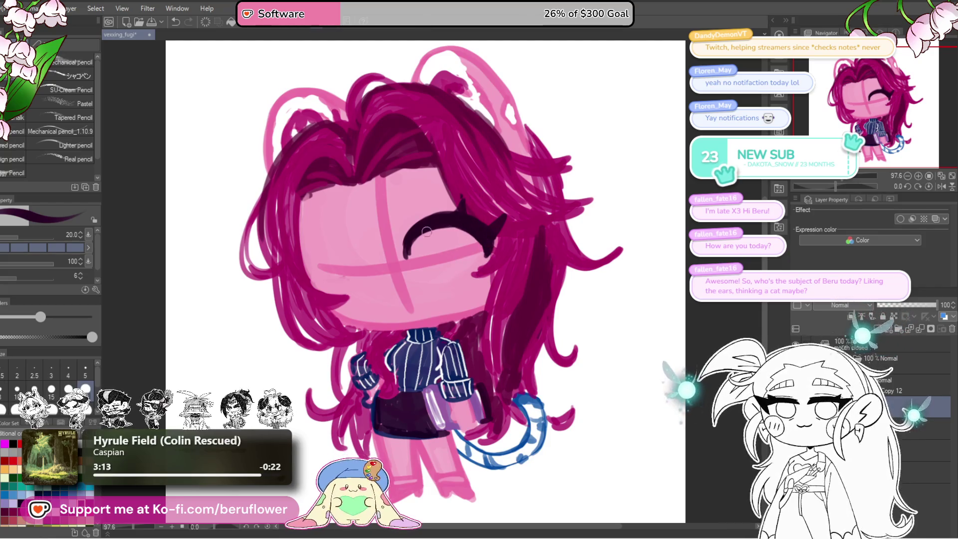
Try pupil, closed-eye and lash strokes over the eye, undoing the failed attempts
left_click_drag(492, 222, 490, 217)
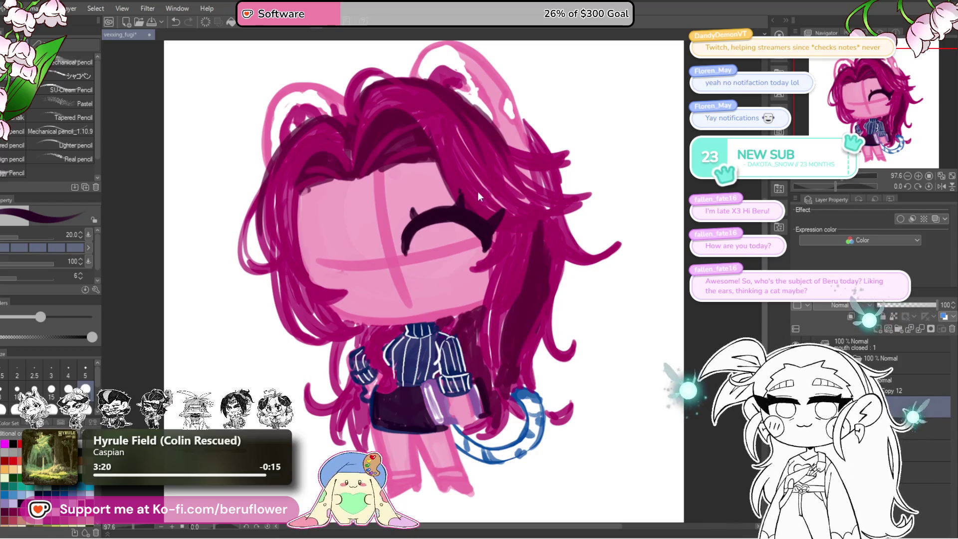
mouse_move(438, 229)
left_mouse_down()
mouse_move(452, 222)
mouse_move(463, 239)
mouse_move(449, 226)
mouse_move(467, 220)
left_mouse_up()
key("ctrl+z")
key("ctrl+z")
key("ctrl+z")
left_click_drag(410, 241, 458, 226)
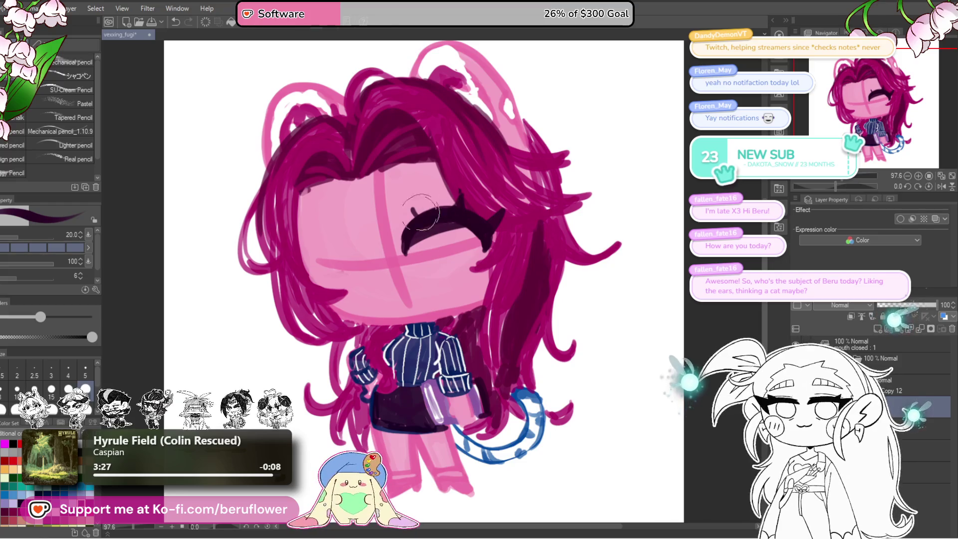
key("ctrl+z")
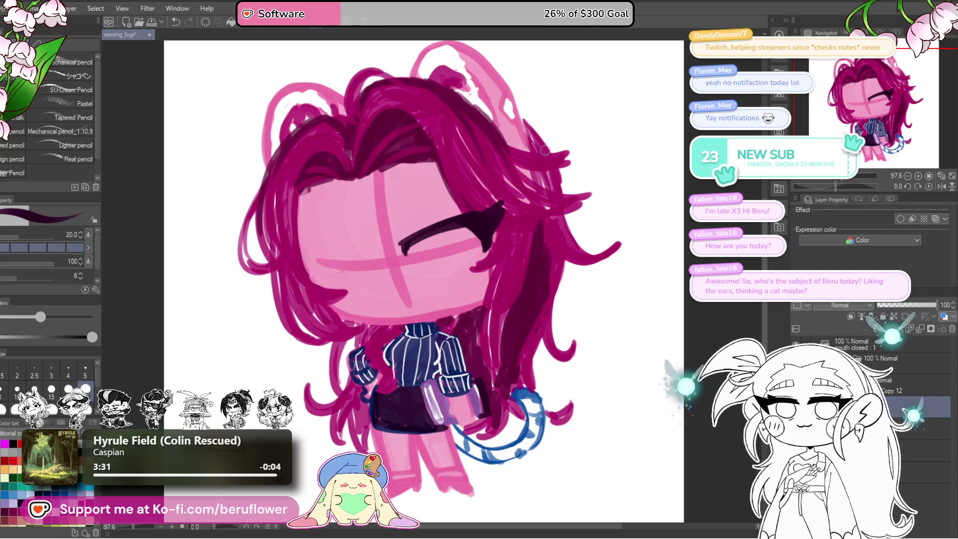
left_click_drag(462, 212, 406, 233)
left_click_drag(410, 190, 457, 187)
Erase the trial closed-eye and lash strokes from the face with the eraser
key("e")
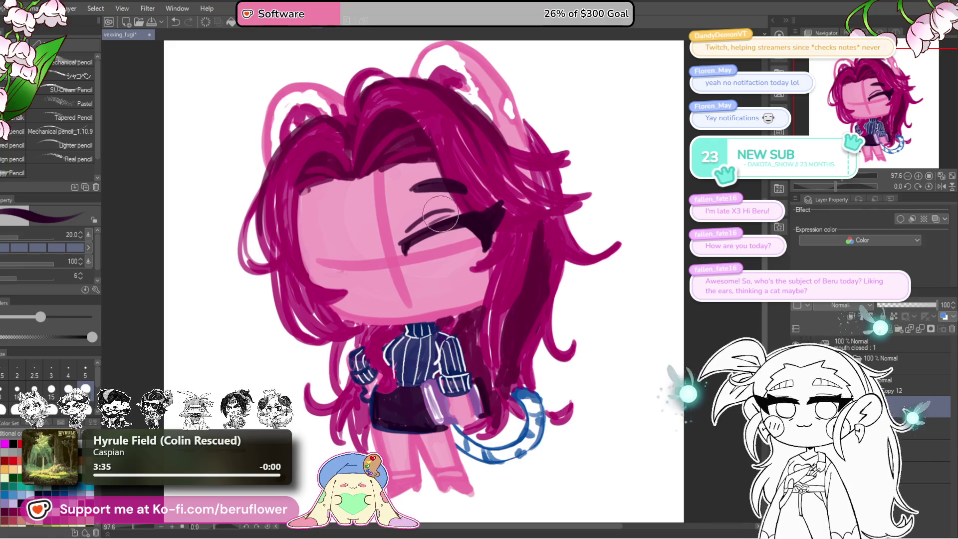
left_click_drag(409, 235, 504, 210)
mouse_move(479, 180)
left_mouse_down()
mouse_move(429, 219)
mouse_move(492, 212)
left_mouse_up()
key("p")
key("ctrl+z")
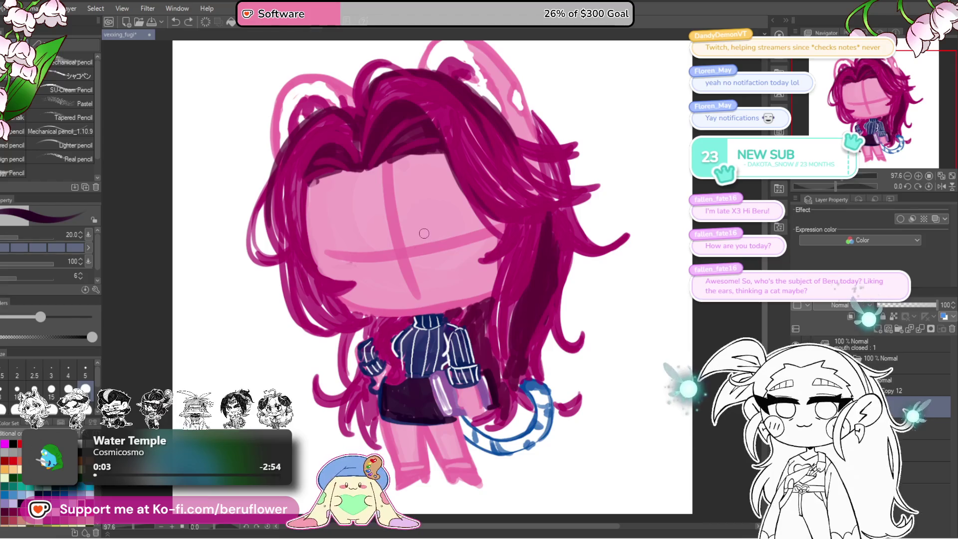
Draw a thick, hooked dark eye stroke, removing the extra loop
mouse_move(415, 238)
left_mouse_down()
mouse_move(464, 213)
mouse_move(505, 223)
mouse_move(480, 217)
left_mouse_up()
left_click_drag(416, 238, 480, 222)
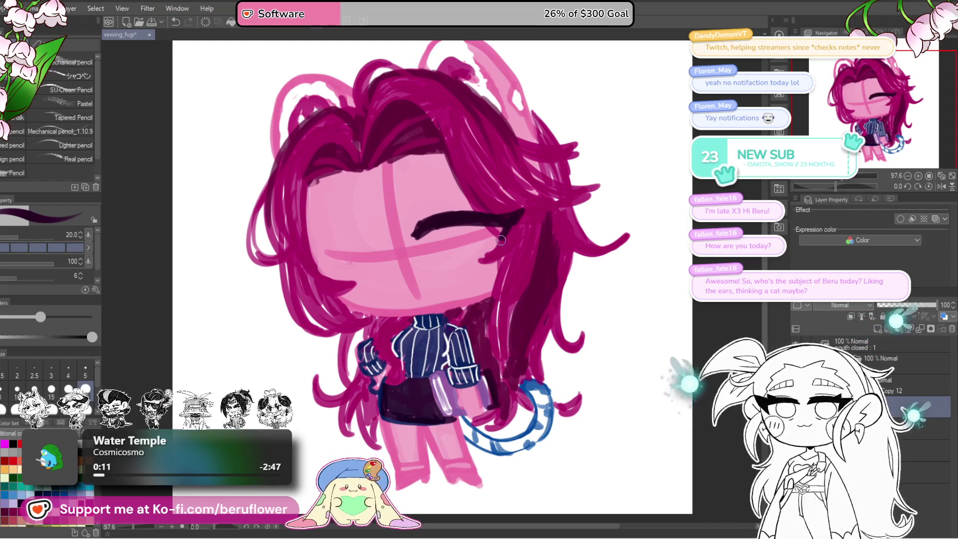
left_click_drag(500, 223, 496, 221)
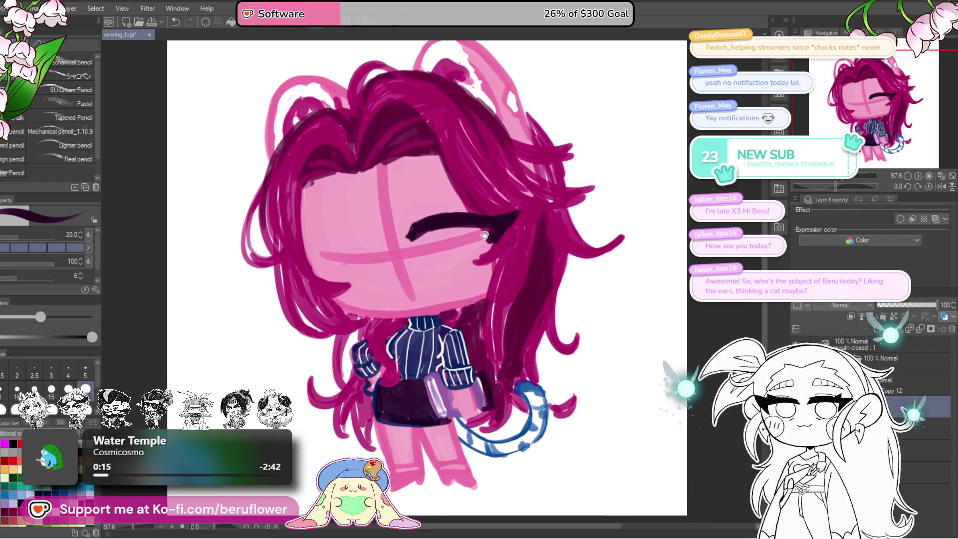
left_click_drag(500, 233, 482, 241)
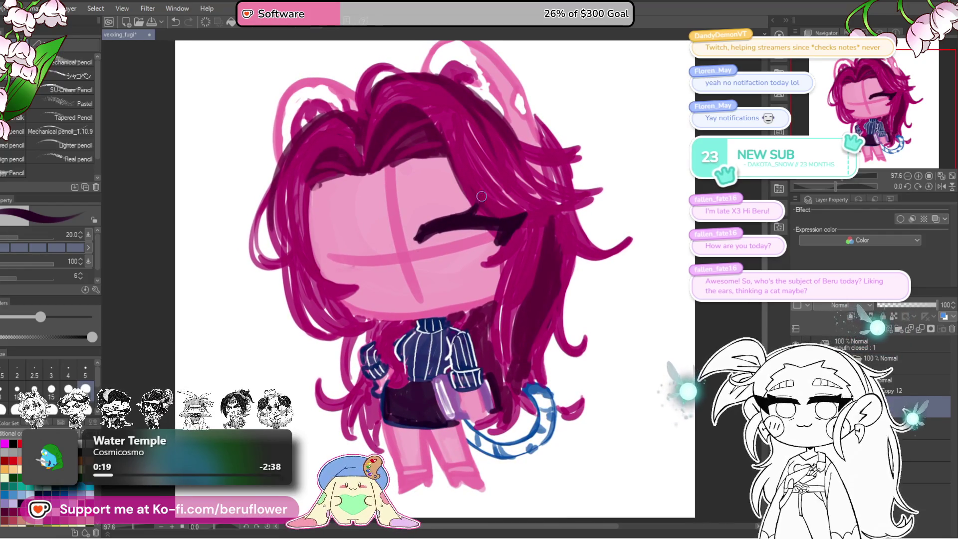
mouse_move(501, 231)
left_mouse_down()
mouse_move(458, 234)
mouse_move(503, 216)
left_mouse_up()
key("ctrl+z")
Add the eyebrow above the eye, the eye's lower curve and a darker outer corner
left_click_drag(427, 193, 485, 190)
left_click_drag(426, 192, 494, 190)
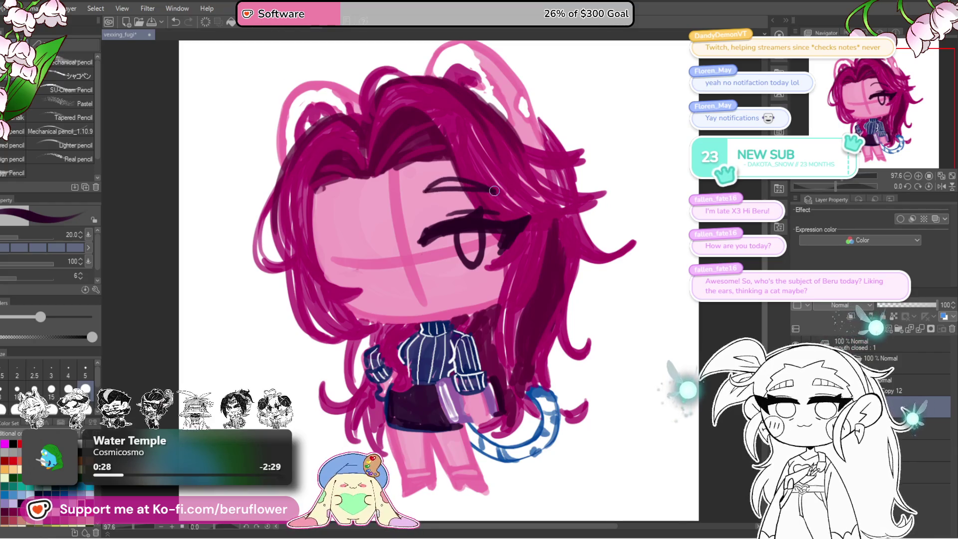
left_click_drag(524, 229, 517, 216)
left_click_drag(446, 220, 444, 219)
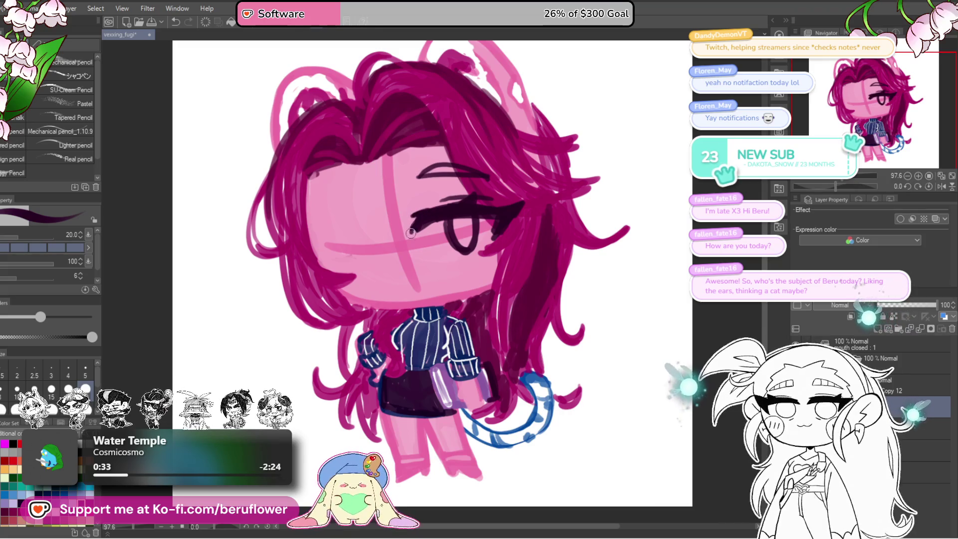
left_click_drag(494, 216, 507, 214)
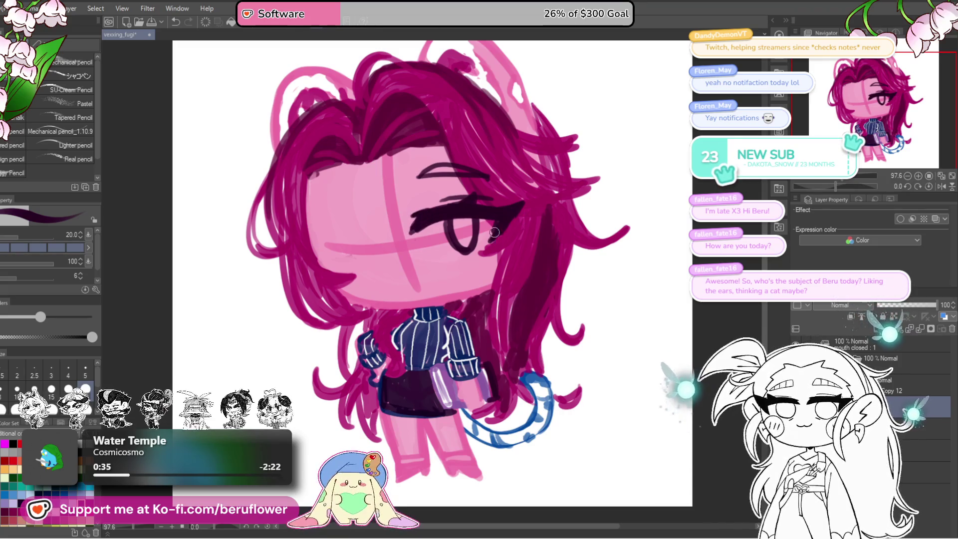
mouse_move(510, 269)
left_mouse_down()
mouse_move(512, 243)
mouse_move(568, 198)
left_mouse_up()
Adjust the eye with a transform, draw the iris, and mirror the view to check proportions
key("ctrl+t")
key("Return")
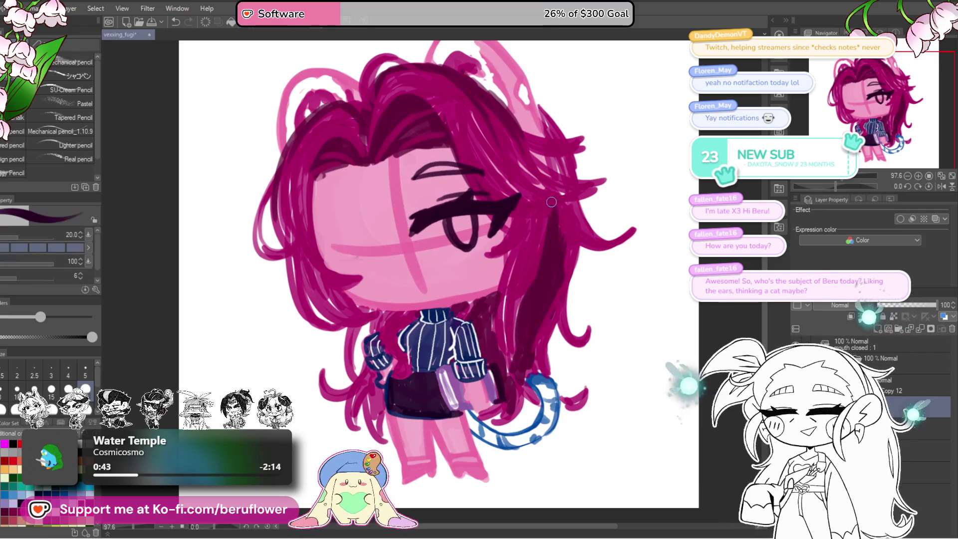
left_click_drag(442, 219, 474, 209)
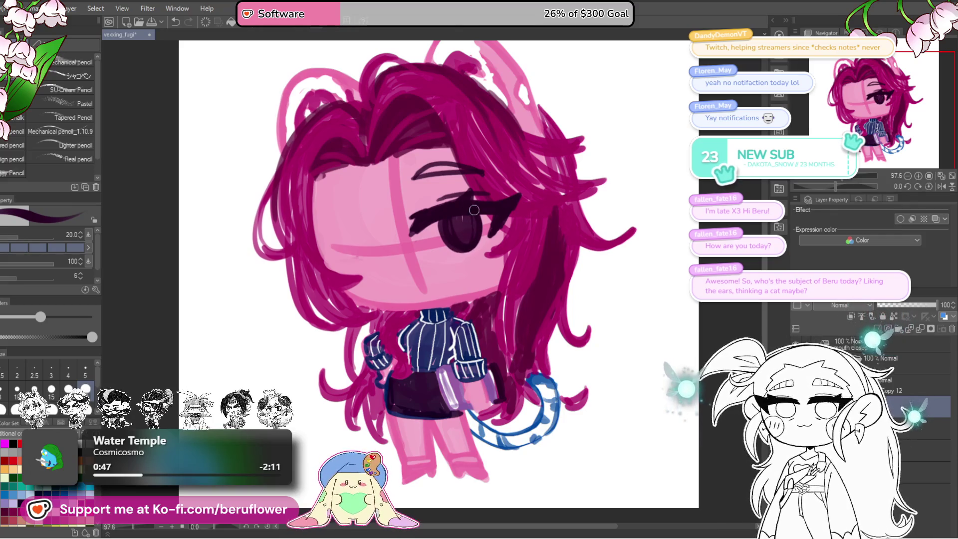
left_click_drag(599, 227, 598, 230)
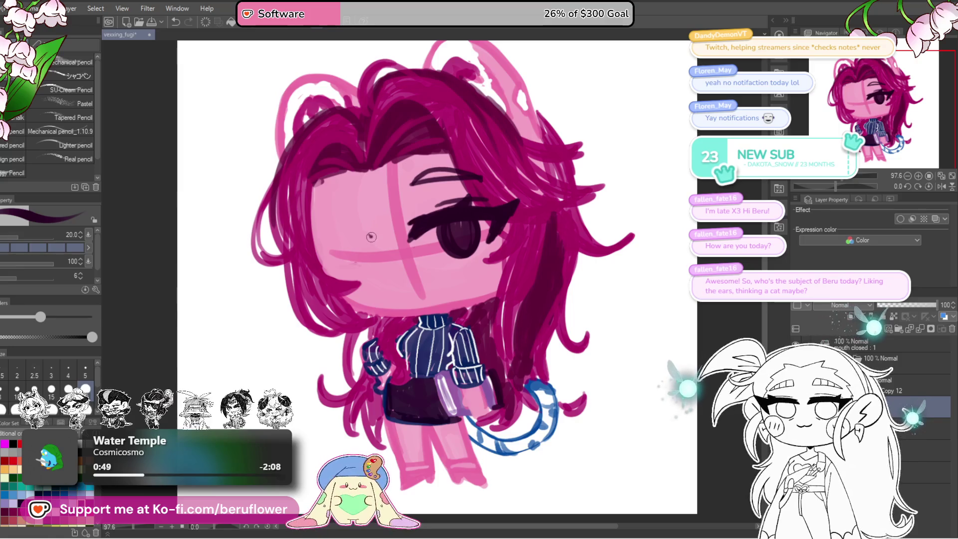
left_click_drag(371, 236, 380, 238)
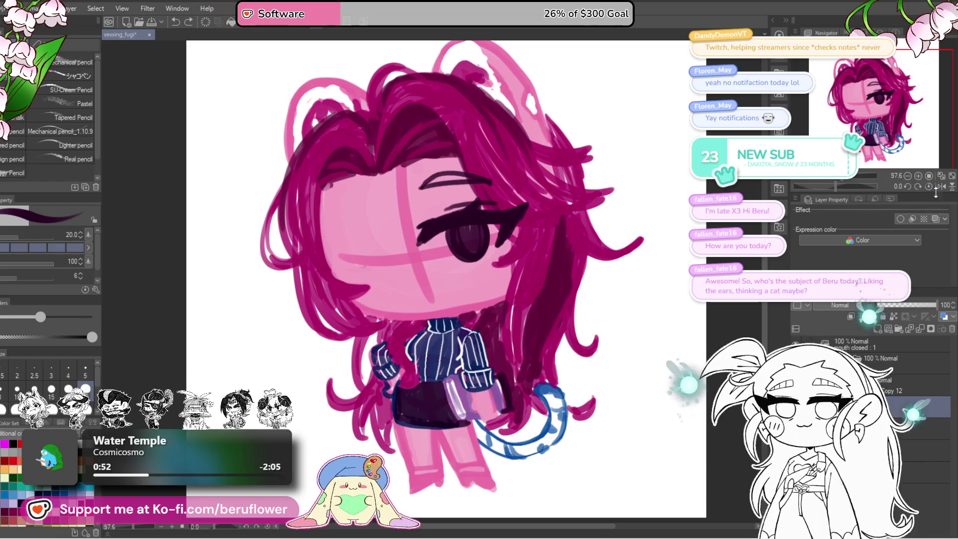
left_click(942, 187)
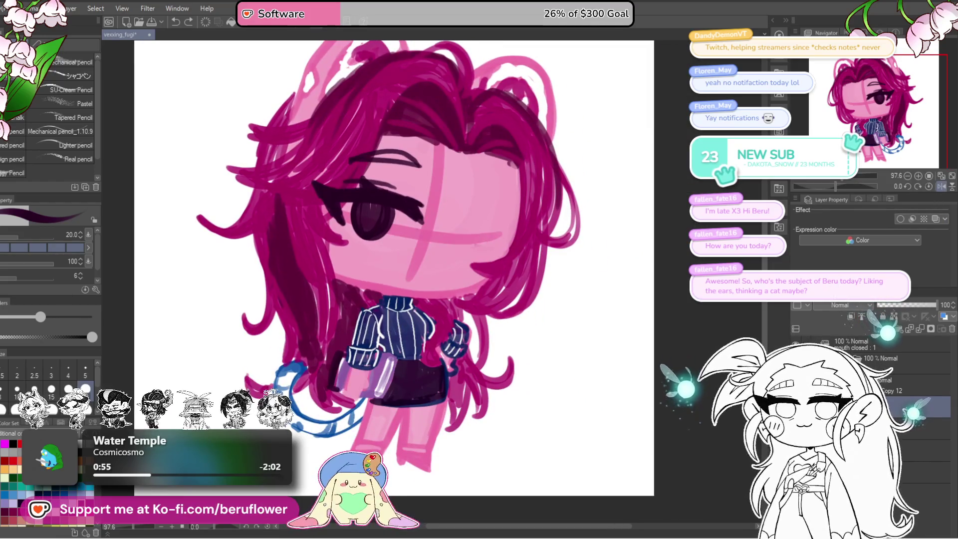
With Liquify at brush size 250, push the right-side hair strands downward
key("j")
key("bracketleft")
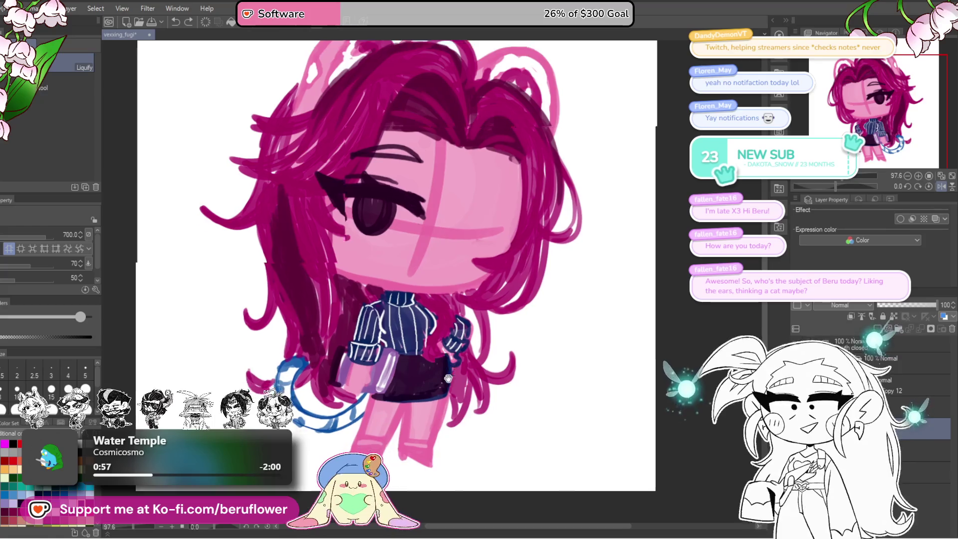
left_click_drag(499, 350, 509, 328)
key("bracketleft")
key("bracketleft")
key("bracketleft")
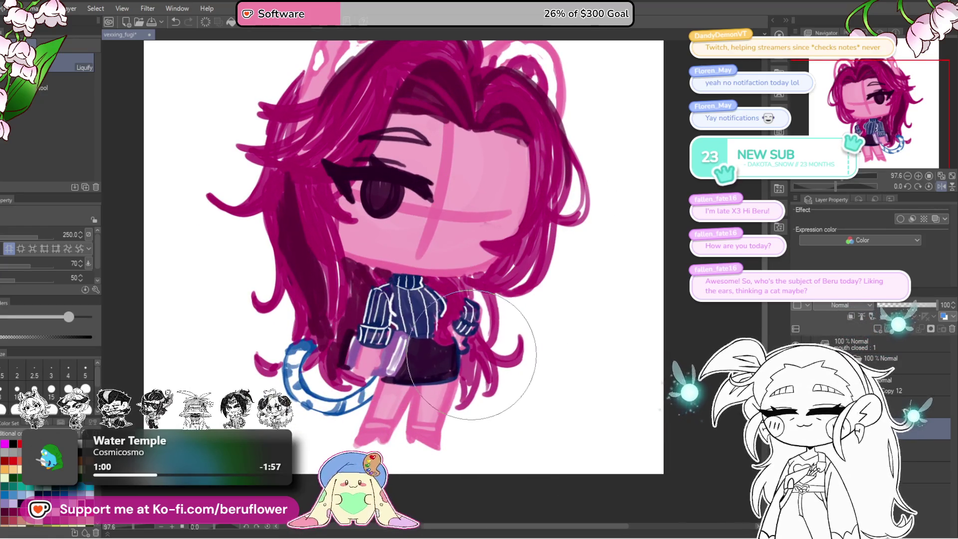
left_click_drag(462, 344, 417, 468)
key("bracketright")
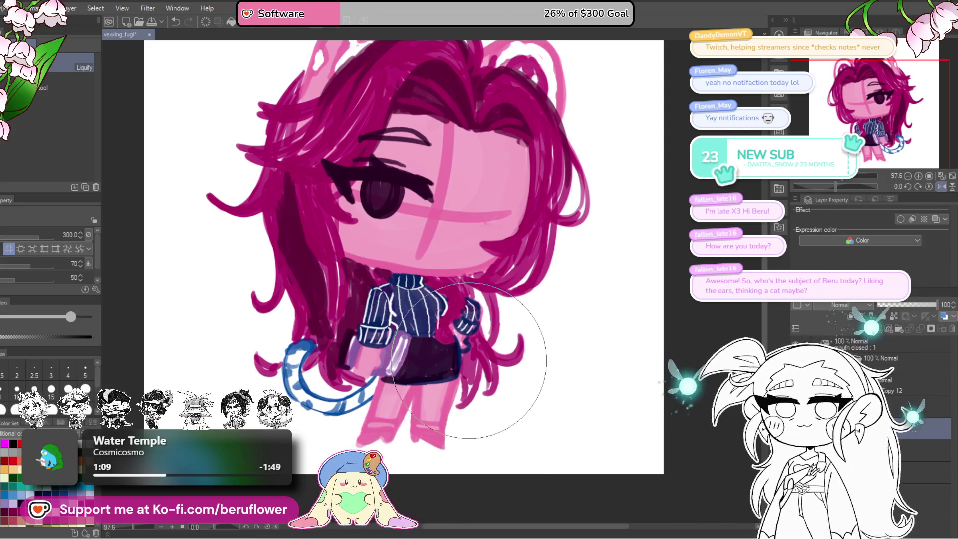
Warp the hair around the top of the head with a 600 brush, then unmirror the view
key("ctrl+z")
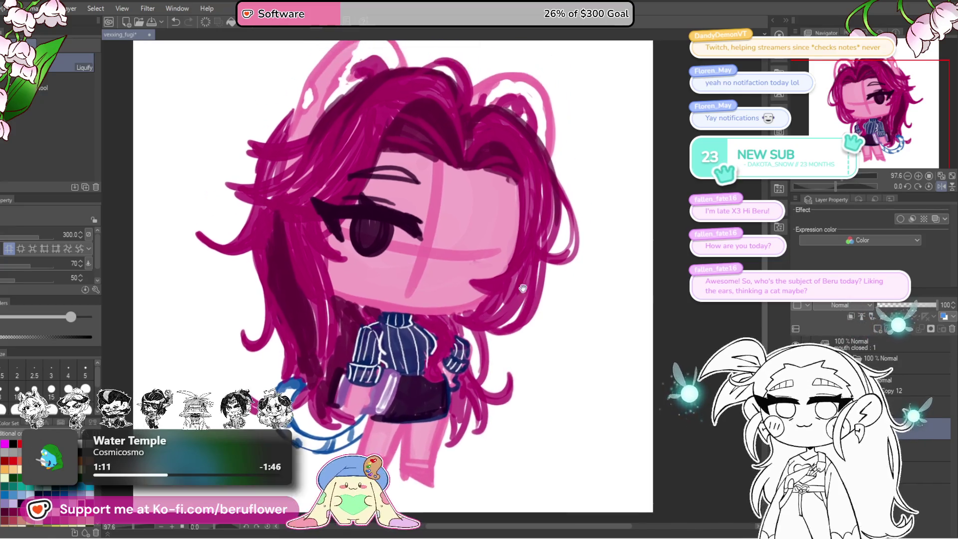
left_click_drag(603, 260, 566, 272)
key("bracketright")
key("bracketright")
key("bracketright")
key("bracketright")
key("bracketright")
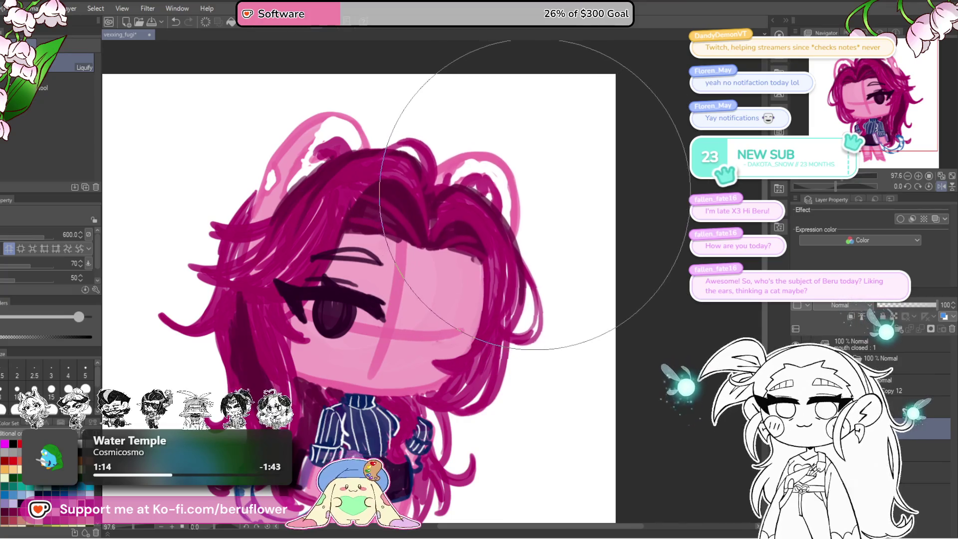
scroll(536, 249, "down", 3)
mouse_move(535, 256)
left_mouse_down()
mouse_move(555, 189)
mouse_move(170, 259)
mouse_move(288, 189)
mouse_move(468, 111)
left_mouse_up()
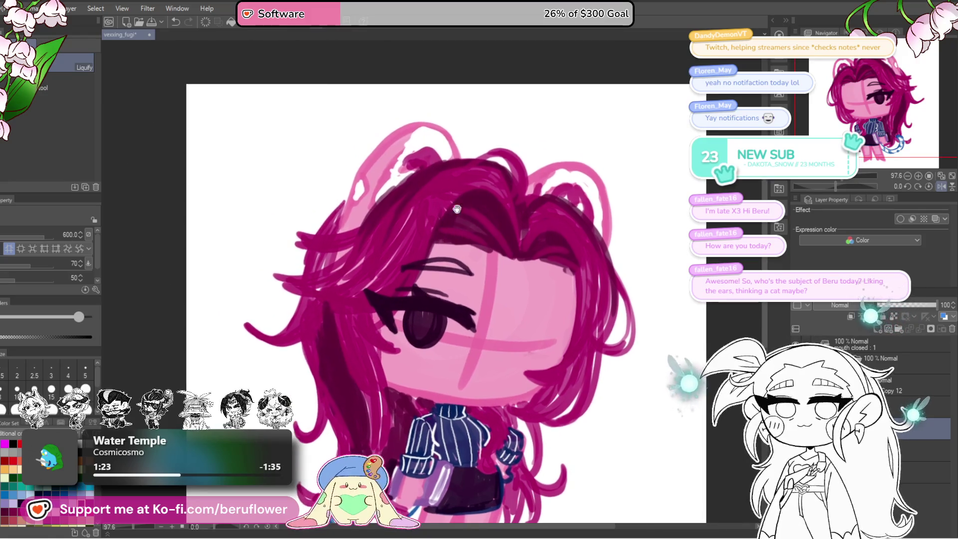
left_click(941, 186)
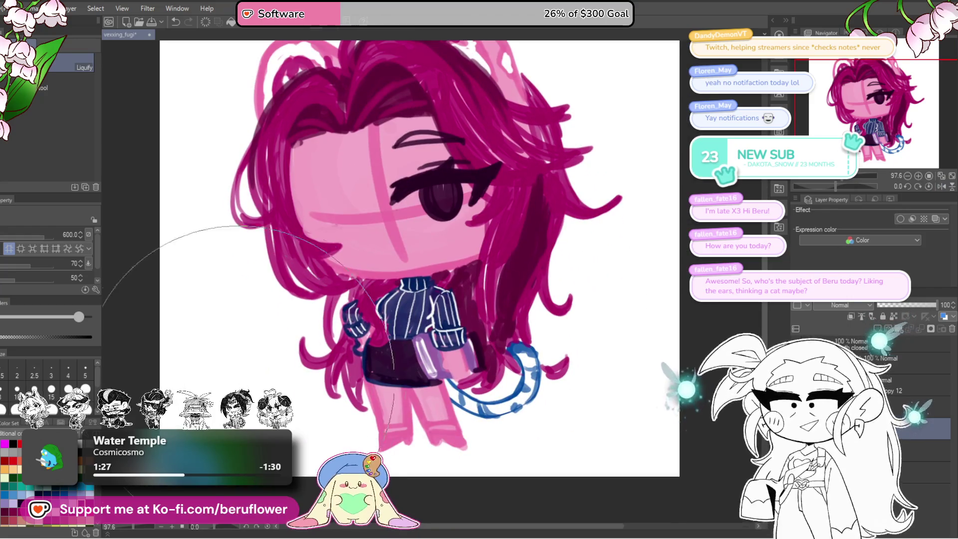
left_click_drag(353, 300, 308, 284)
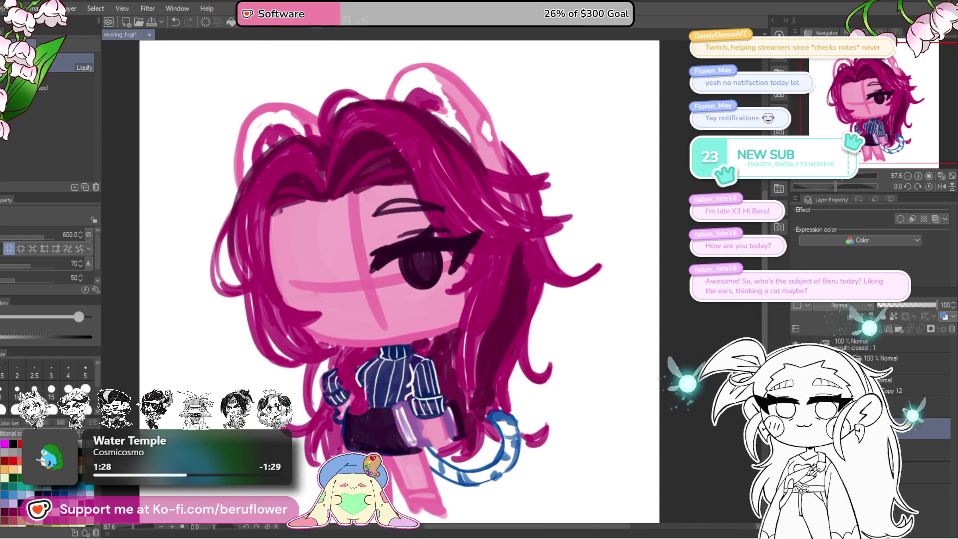
key("p")
left_click_drag(522, 245, 552, 217)
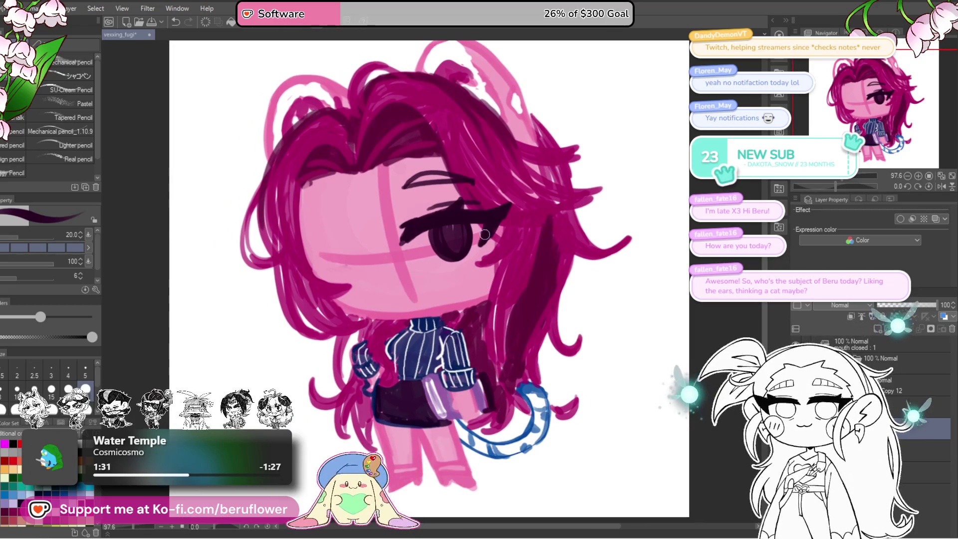
Try darkening the iris, undo it, and adjust the lash strokes at the eye's end
left_click_drag(439, 253, 463, 234)
key("ctrl+z")
key("ctrl+y")
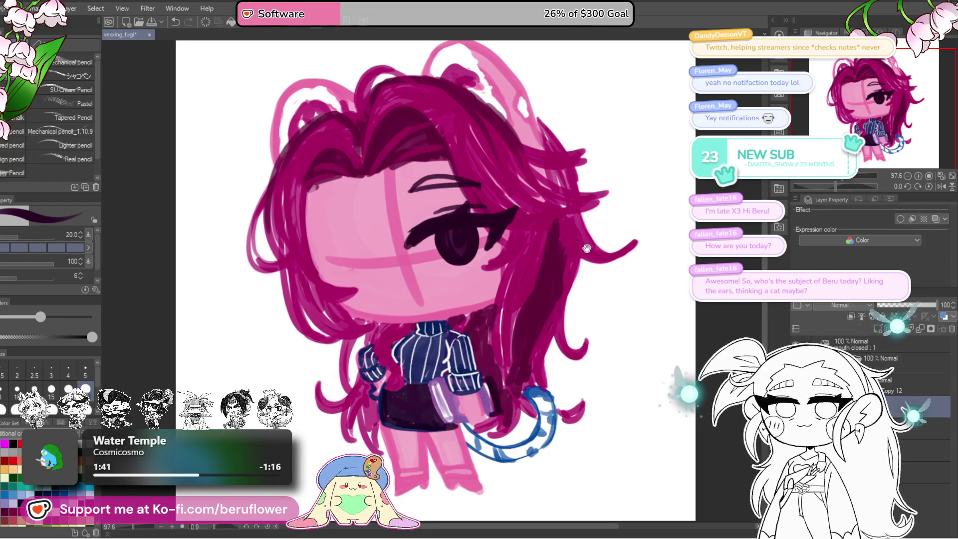
key("ctrl+z")
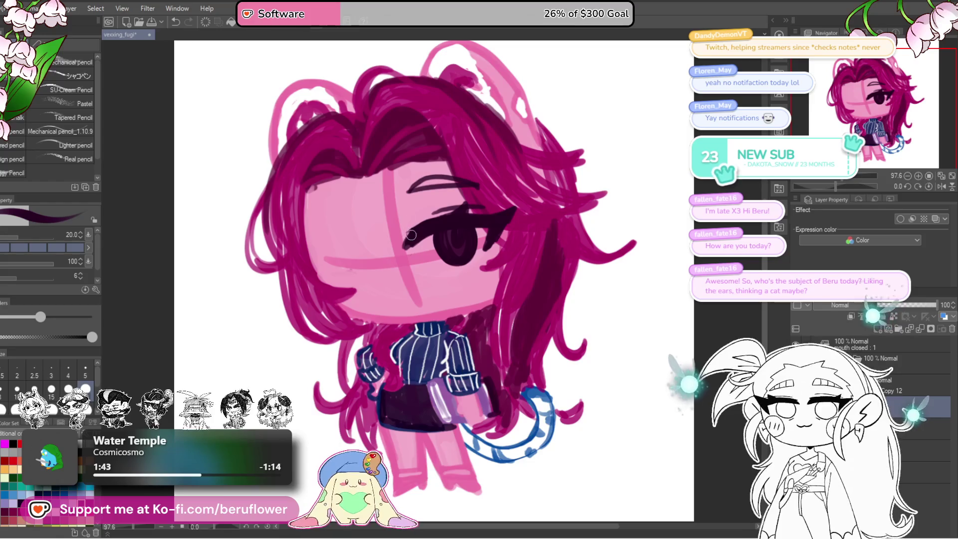
left_click_drag(421, 222, 407, 242)
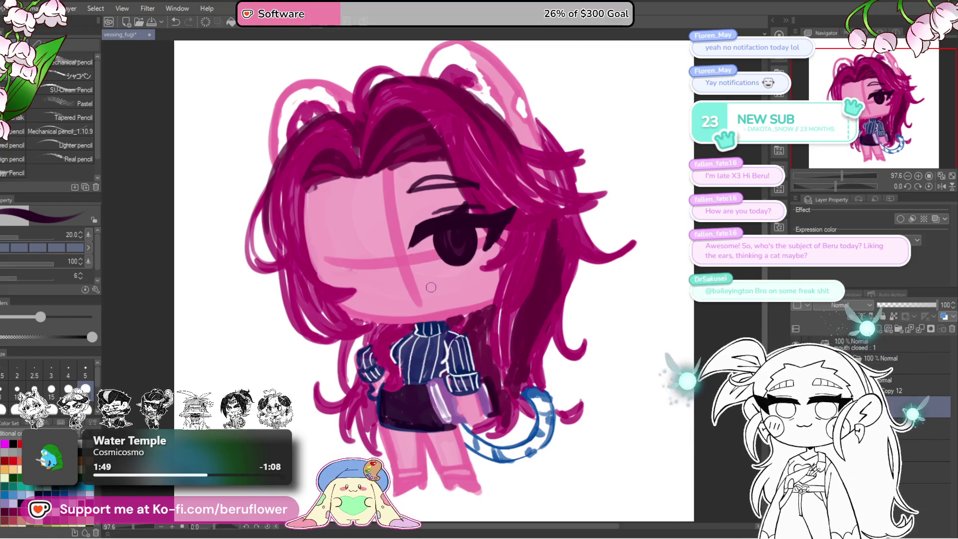
left_click_drag(435, 271, 434, 271)
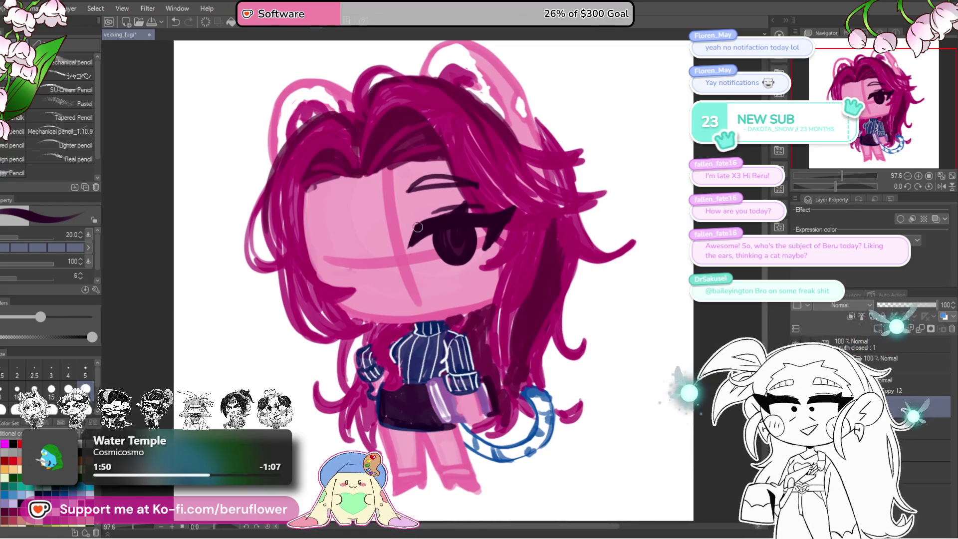
Thicken the right eye's upper lid and add lash marks at its corner and below it
left_click_drag(414, 228, 497, 208)
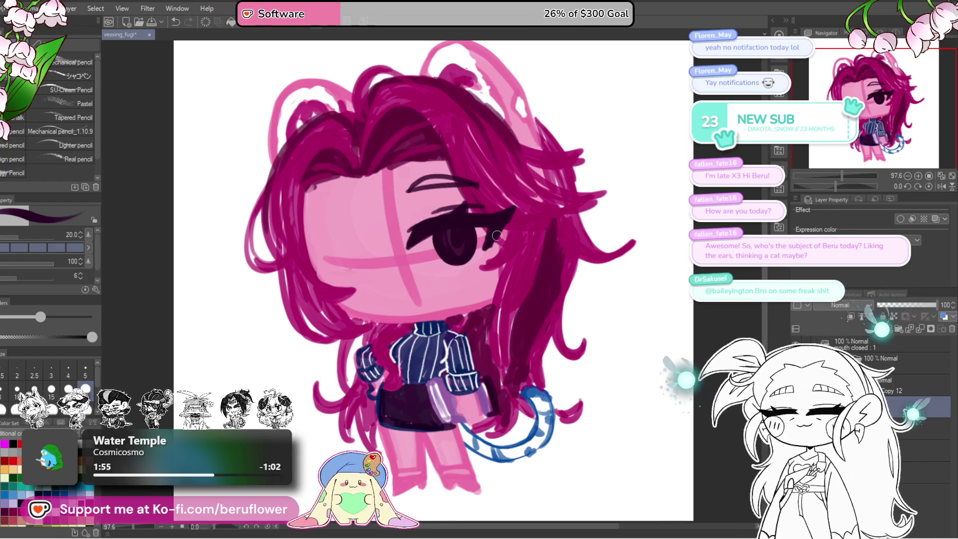
left_click_drag(494, 234, 484, 231)
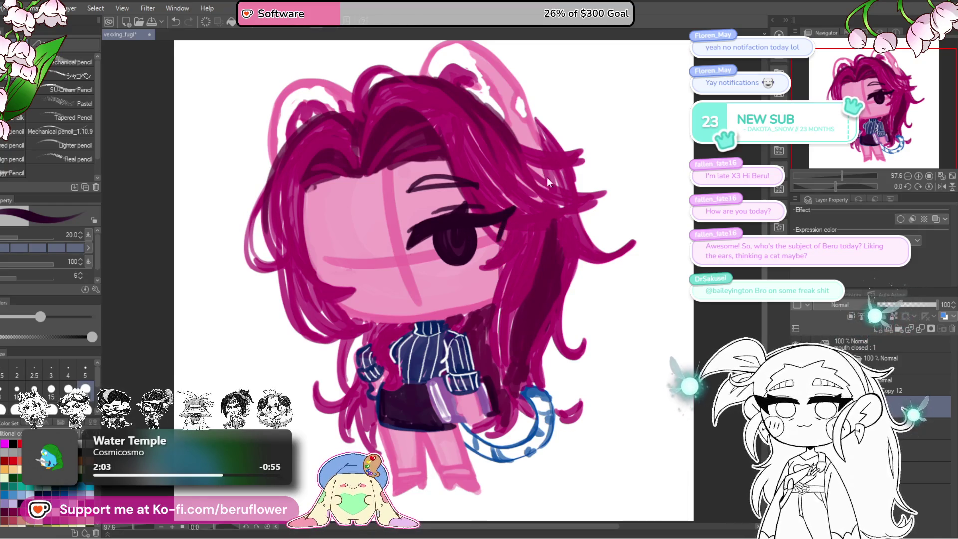
left_click_drag(479, 251, 489, 254)
mouse_move(478, 256)
left_mouse_down()
mouse_move(490, 259)
mouse_move(472, 276)
left_mouse_up()
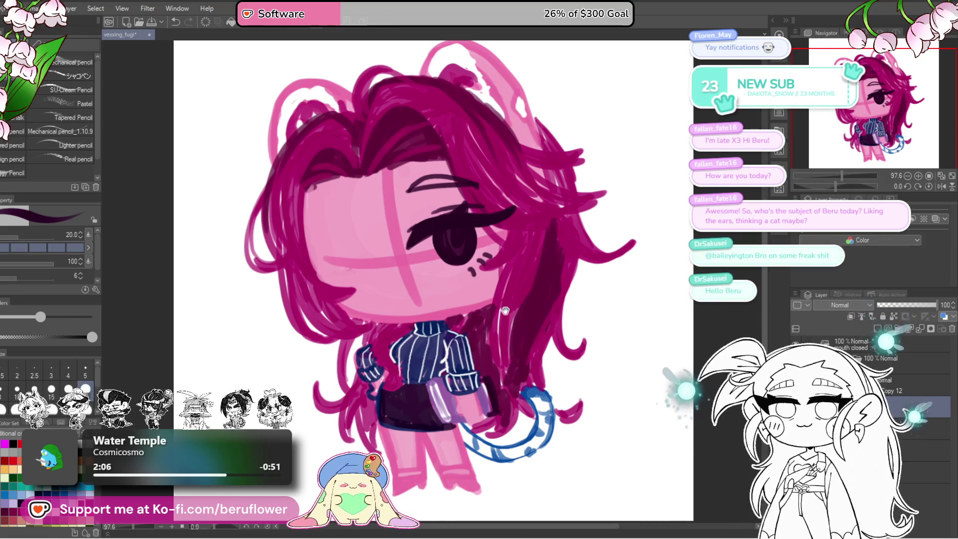
Rotate and reshape the right eye in a transform box
left_click_drag(517, 323, 498, 313)
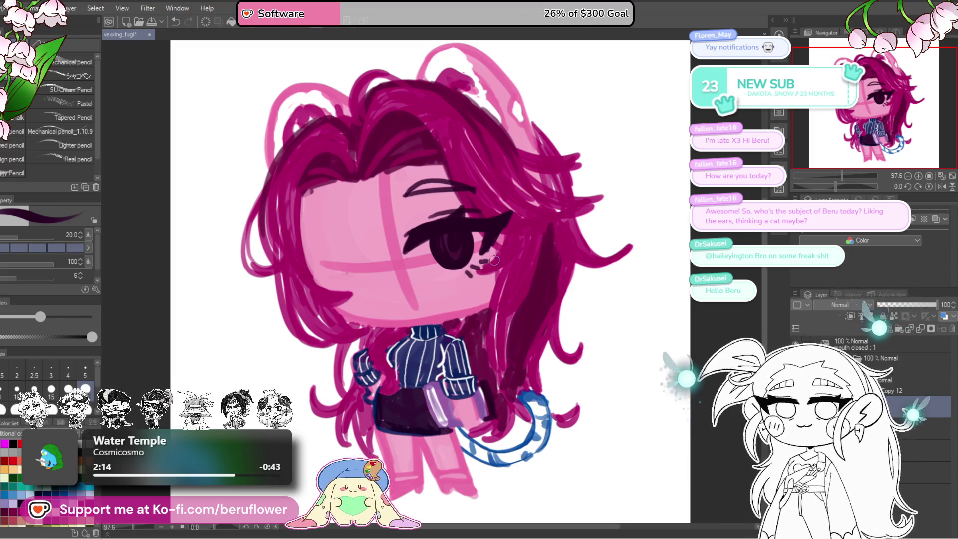
left_click_drag(600, 266, 602, 241)
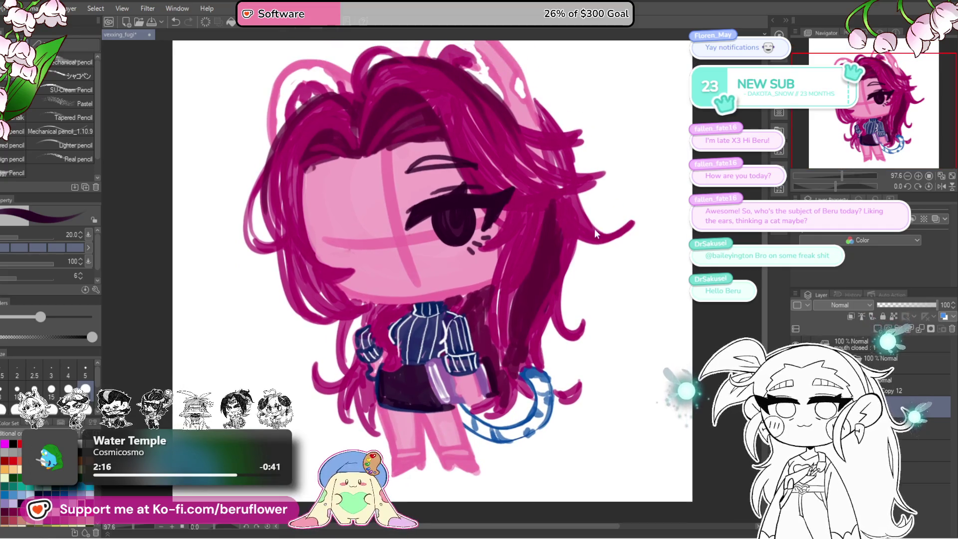
key("ctrl+t")
mouse_move(509, 235)
left_mouse_down()
mouse_move(554, 212)
mouse_move(502, 228)
left_mouse_up()
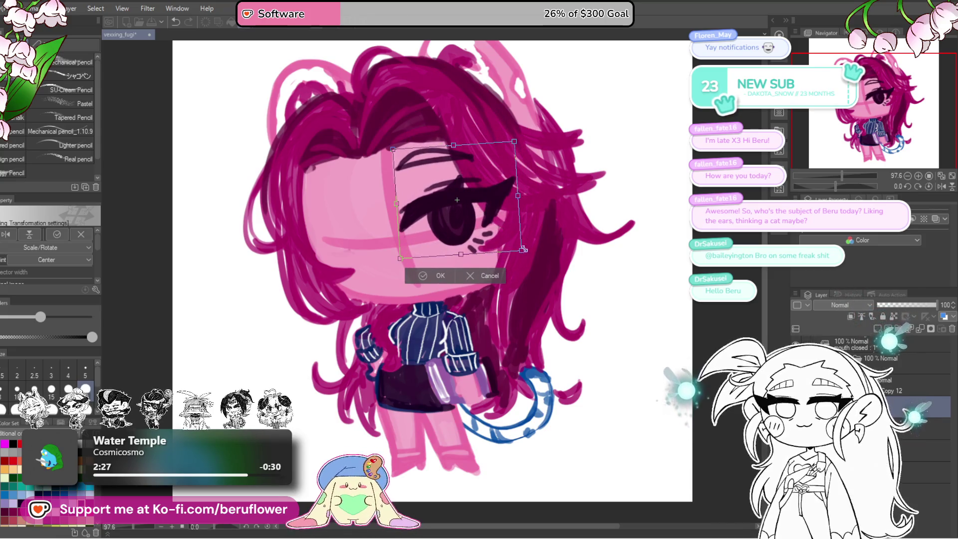
Confirm the right eye's tilt and dab a dark oval for the left eye
left_click_drag(552, 224, 551, 225)
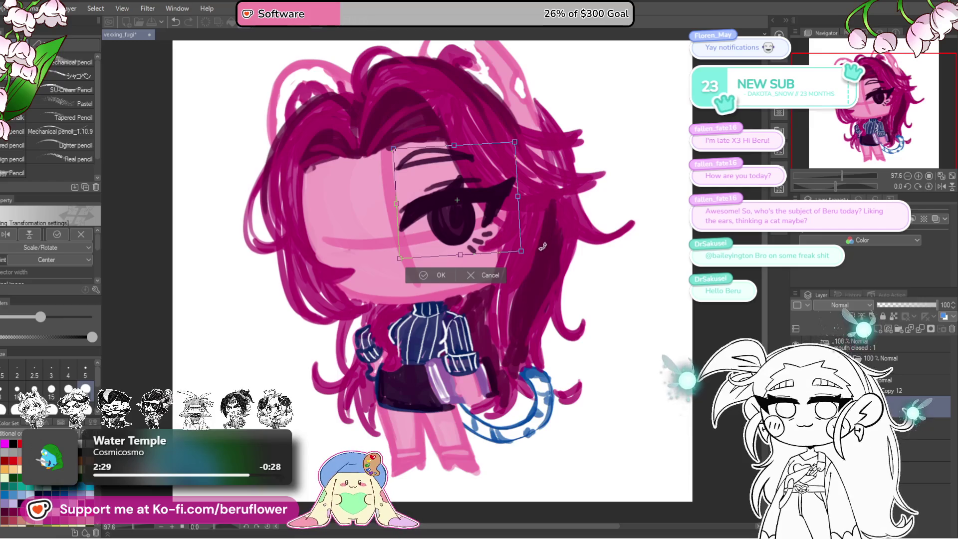
key("Return")
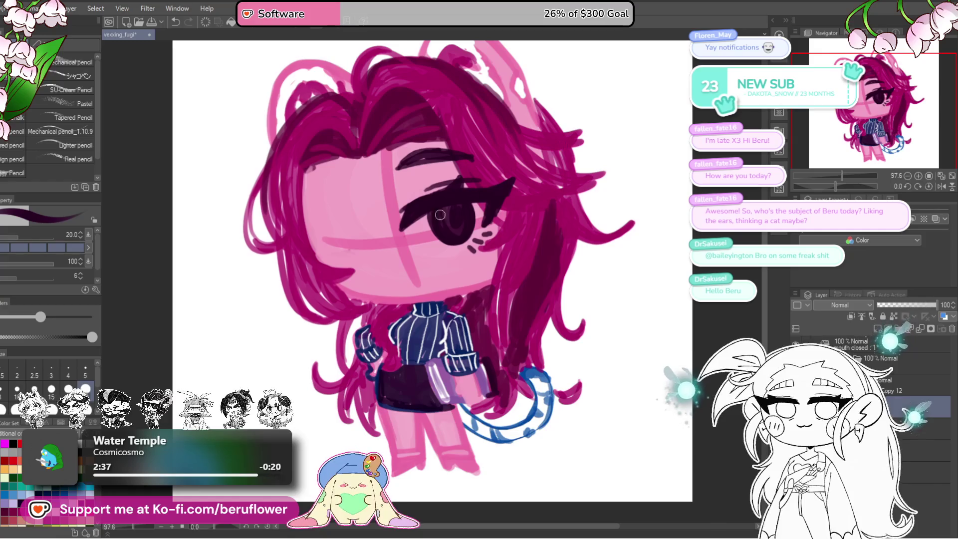
left_click(358, 221)
mouse_move(366, 204)
left_mouse_down()
mouse_move(377, 207)
mouse_move(370, 252)
mouse_move(366, 242)
mouse_move(379, 253)
left_mouse_up()
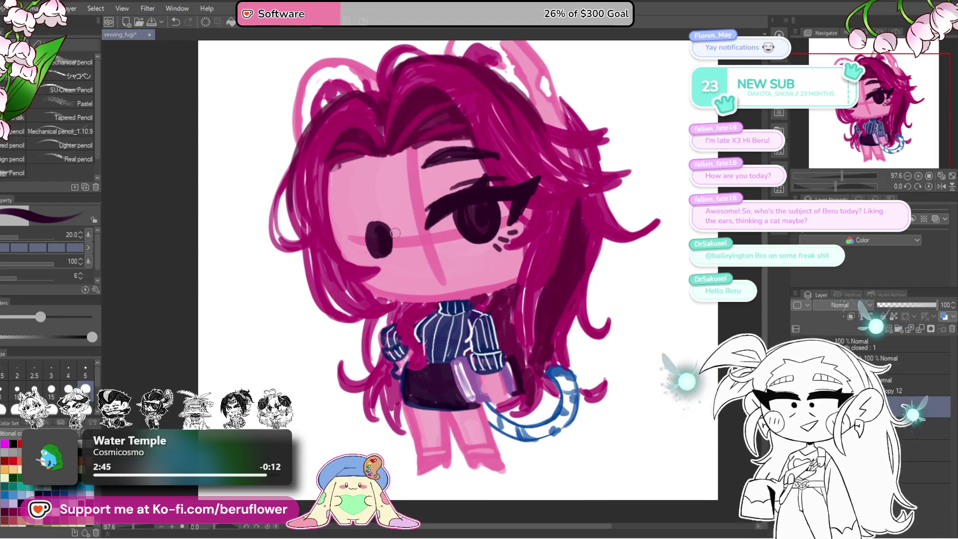
Paint the left eye's lashes, iris and lower edge on a rotated canvas, then reset rotation to 0
mouse_move(371, 242)
left_mouse_down()
mouse_move(389, 231)
mouse_move(366, 245)
left_mouse_up()
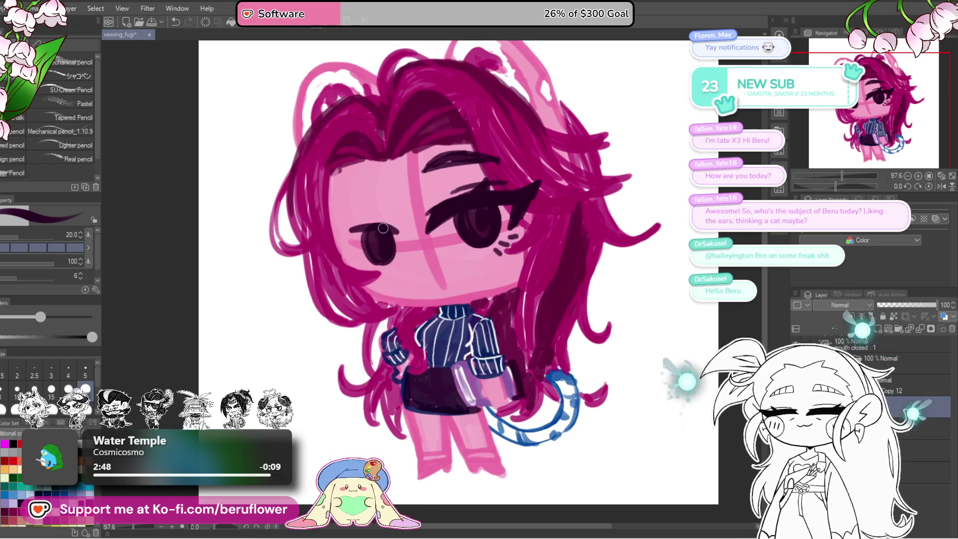
left_click_drag(328, 235, 338, 248)
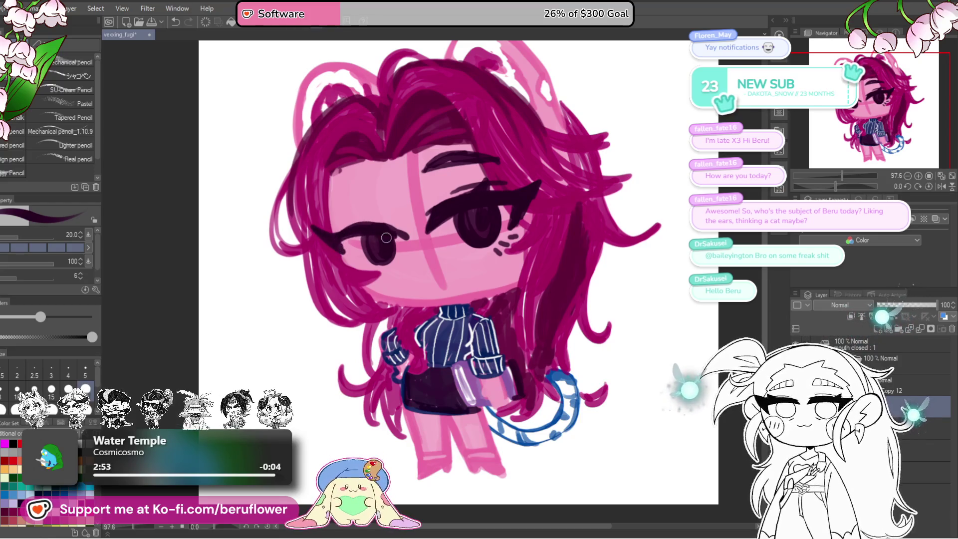
left_click_drag(352, 235, 412, 241)
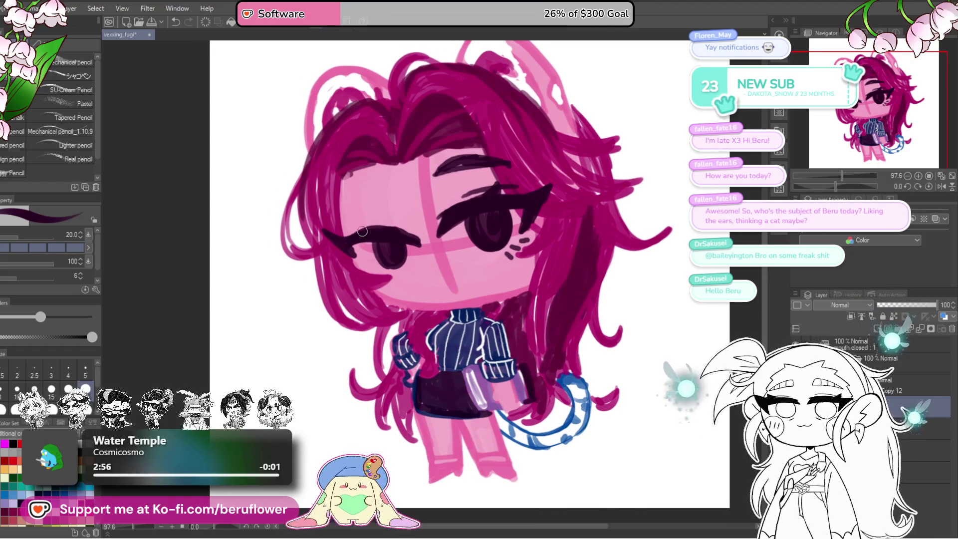
left_click_drag(370, 214, 371, 227)
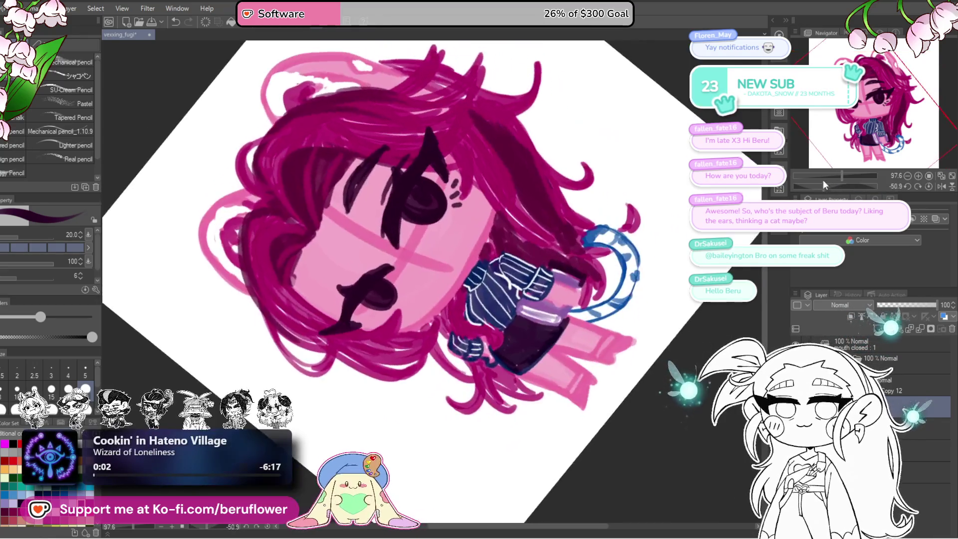
left_click_drag(839, 185, 823, 186)
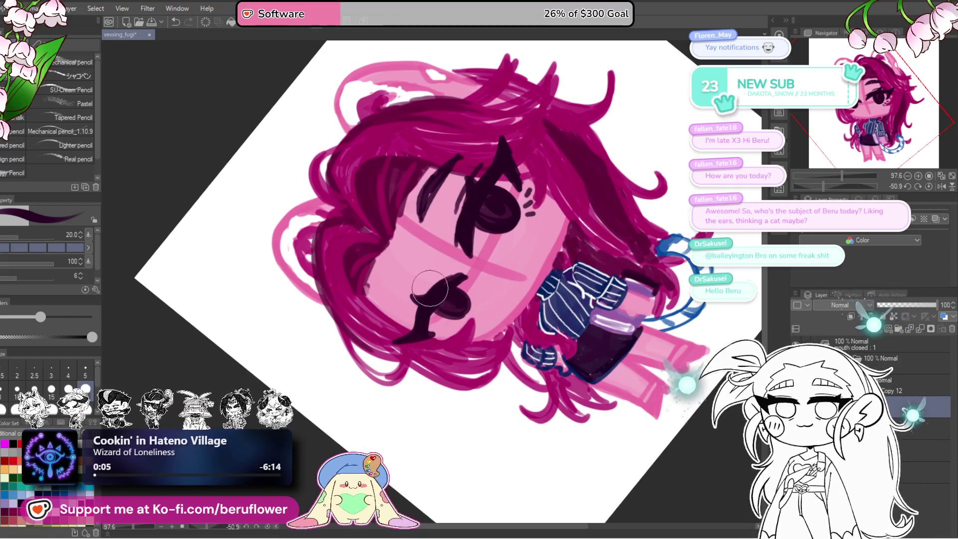
left_click_drag(454, 286, 430, 330)
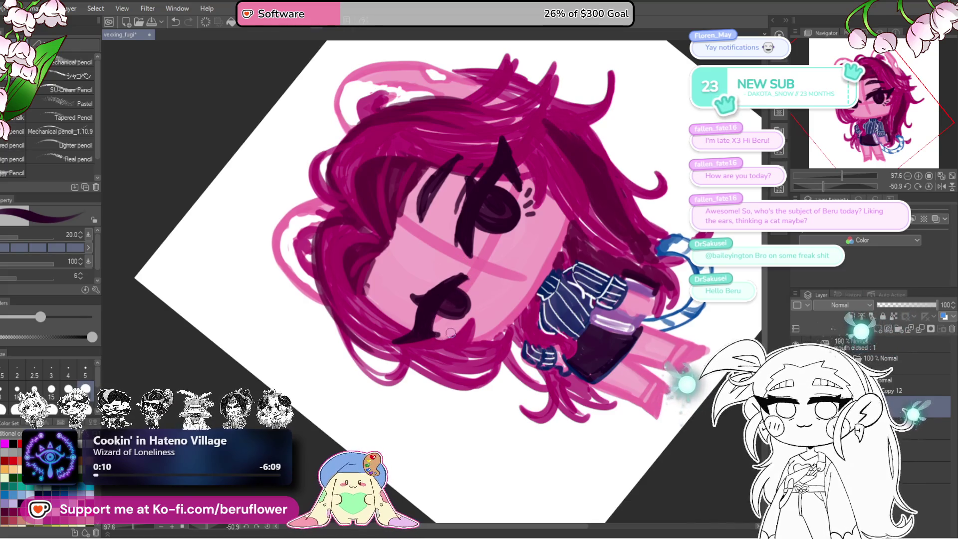
left_click_drag(548, 239, 551, 259)
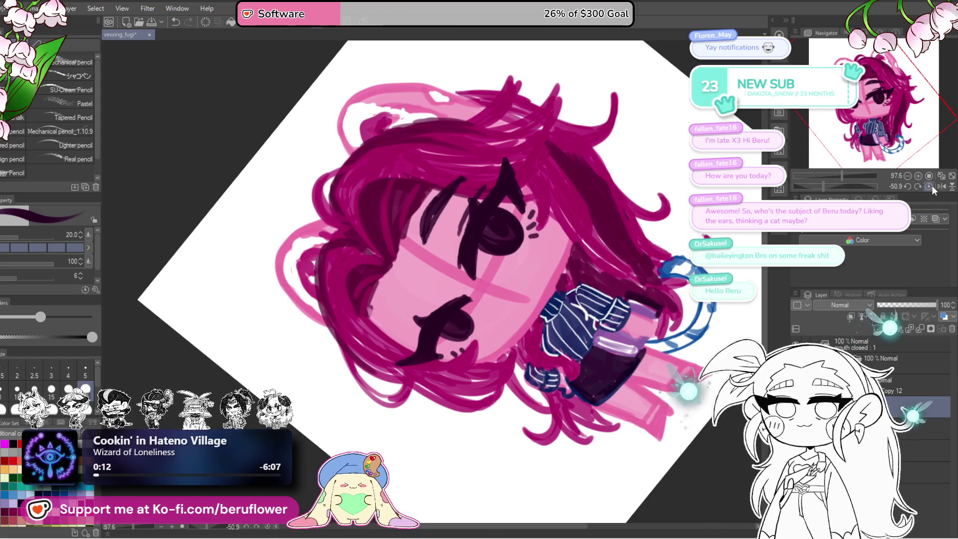
left_click(931, 185)
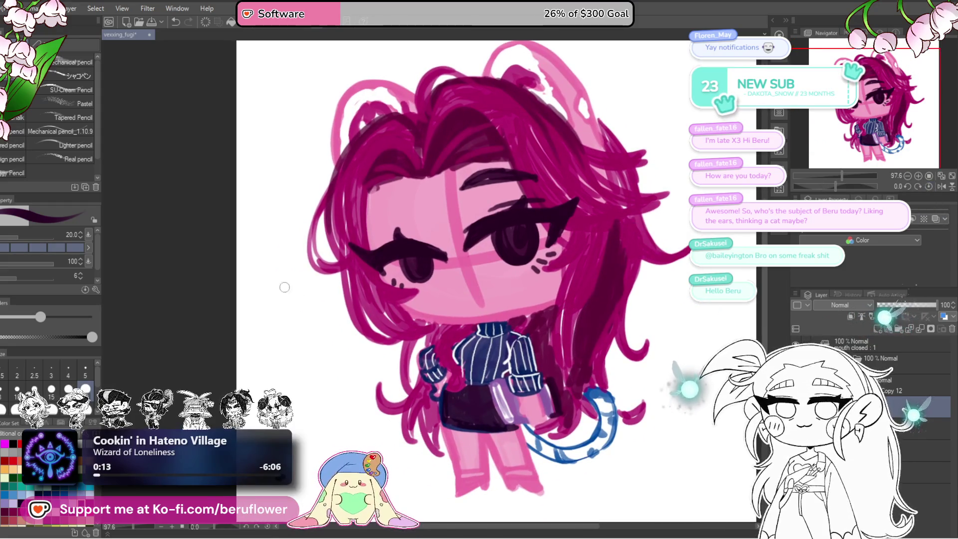
Darken the left brow, then lasso the left eye and move it up, enlarge it and tilt it clockwise
left_click_drag(400, 236, 430, 248)
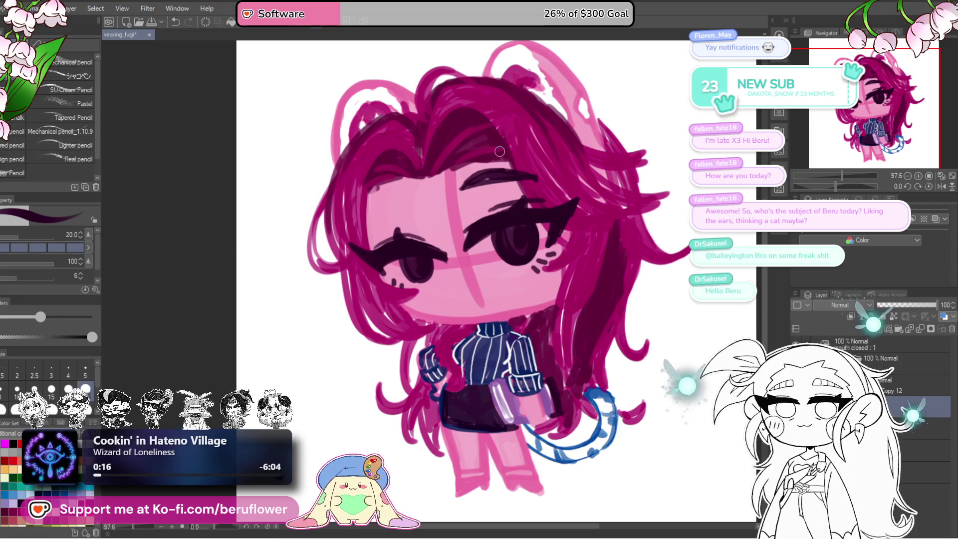
key("m")
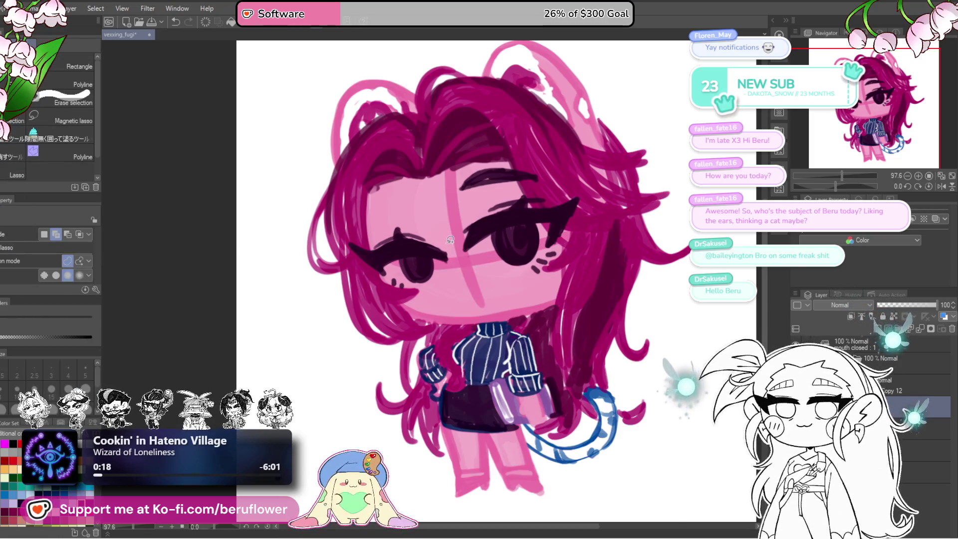
left_click_drag(335, 235, 441, 235)
key("ctrl+t")
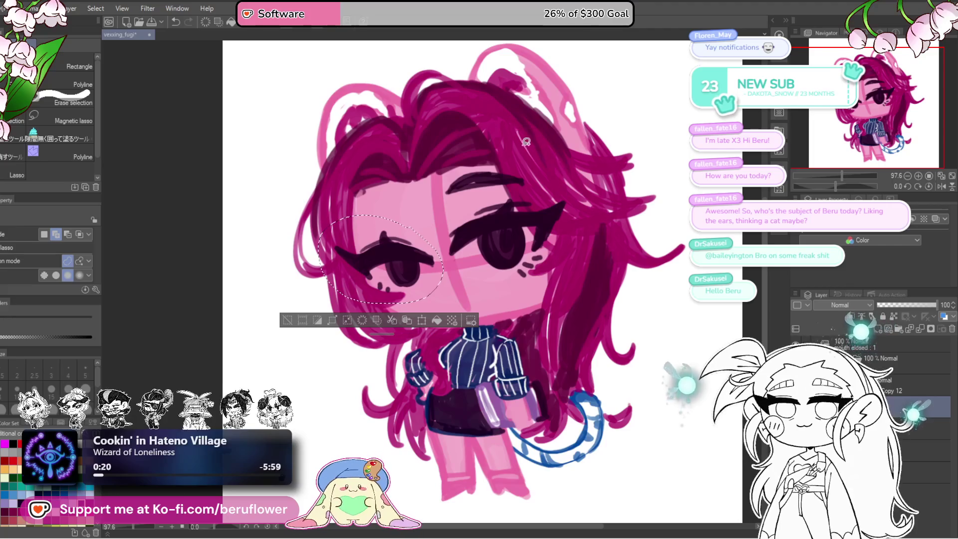
mouse_move(420, 296)
left_mouse_down()
mouse_move(417, 285)
mouse_move(430, 298)
left_mouse_up()
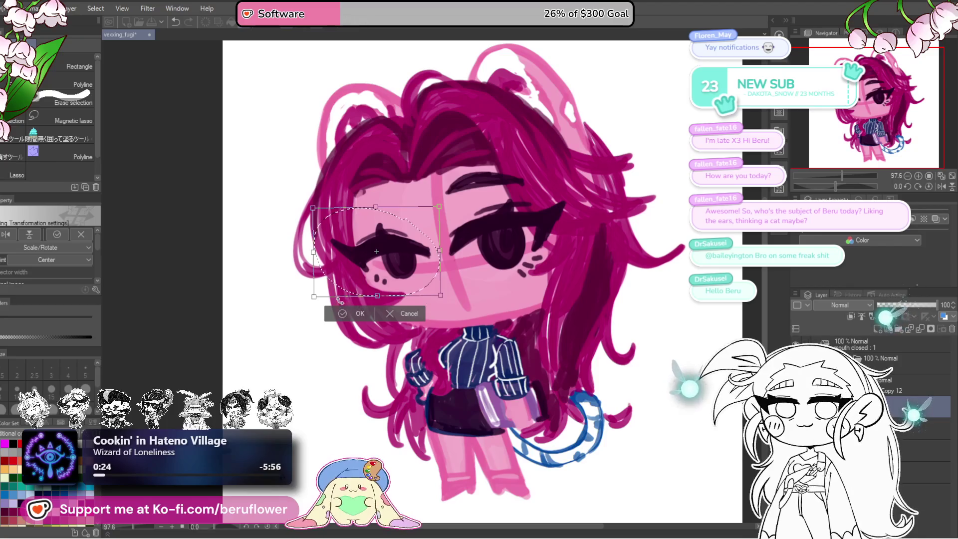
left_click_drag(314, 296, 305, 303)
mouse_move(467, 278)
left_mouse_down()
mouse_move(472, 270)
mouse_move(430, 286)
left_mouse_up()
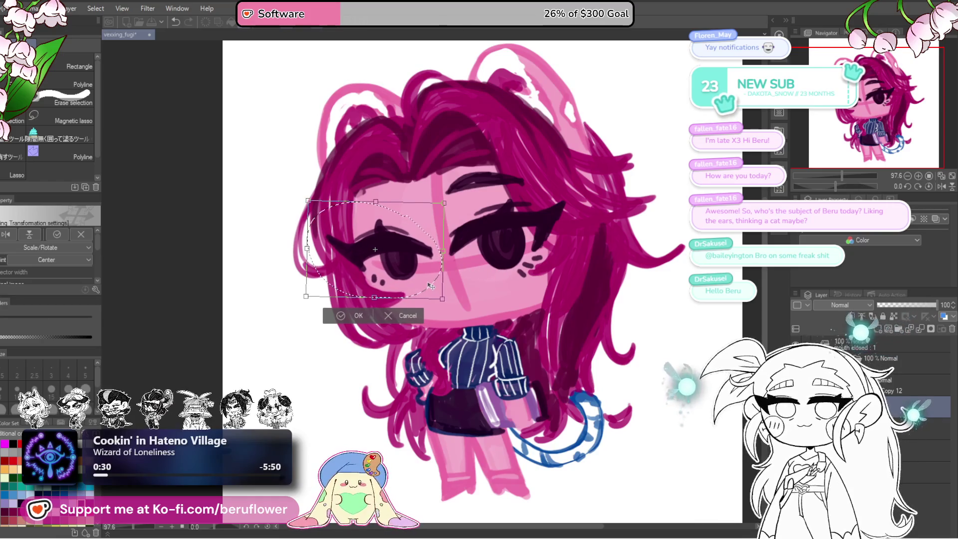
key("Return")
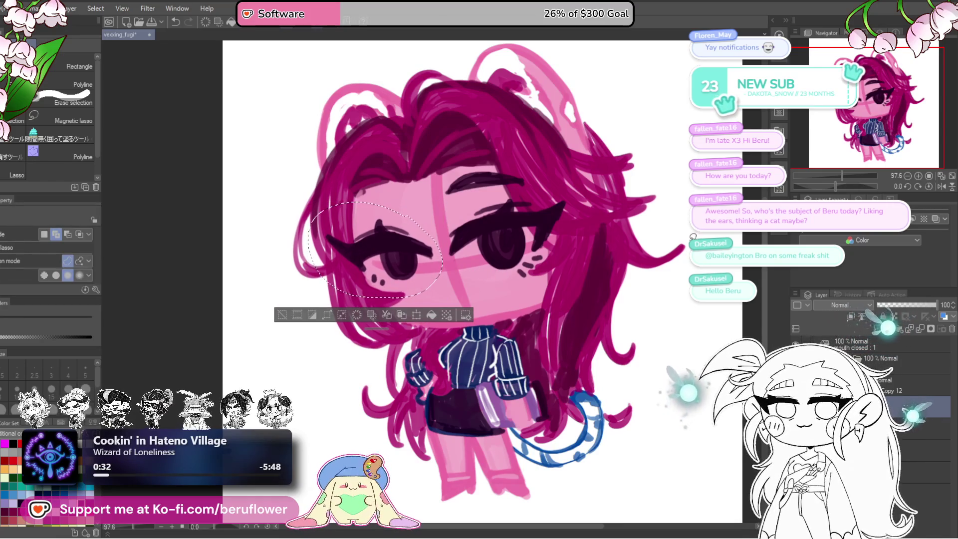
key("ctrl+d")
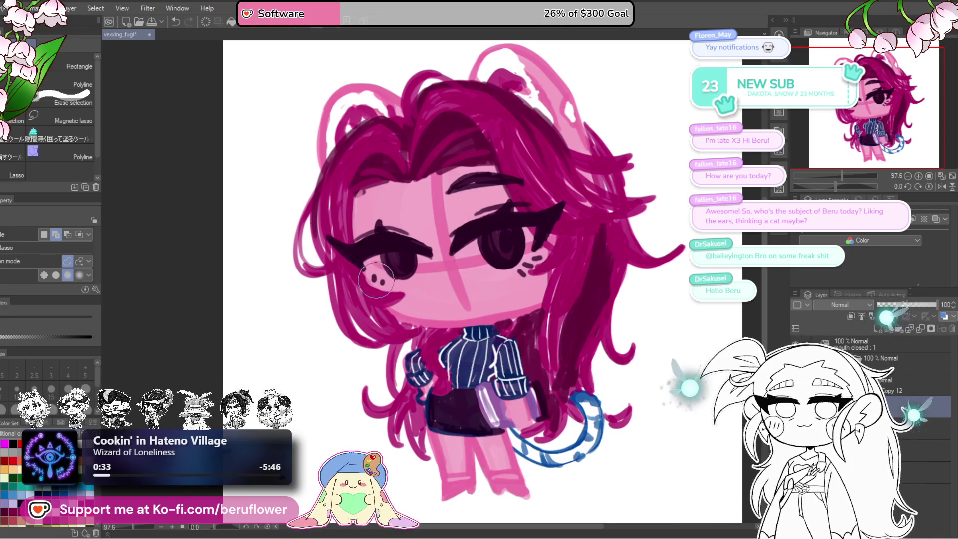
key("p")
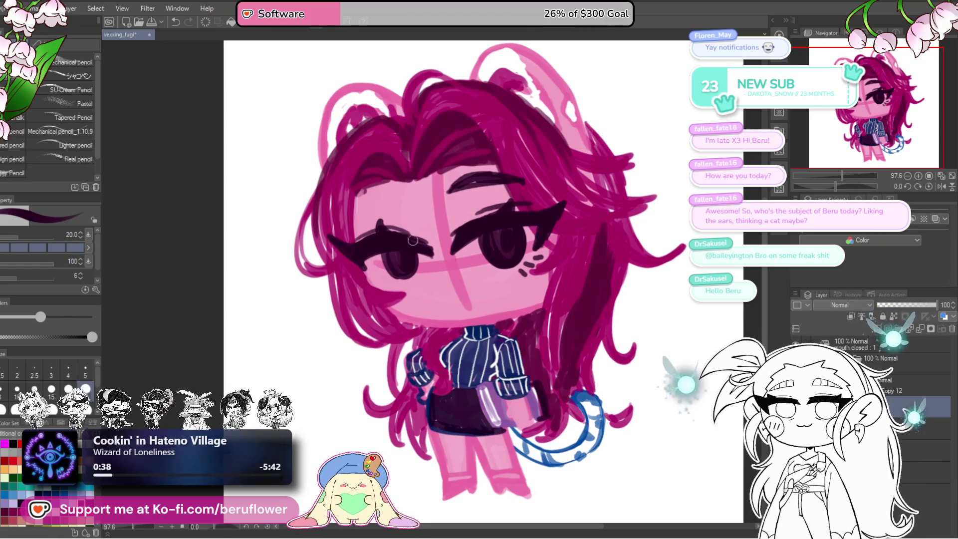
Enlarge the left iris, paint magenta hair over the right cheek, and add dark right-eye lashes
left_click_drag(382, 248, 413, 247)
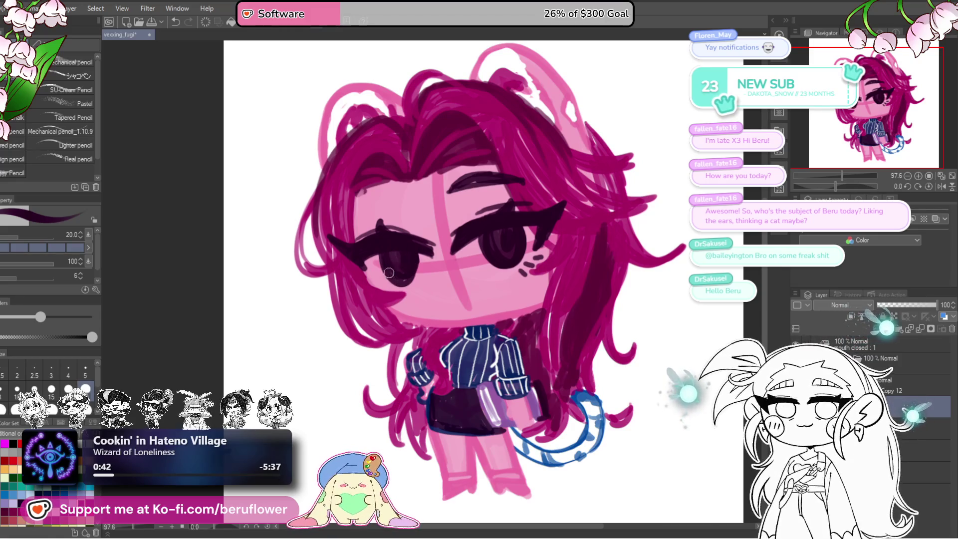
left_click_drag(529, 259, 552, 253)
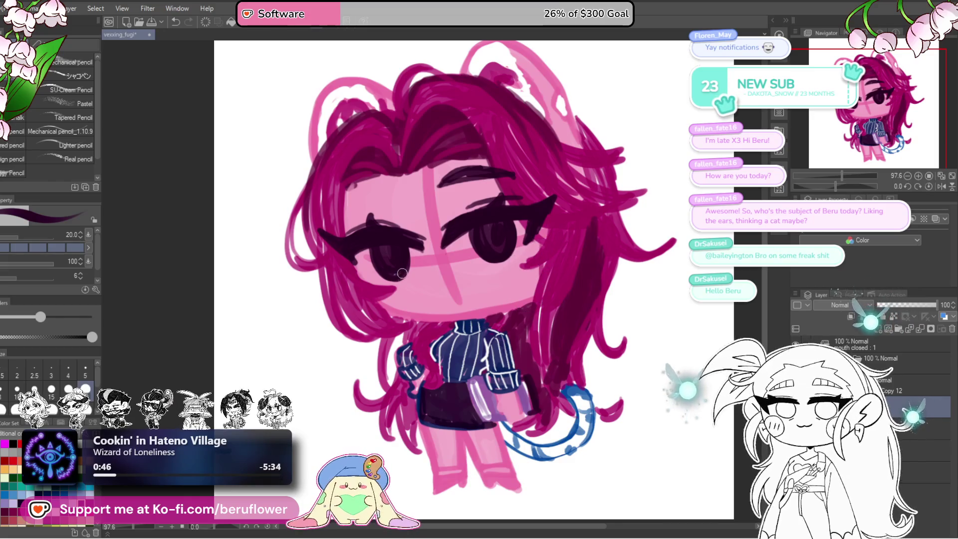
left_click_drag(475, 207, 449, 244)
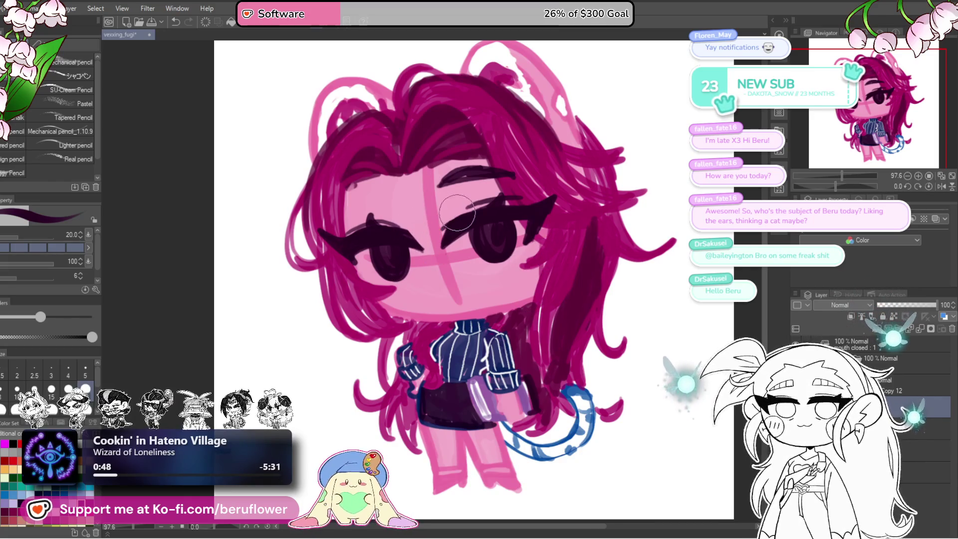
left_click_drag(469, 209, 448, 246)
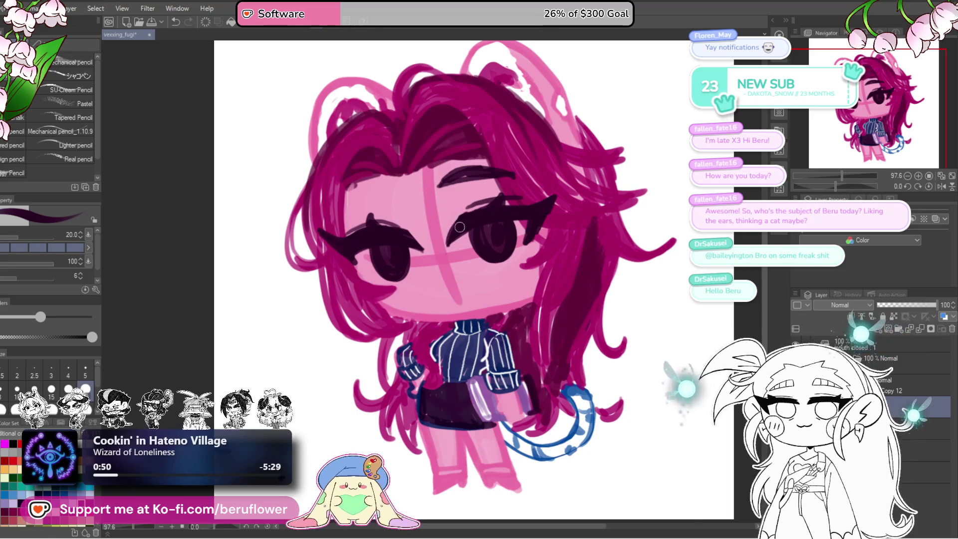
left_click_drag(540, 216, 556, 215)
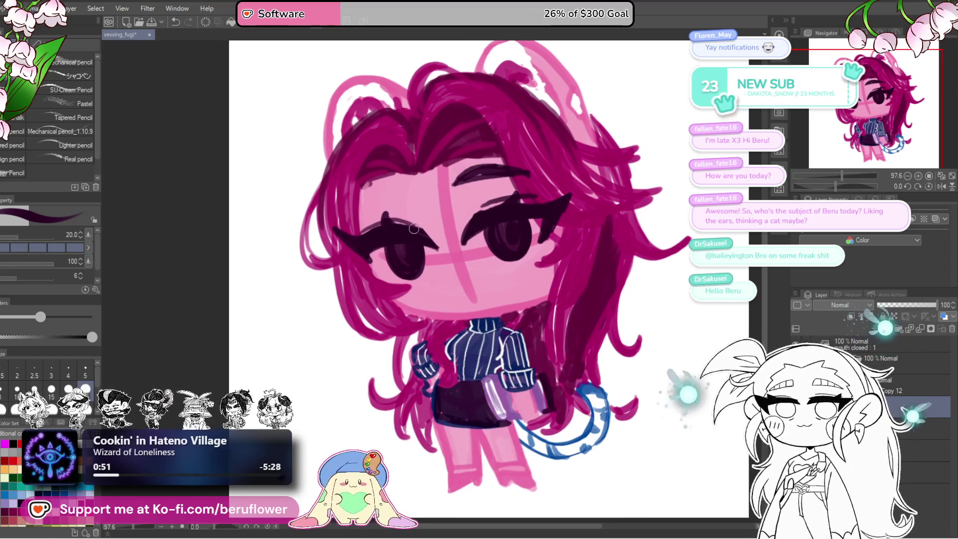
mouse_move(411, 190)
left_mouse_down()
mouse_move(423, 196)
mouse_move(365, 216)
mouse_move(418, 199)
mouse_move(387, 202)
mouse_move(410, 199)
left_mouse_up()
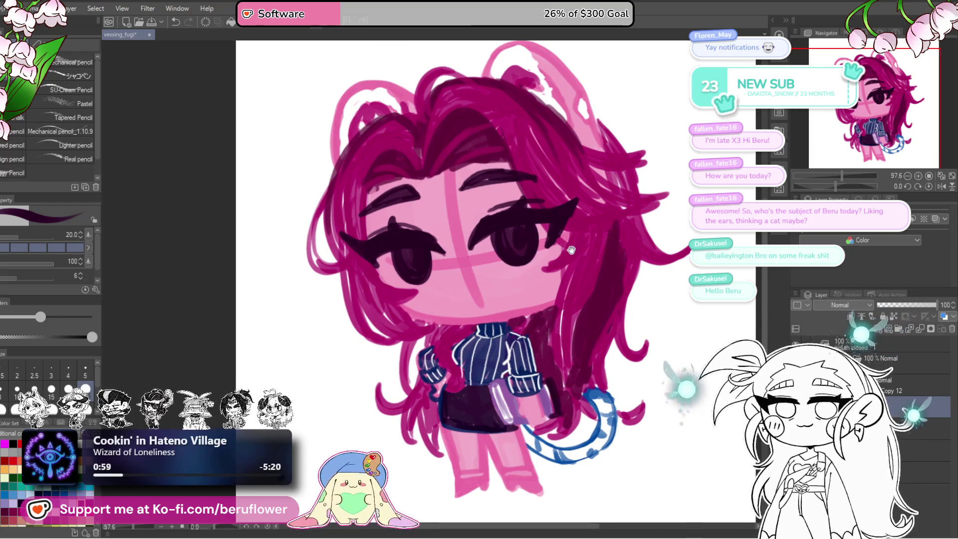
Draw thin eyelid lines above the right eye, removing a stray stroke
left_click_drag(630, 166, 638, 164)
left_click_drag(539, 174, 516, 175)
key("ctrl+z")
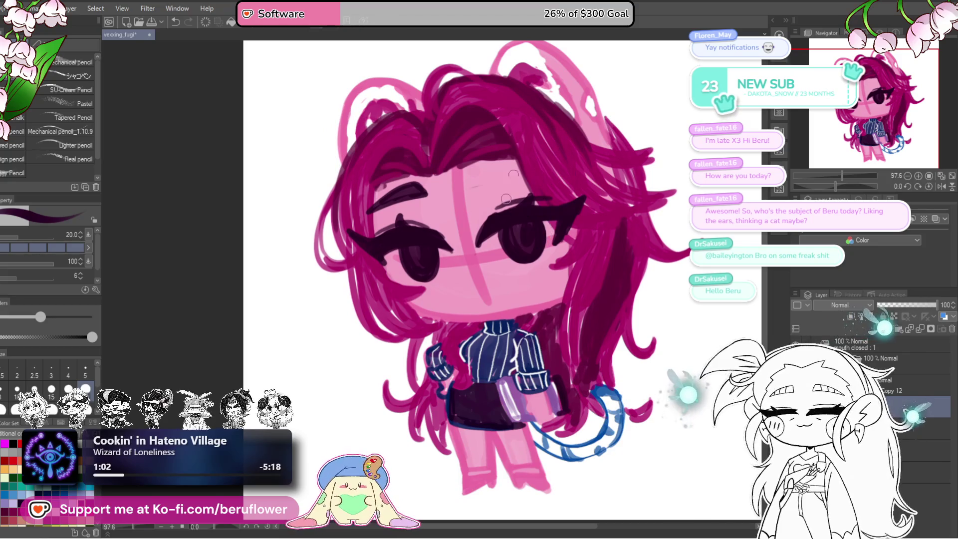
mouse_move(479, 182)
left_mouse_down()
mouse_move(480, 193)
mouse_move(545, 186)
left_mouse_up()
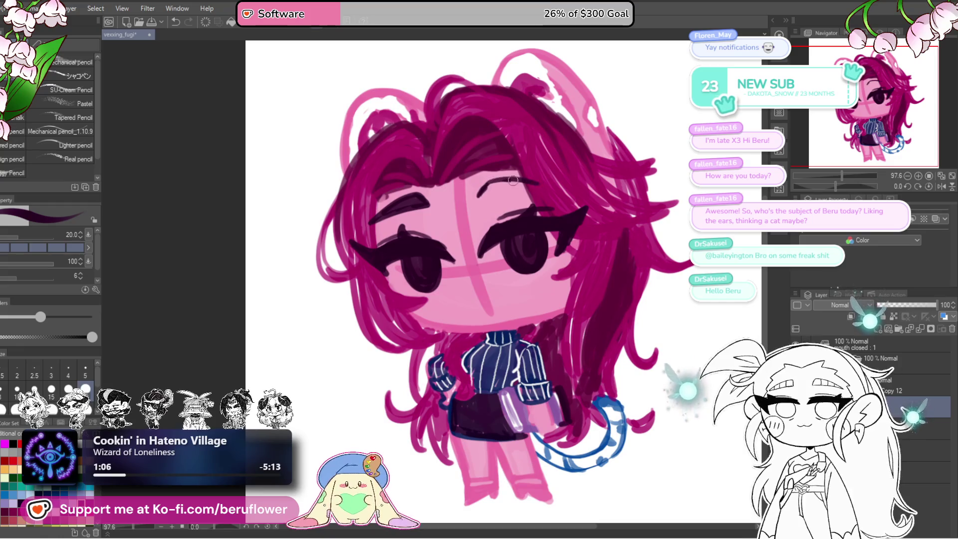
mouse_move(477, 197)
left_mouse_down()
mouse_move(553, 189)
mouse_move(490, 193)
mouse_move(504, 190)
left_mouse_up()
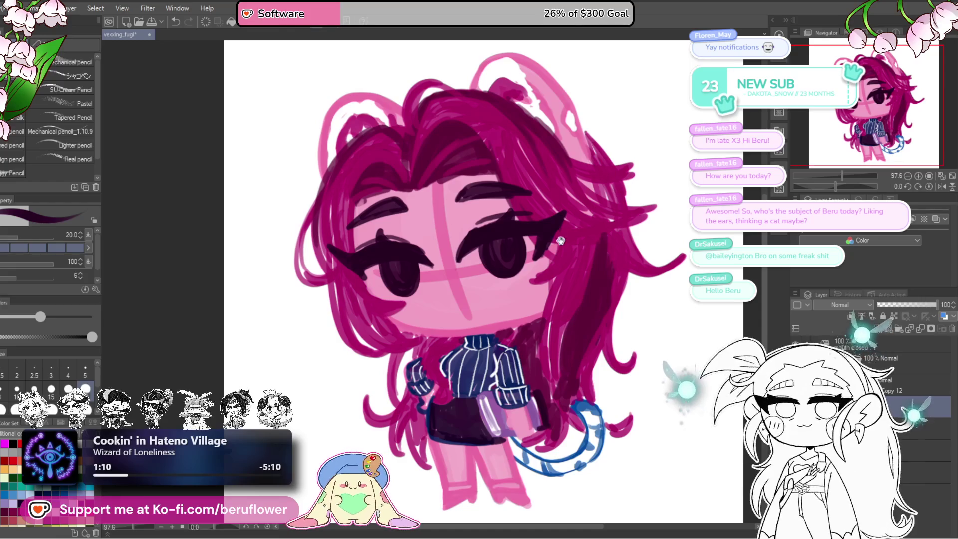
left_click_drag(561, 231, 566, 223)
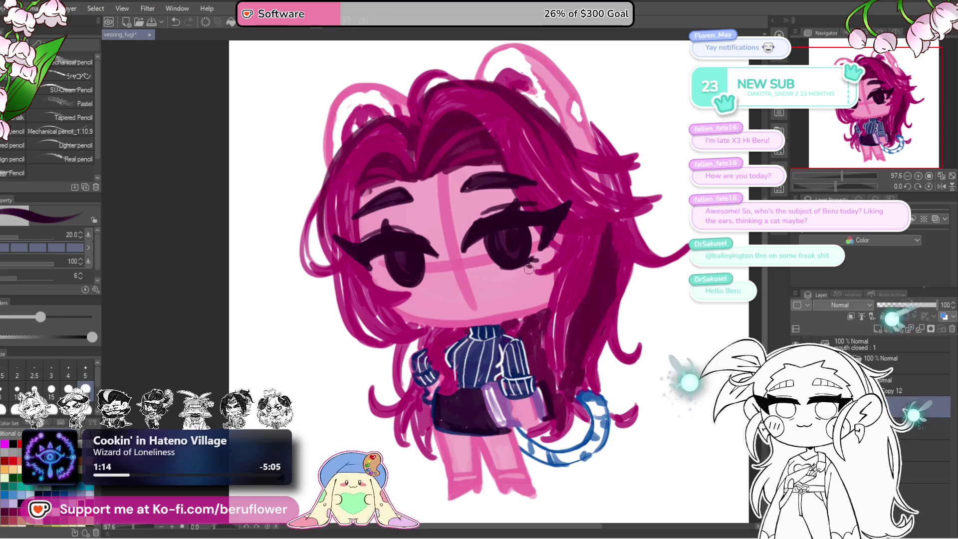
left_click_drag(399, 283, 416, 285)
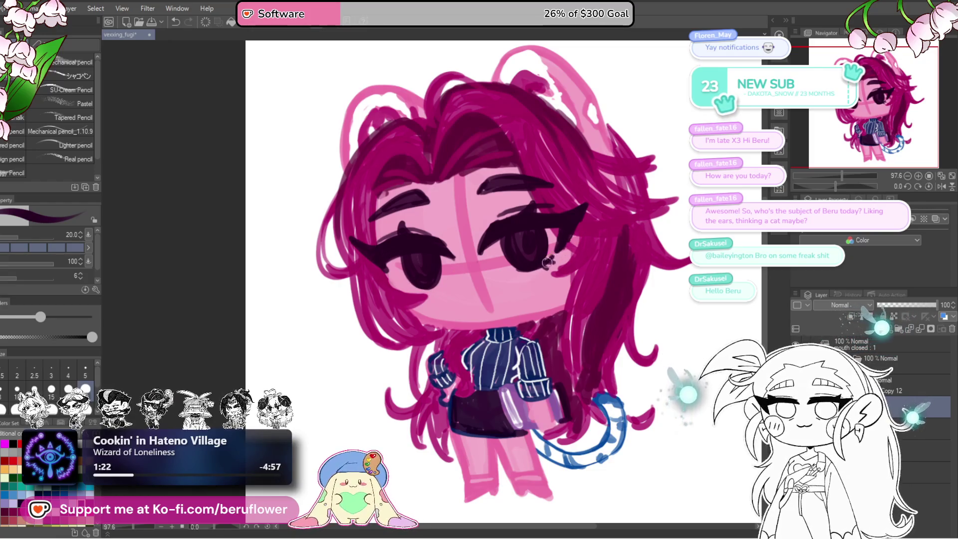
Zoom and pan around the face, then start transforming both eyes and brows together
left_click_drag(545, 289, 551, 292)
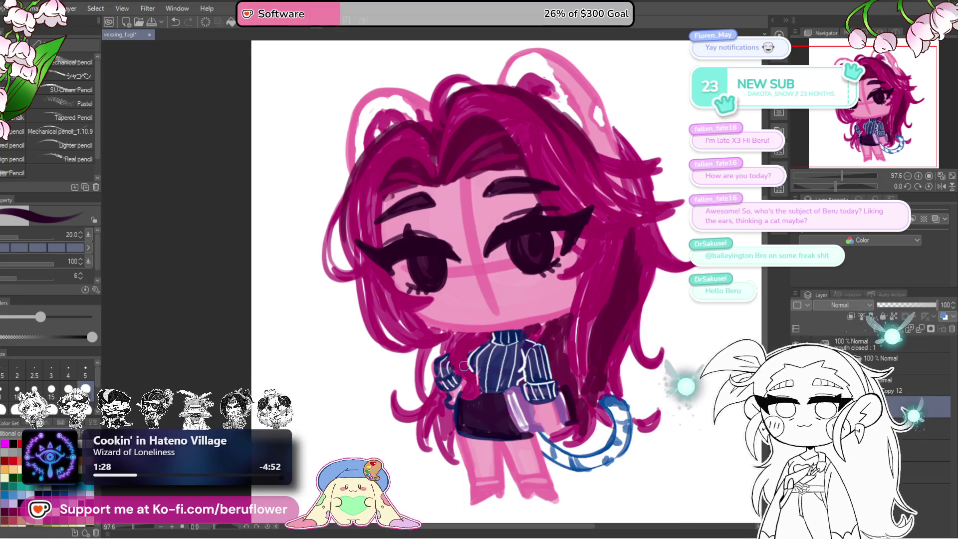
scroll(464, 365, "down", 3)
scroll(505, 331, "up", 5)
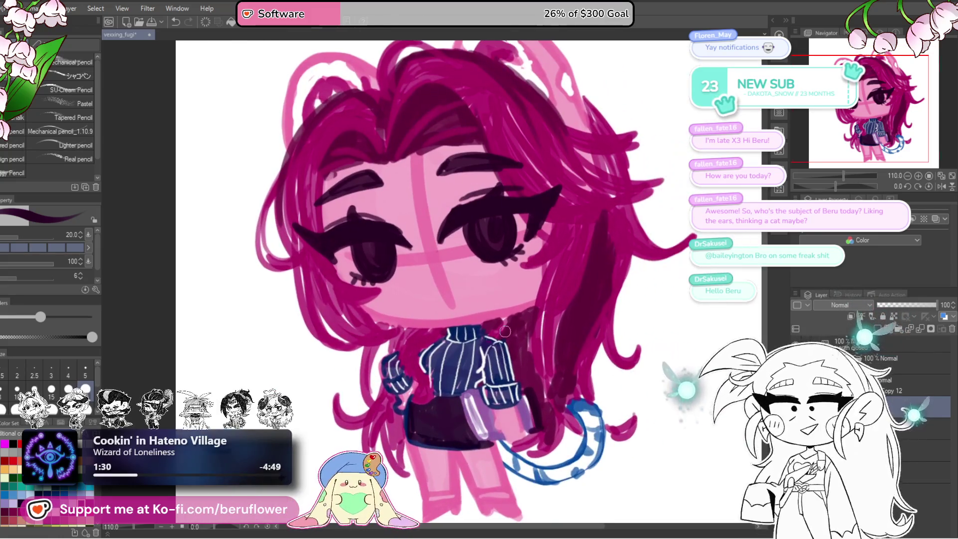
left_click_drag(654, 177, 612, 176)
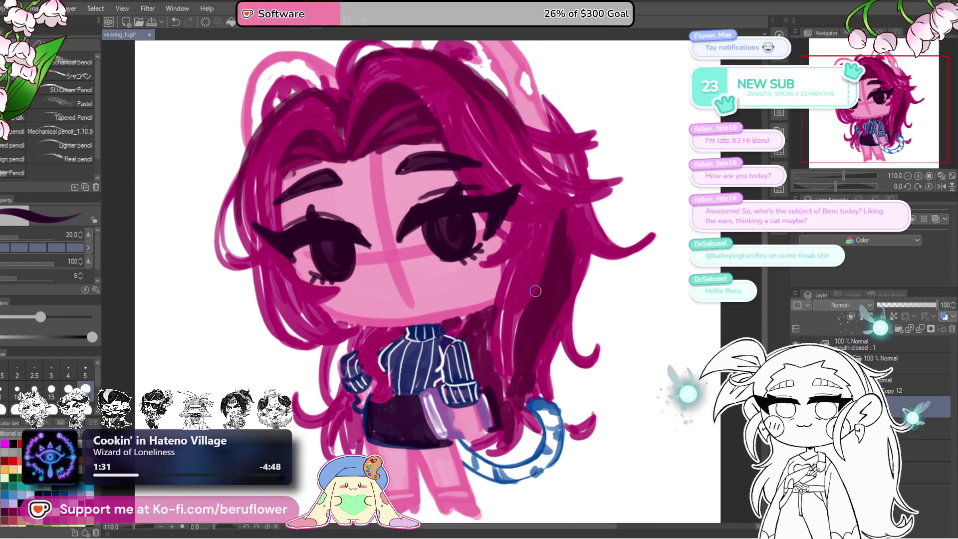
scroll(607, 243, "down", 3)
scroll(651, 244, "up", 2)
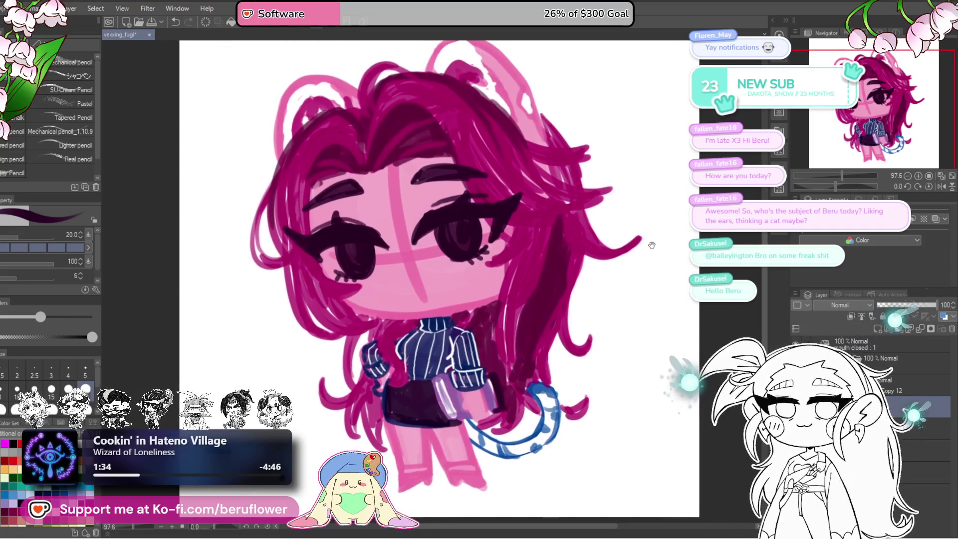
left_click_drag(652, 254, 646, 263)
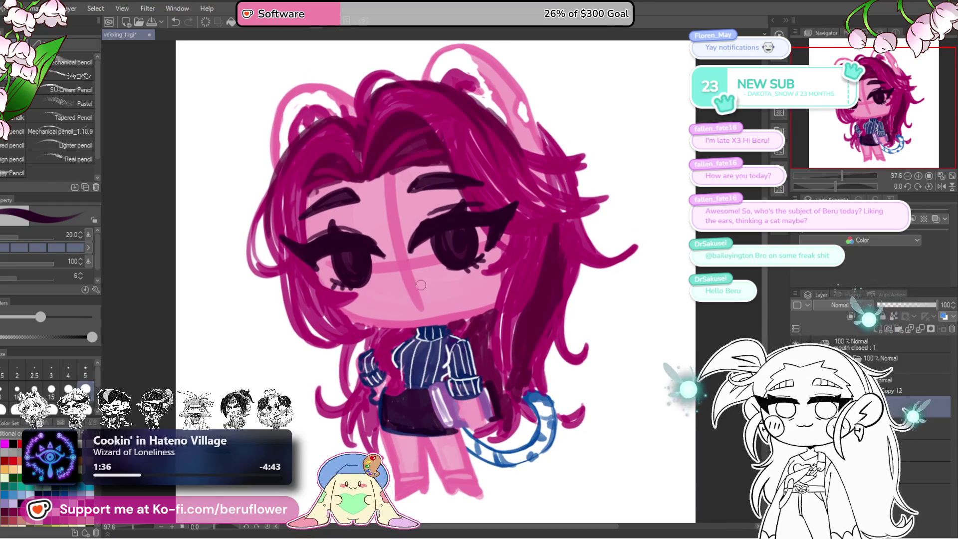
left_click_drag(653, 133, 658, 136)
key("ctrl+t")
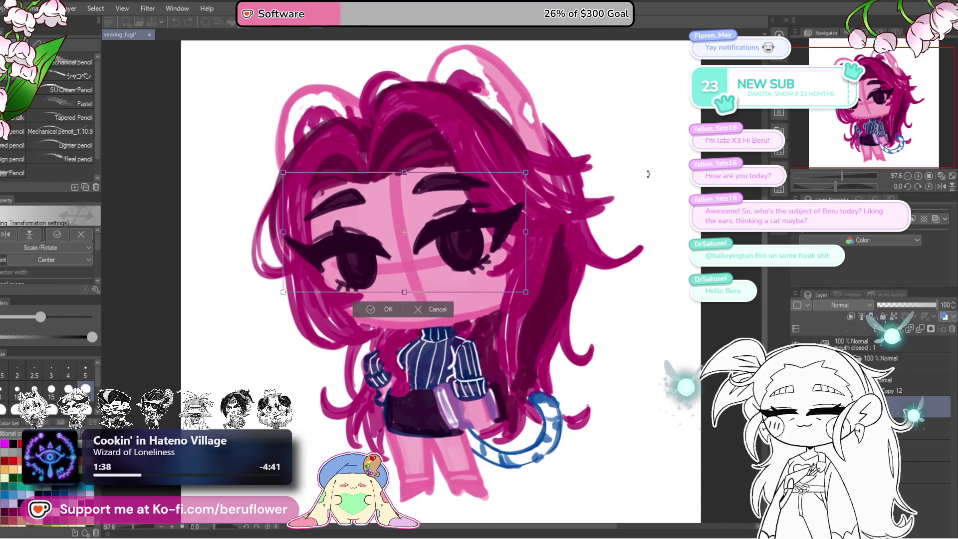
Rotate the eyes-and-brows block slightly, nudge it up-left, and confirm
left_click_drag(648, 182, 648, 178)
left_click_drag(496, 256, 495, 254)
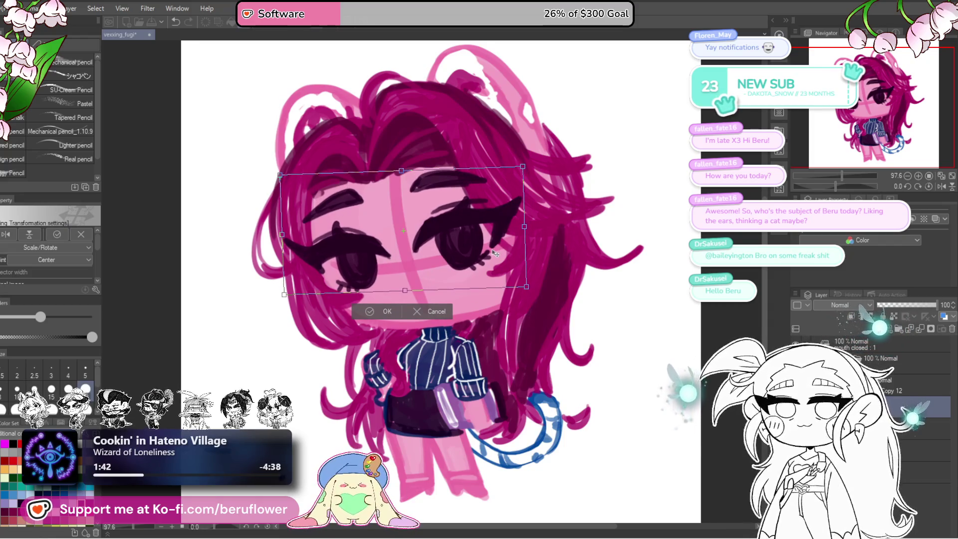
left_click_drag(549, 203, 668, 225)
key("Return")
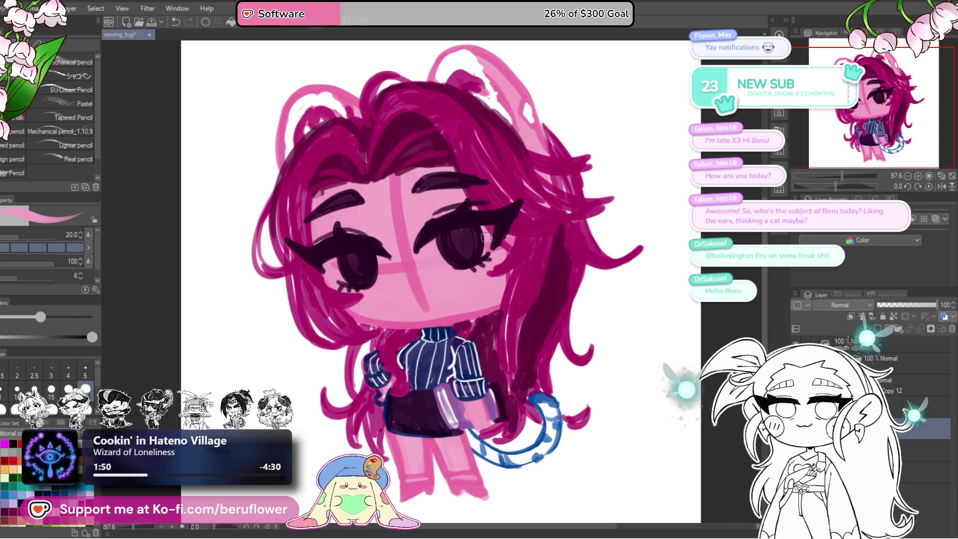
Set the brush size to 40
left_click_drag(463, 236, 492, 248)
key("bracketleft")
key("bracketleft")
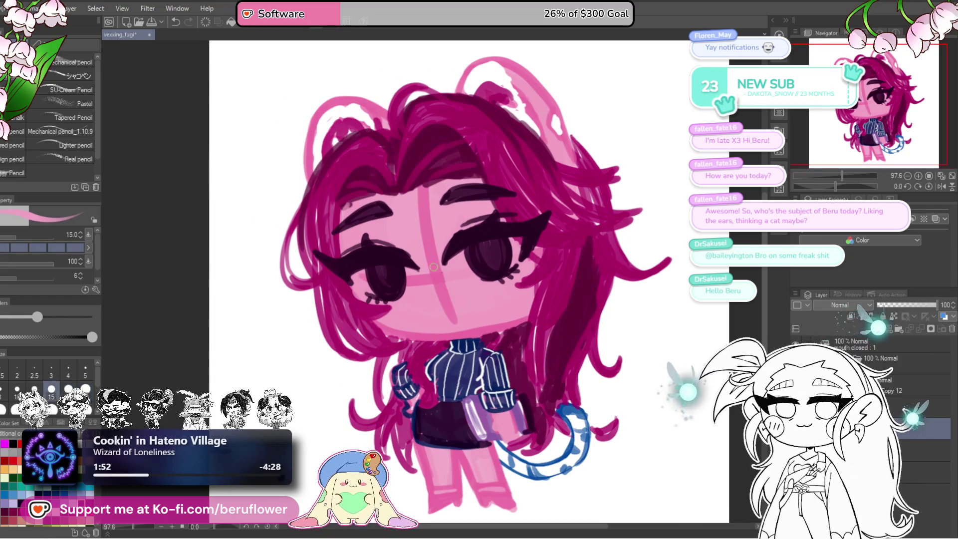
key("bracketright")
key("bracketright")
key("bracketright")
key("bracketright")
key("bracketright")
key("bracketright")
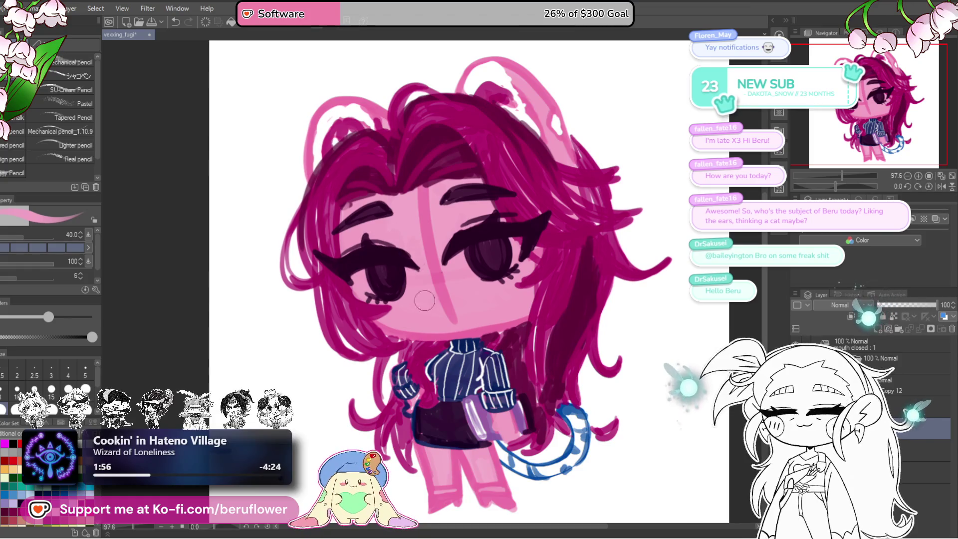
left_click_drag(446, 317, 427, 293)
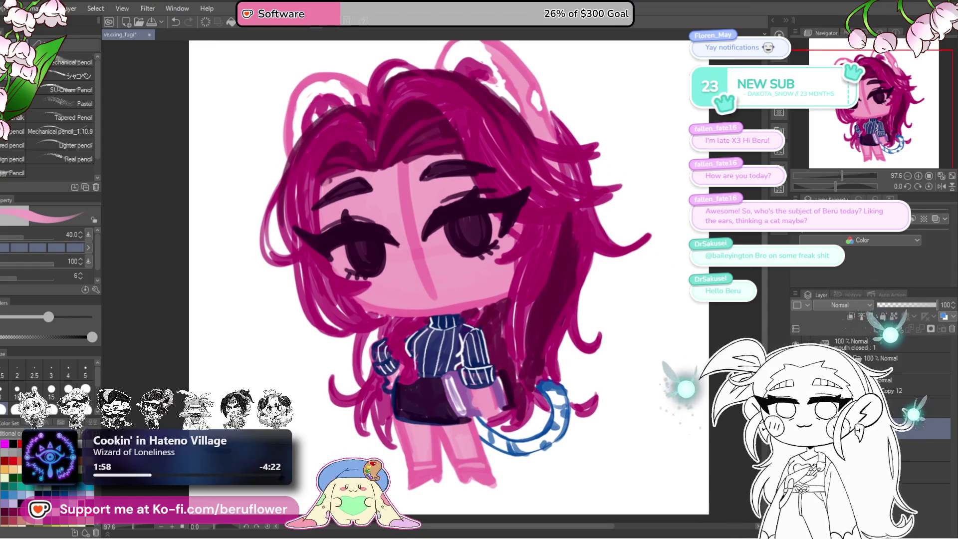
Lasso the right eye, tilt it and nudge it up-left, then confirm and deselect
key("m")
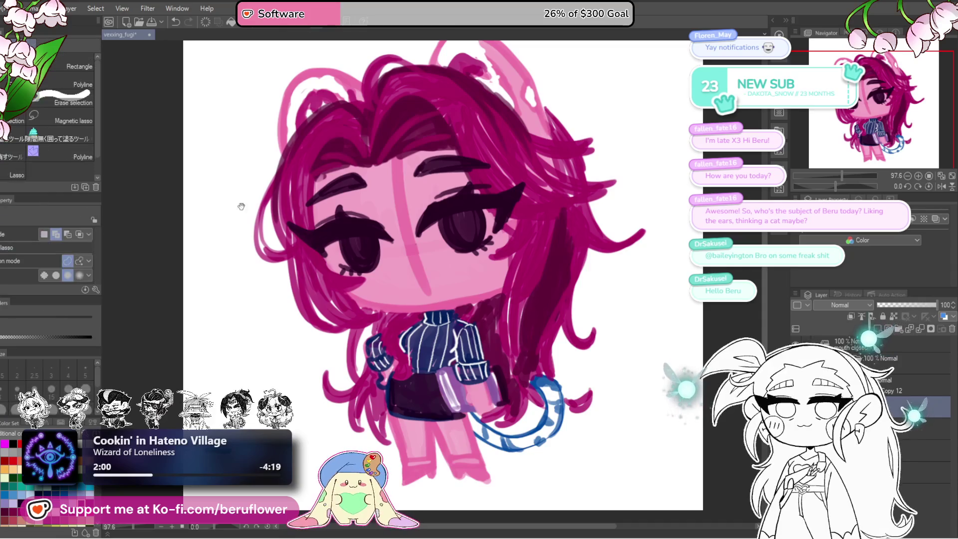
left_click_drag(605, 268, 563, 252)
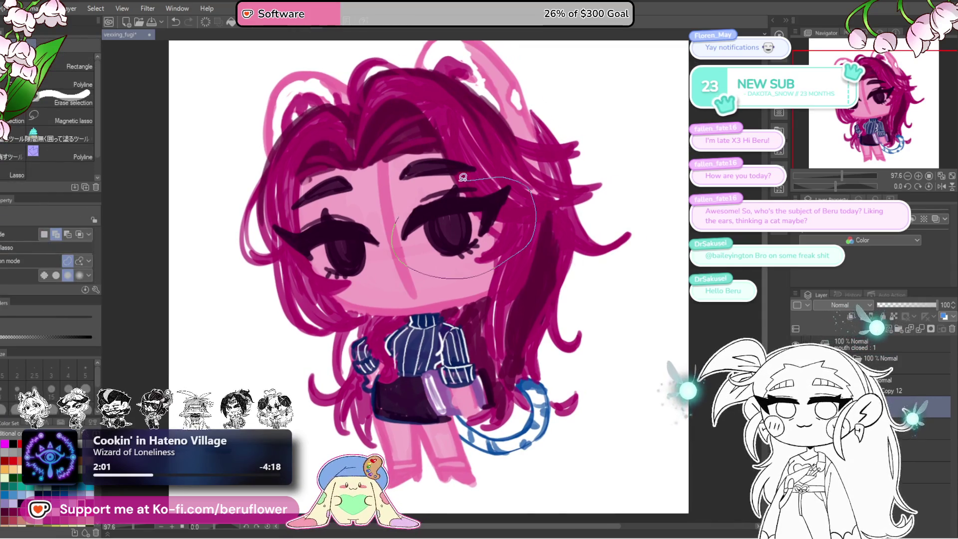
left_click_drag(464, 177, 409, 197)
key("ctrl+t")
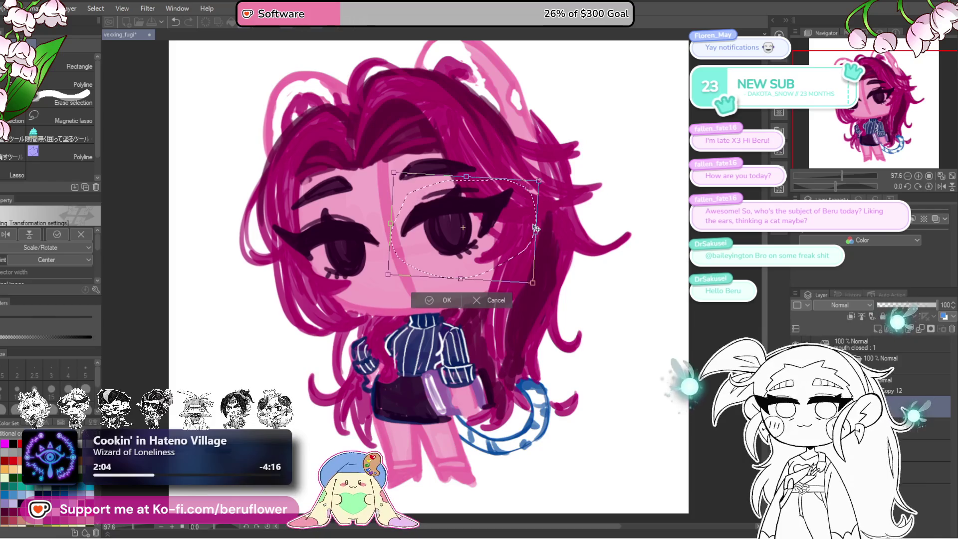
left_click_drag(549, 200, 544, 235)
left_click_drag(487, 253, 485, 251)
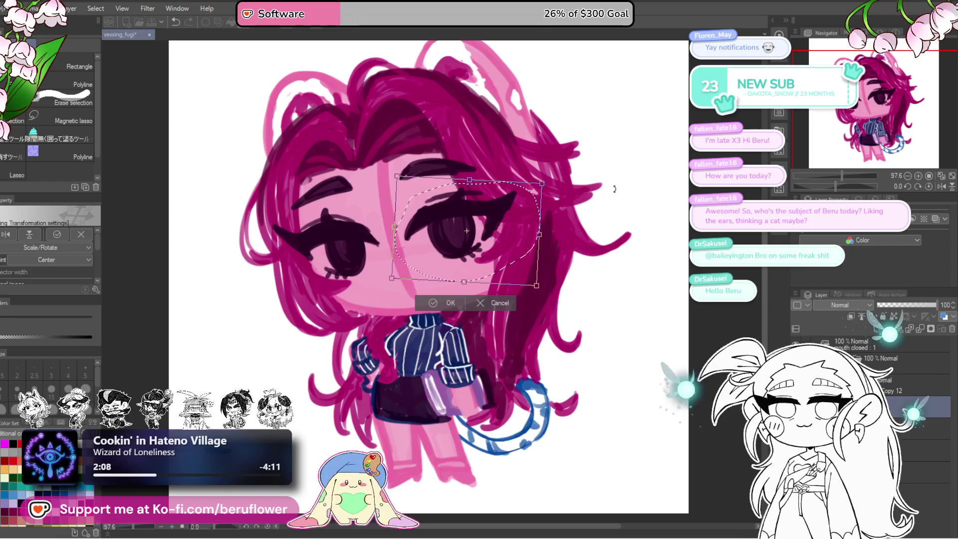
key("Return")
key("ctrl+d")
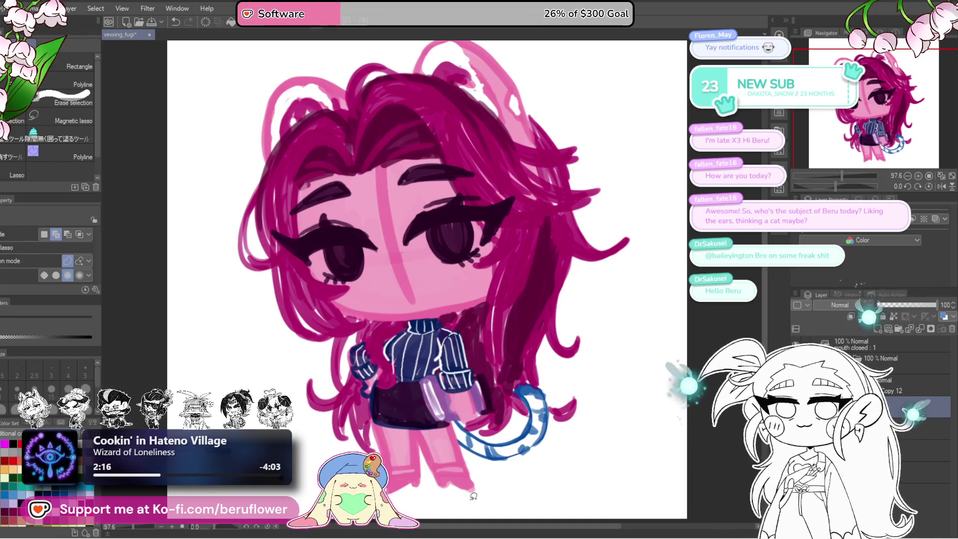
left_click_drag(454, 167, 404, 156)
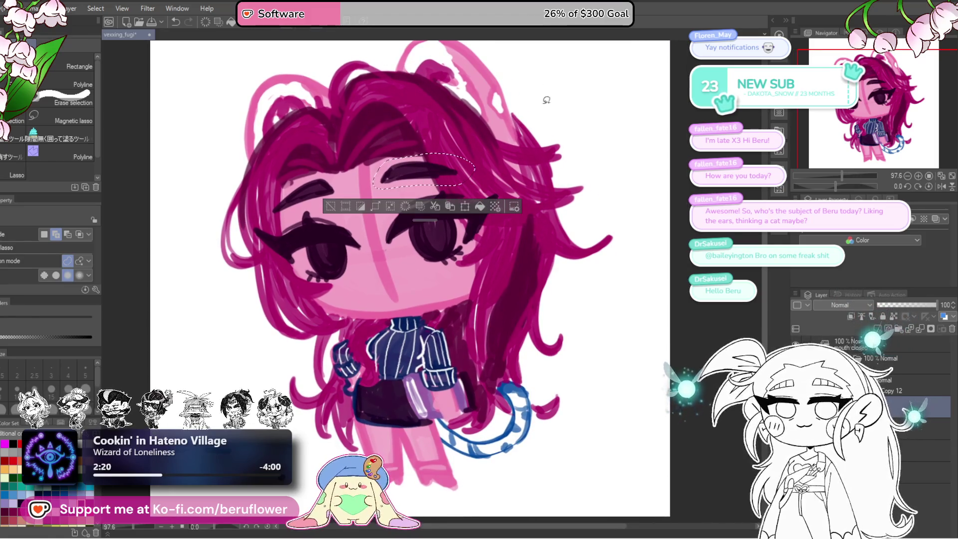
Move and tilt the right eyebrow down-right, then deselect
key("ctrl+t")
left_click_drag(432, 193, 520, 156)
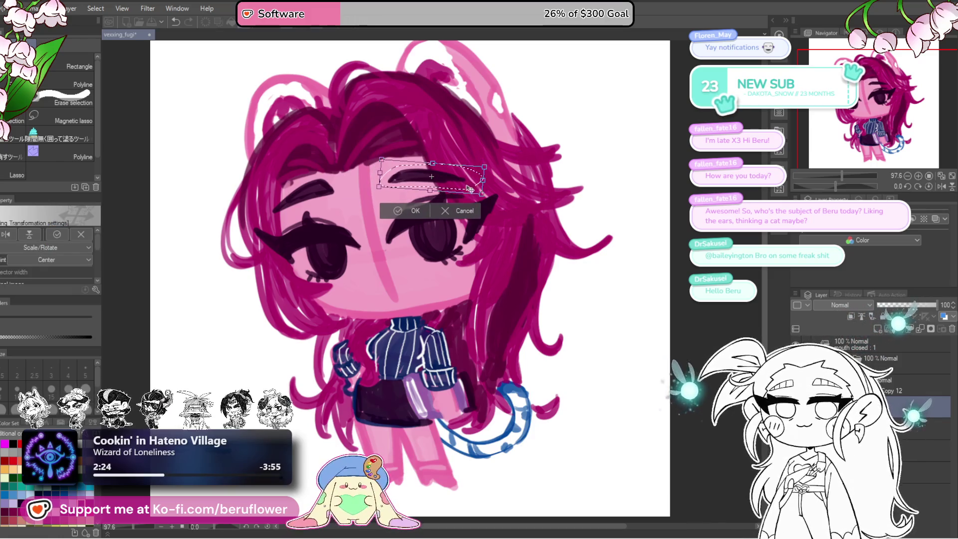
key("Return")
key("ctrl+d")
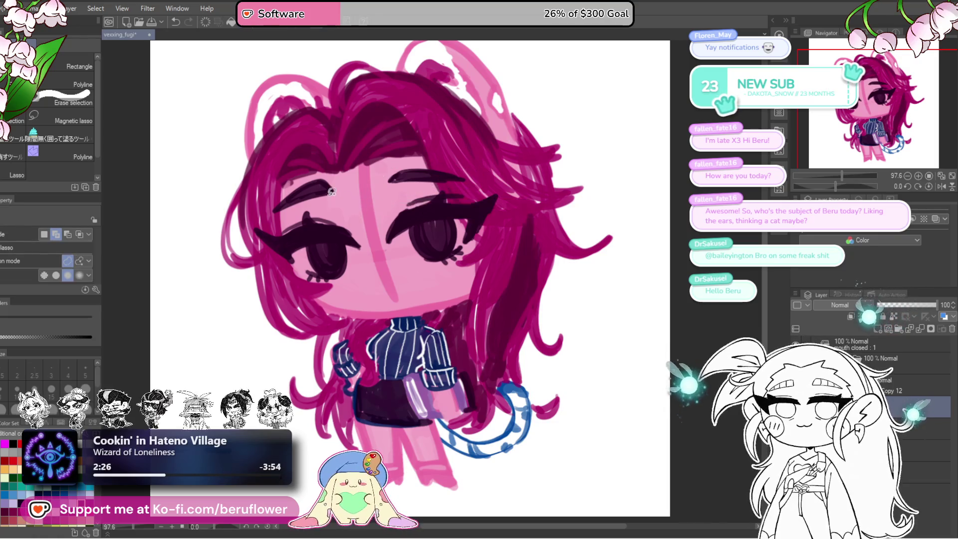
Rotate the left eyebrow slightly and nudge it up and left
left_click_drag(270, 221, 261, 223)
key("ctrl+t")
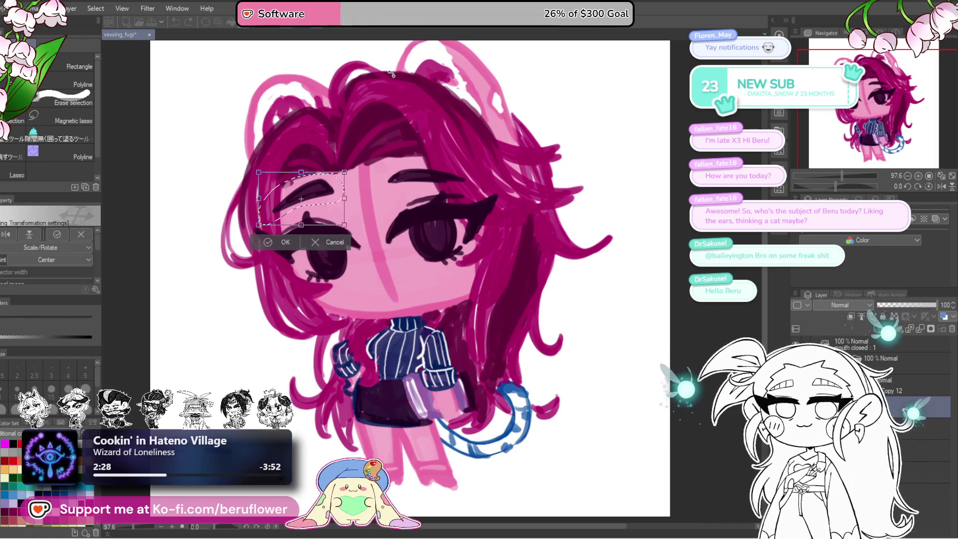
left_click_drag(372, 129, 438, 166)
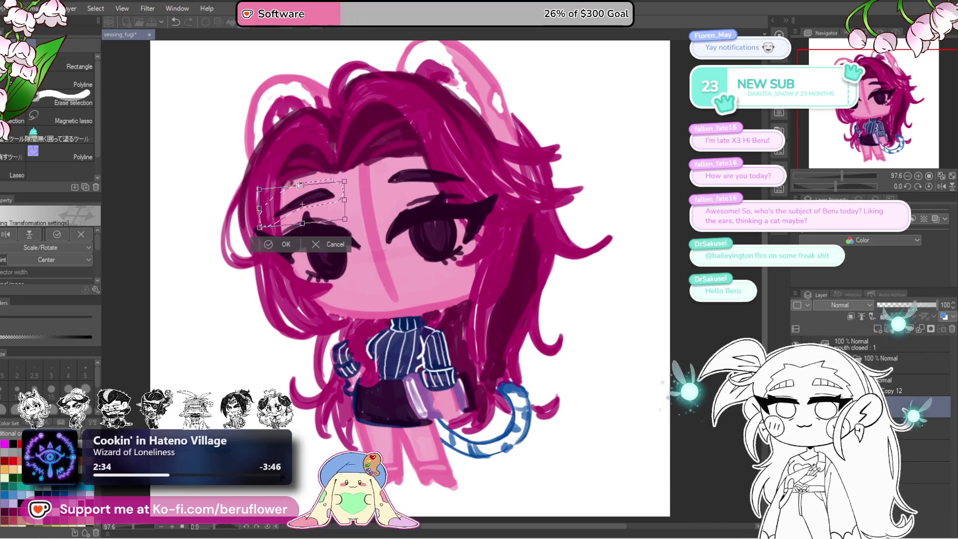
left_click_drag(330, 204, 329, 201)
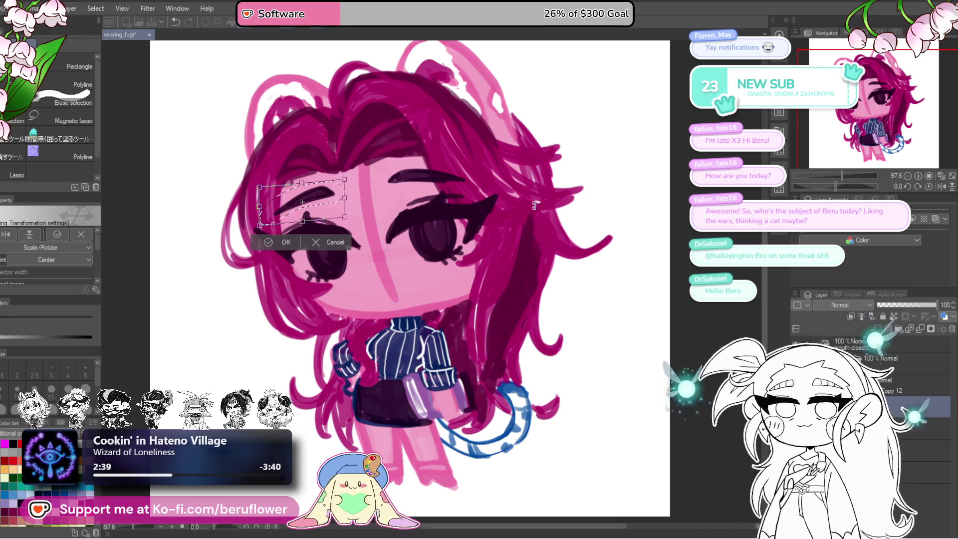
key("Return")
key("ctrl+d")
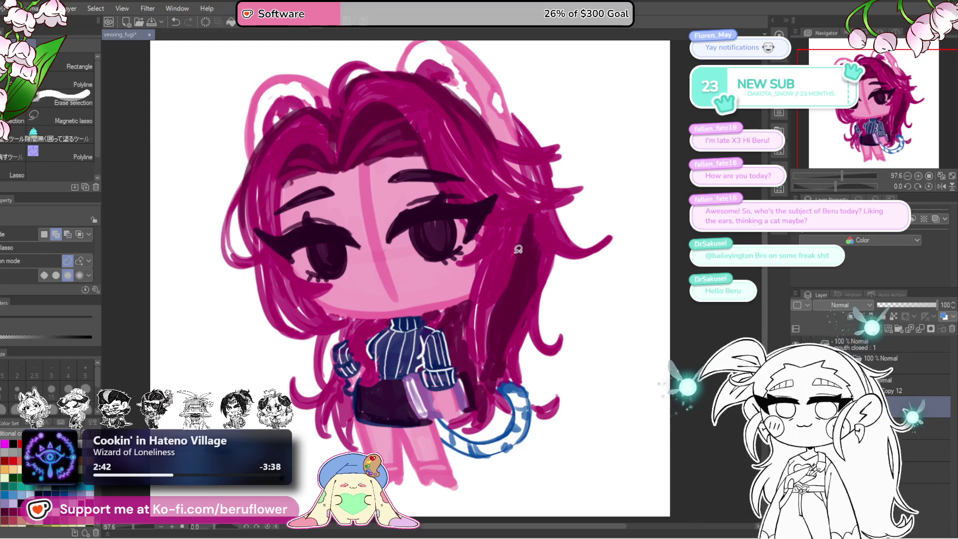
Rotate the selected pair of eyes slightly so they sit evenly
left_click_drag(502, 288, 512, 237)
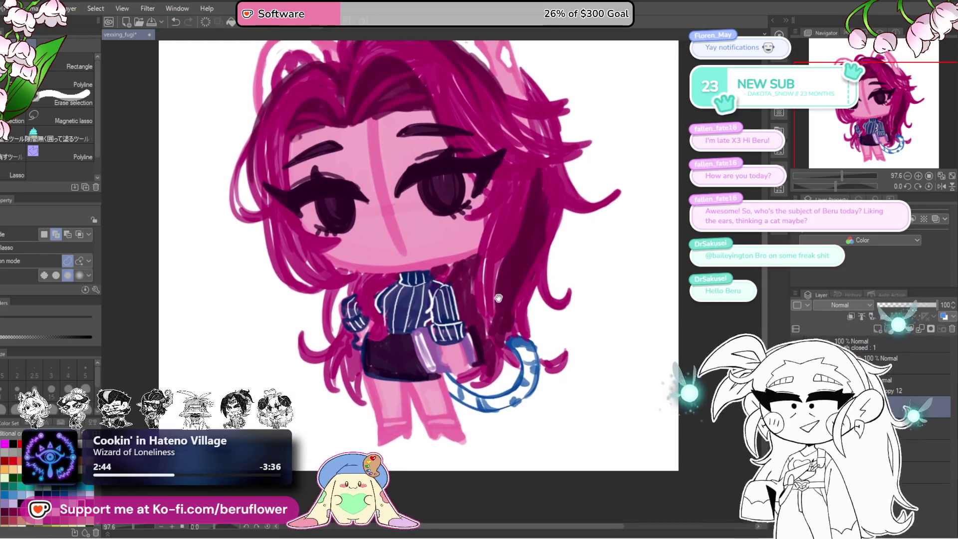
left_click_drag(506, 279, 499, 342)
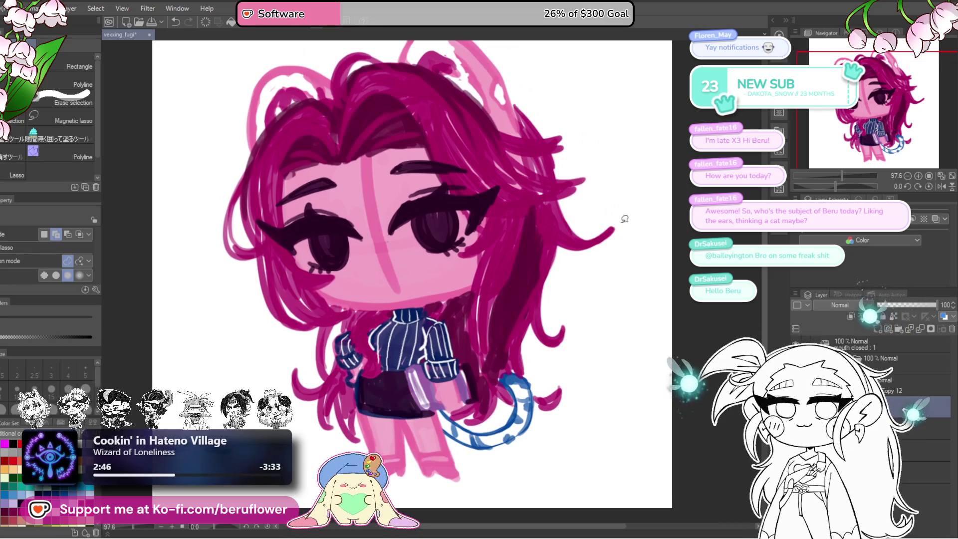
key("ctrl+t")
mouse_move(650, 192)
left_mouse_down()
mouse_move(647, 180)
mouse_move(646, 195)
left_mouse_up()
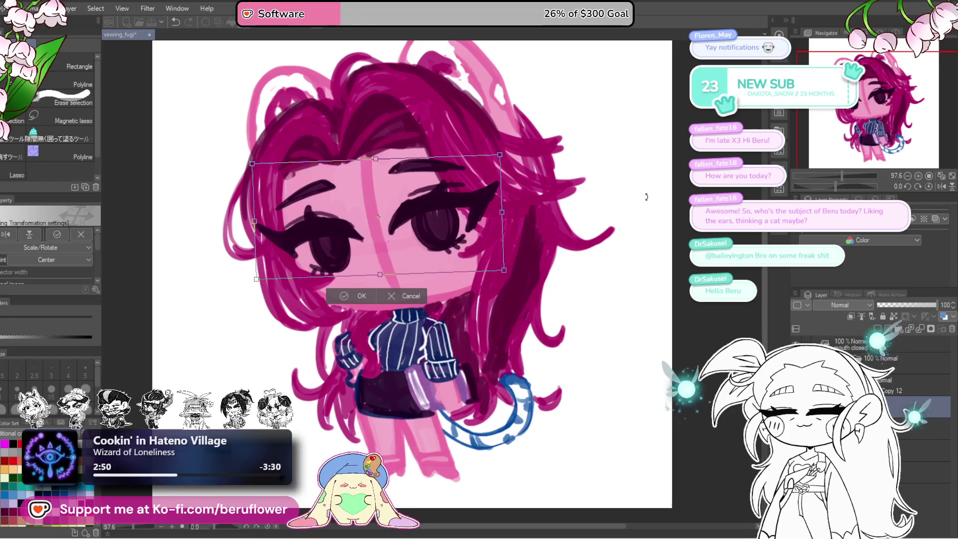
key("Return")
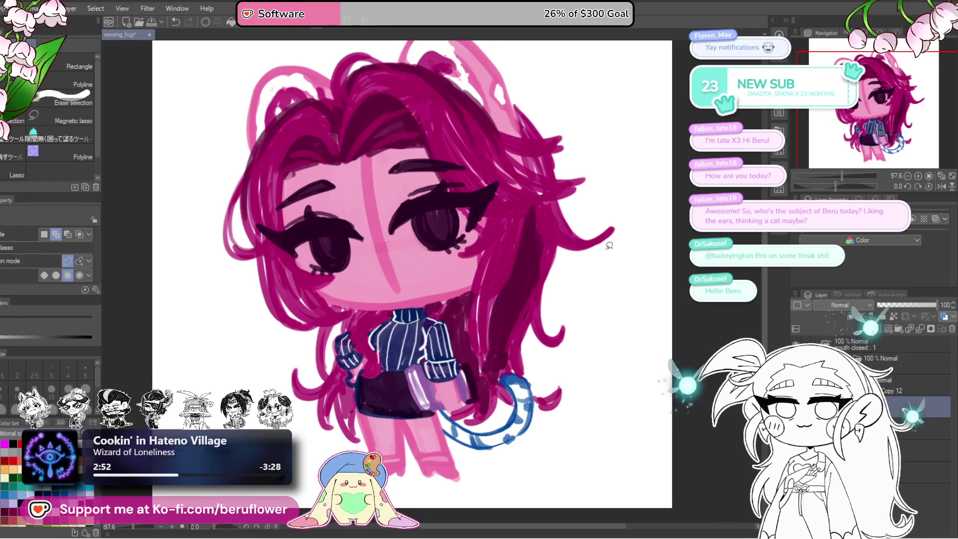
Switch to the pencil and add a new raster layer for the lineart
left_click_drag(532, 336, 188, 317)
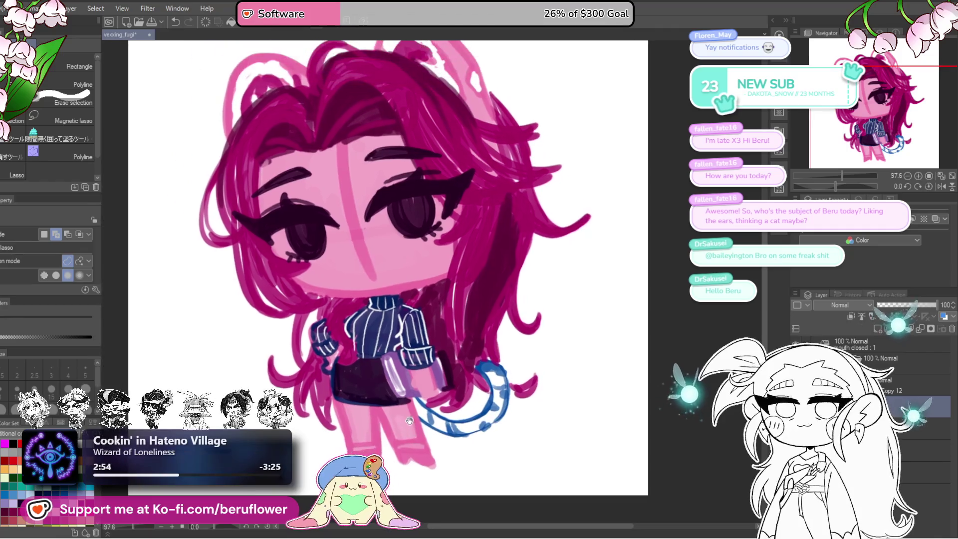
key("p")
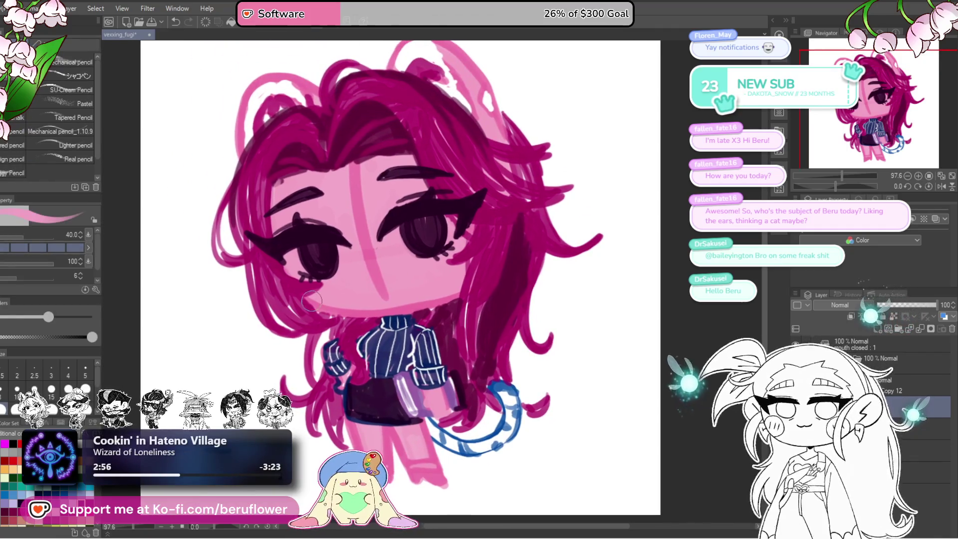
left_click_drag(399, 269, 429, 268)
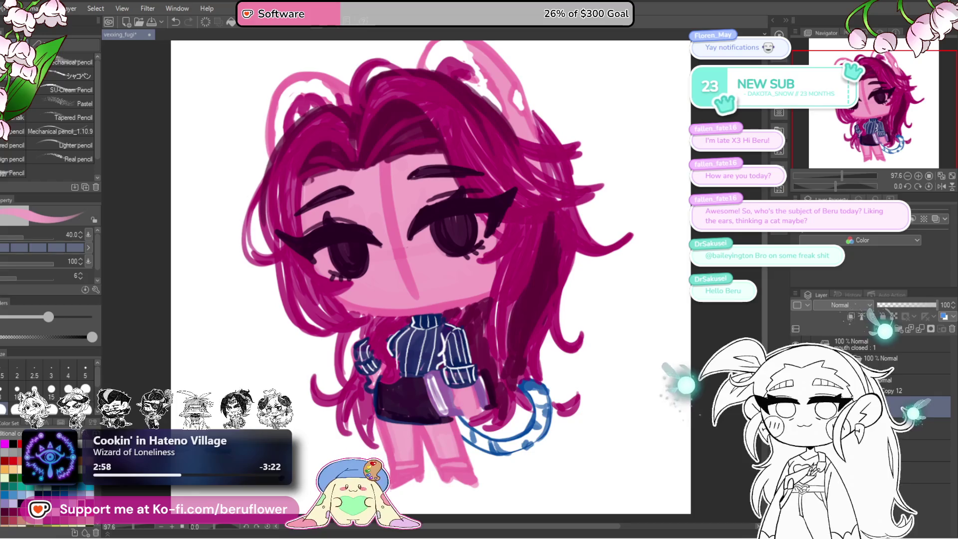
key("ctrl+shift+n")
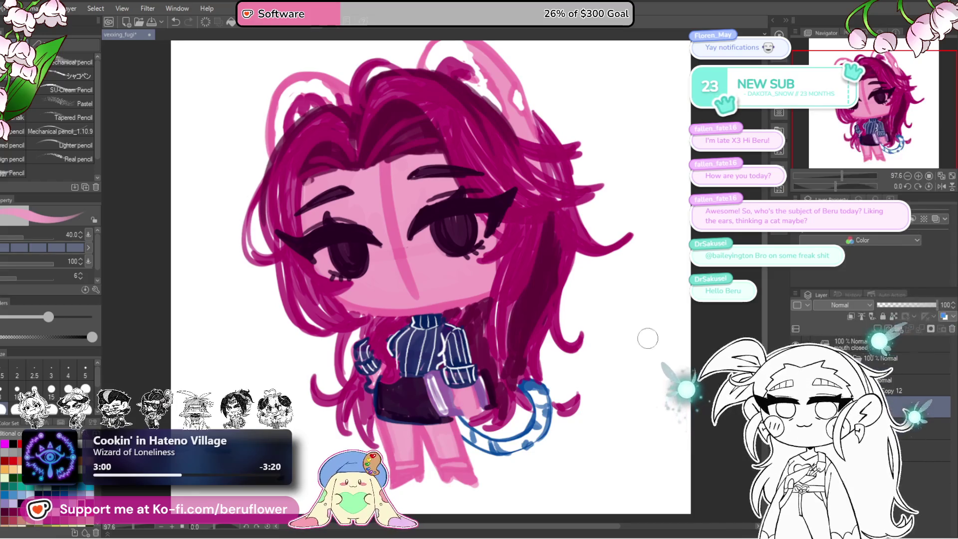
Reduce the pencil size to 17 and reset the canvas rotation upright
left_click_drag(645, 336, 640, 339)
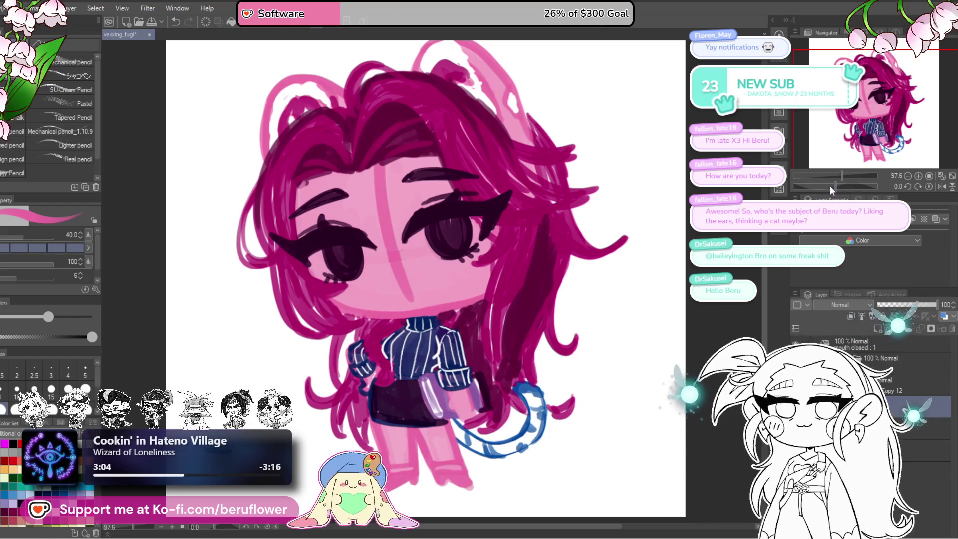
left_click_drag(833, 187, 827, 187)
key("bracketleft")
key("bracketleft")
key("bracketleft")
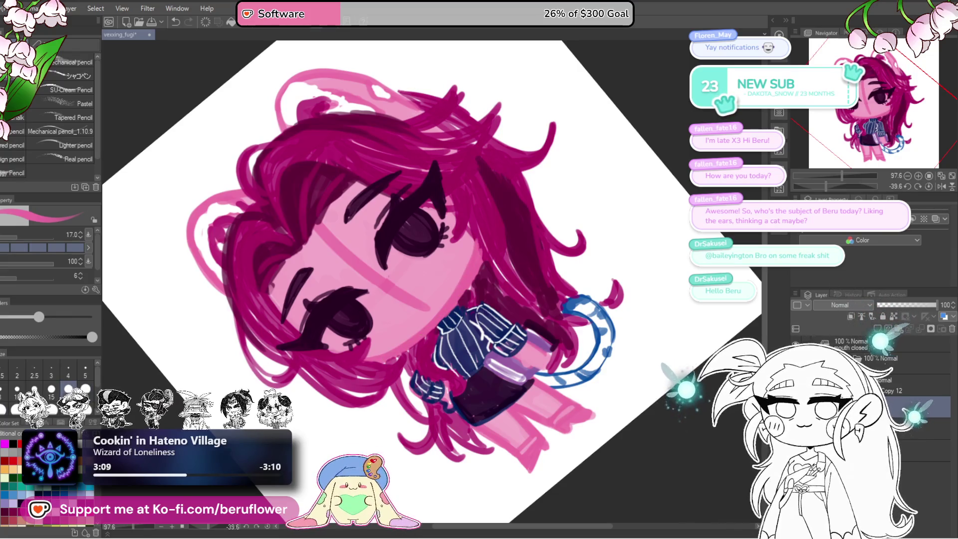
left_click(928, 187)
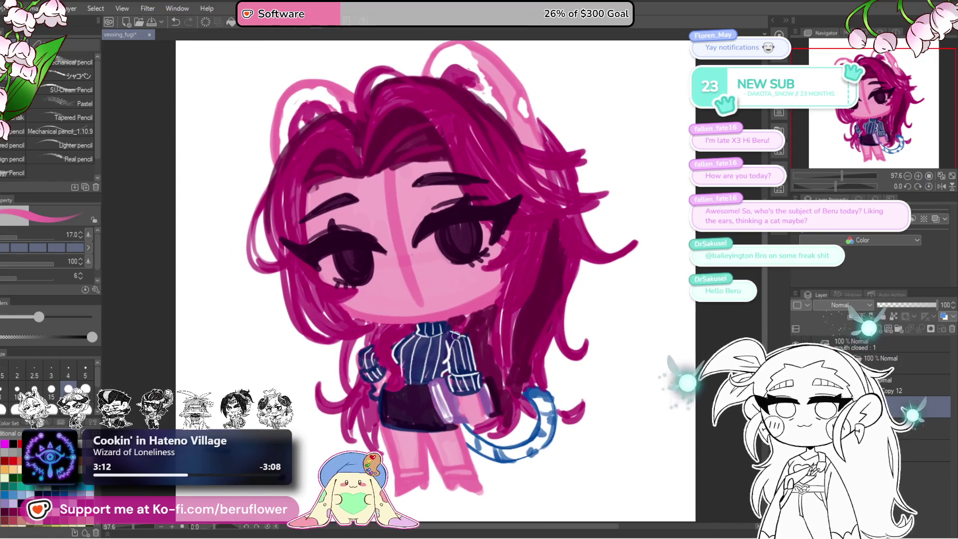
scroll(455, 335, "down", 2)
scroll(341, 275, "up", 5)
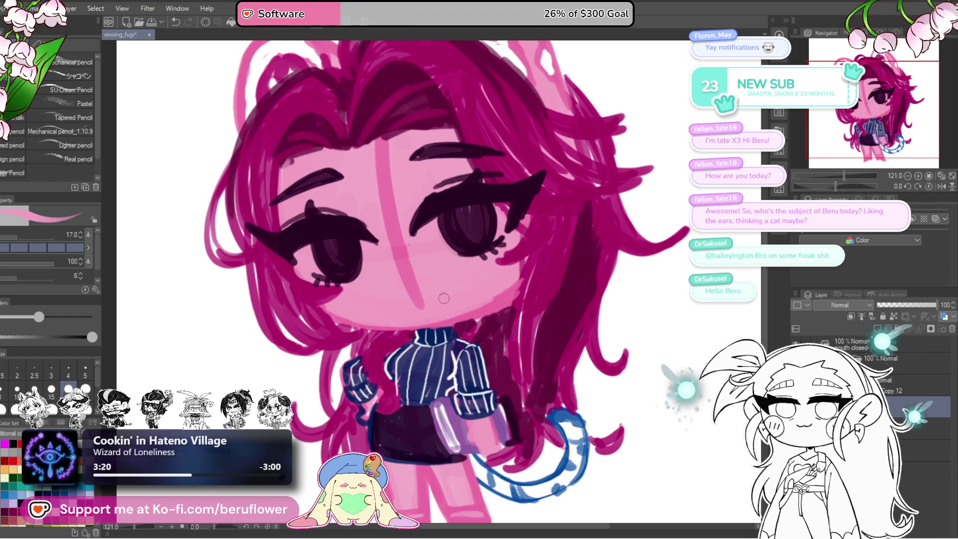
scroll(364, 317, "down", 1)
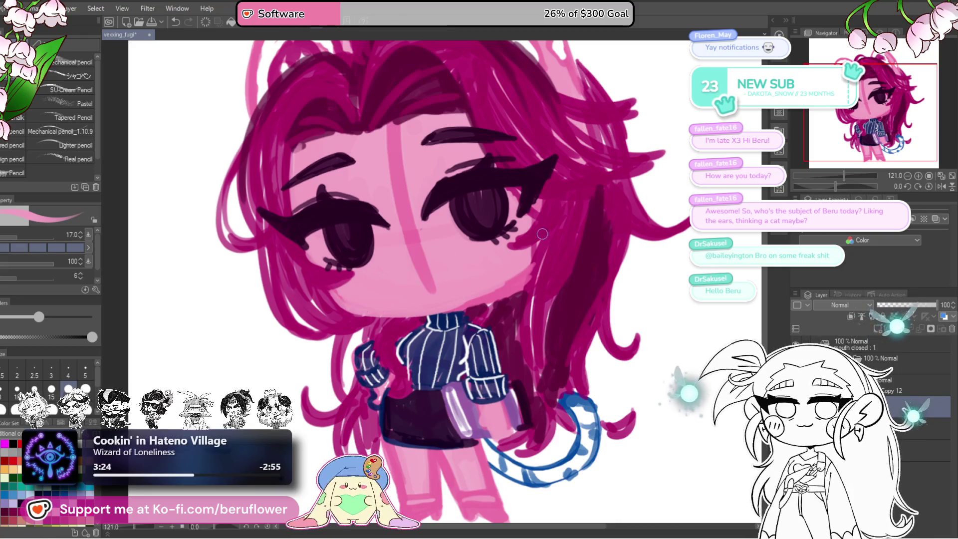
scroll(411, 267, "up", 1)
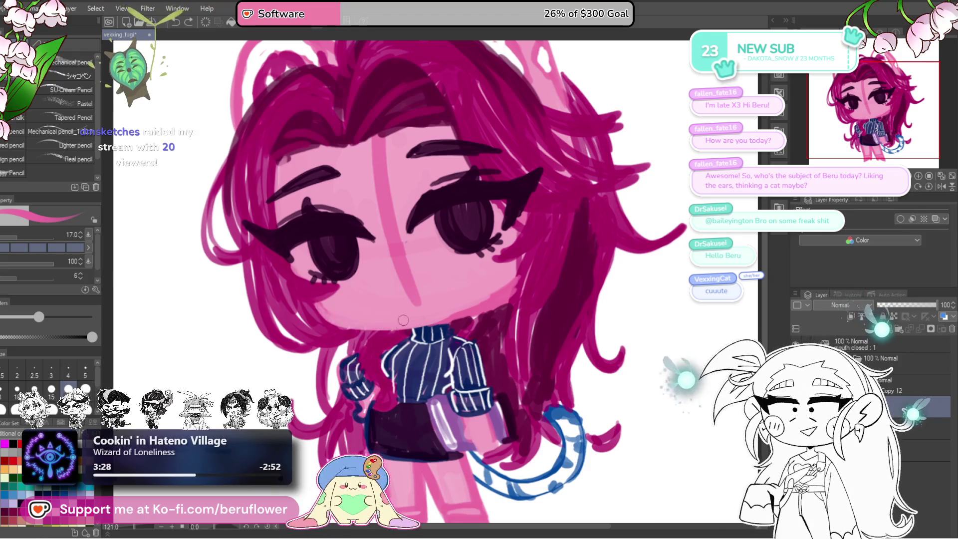
scroll(425, 306, "down", 3)
scroll(425, 306, "up", 1)
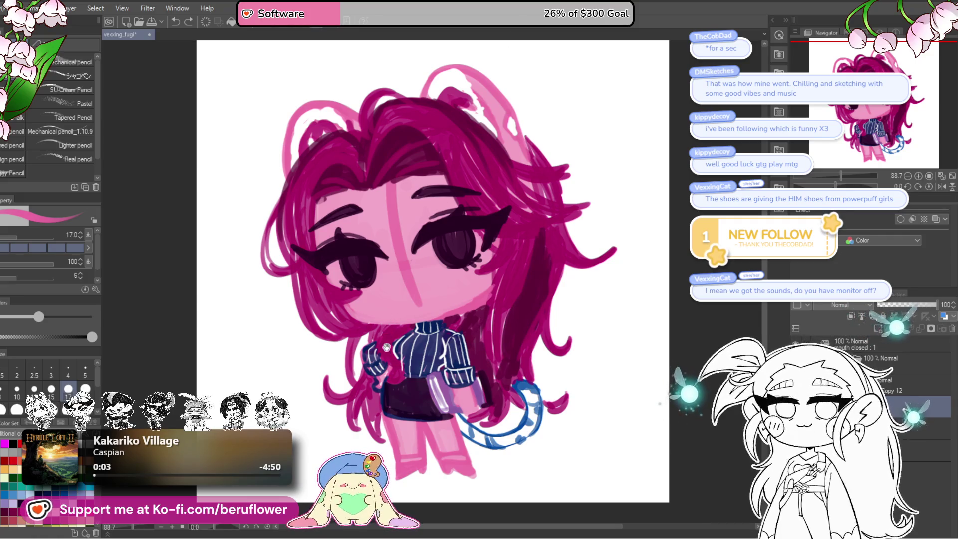
left_click_drag(422, 252, 391, 193)
left_click(391, 193, "alt")
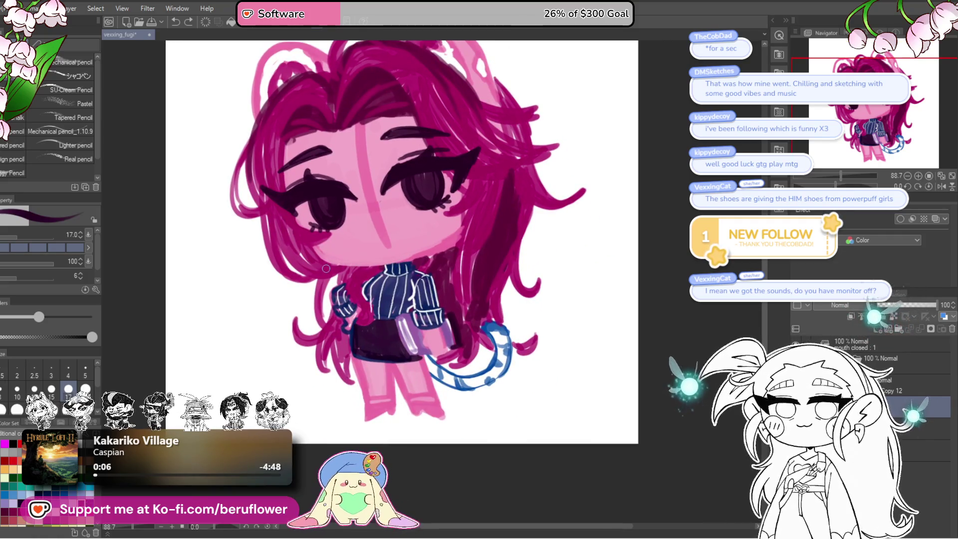
scroll(320, 260, "up", 3)
left_click_drag(314, 252, 435, 279)
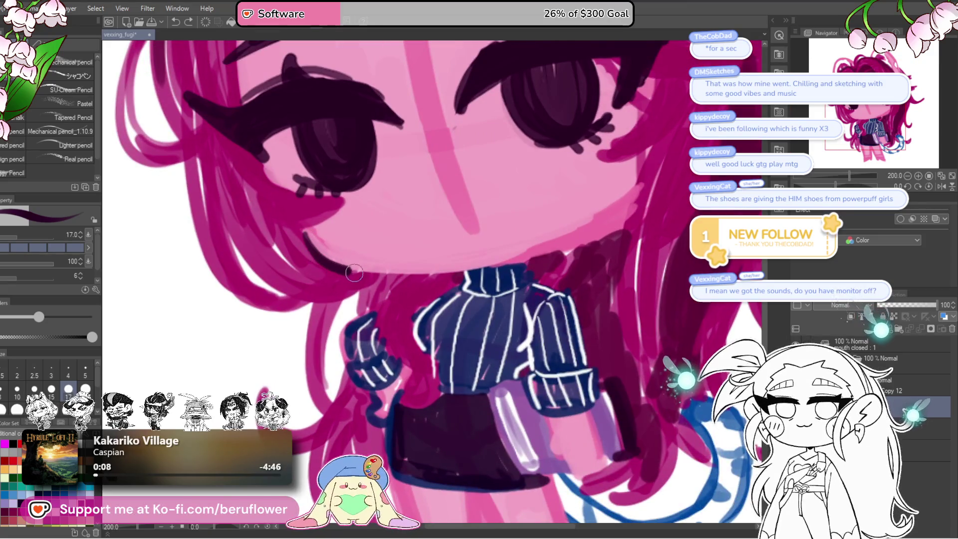
scroll(597, 211, "down", 5)
scroll(597, 211, "up", 2)
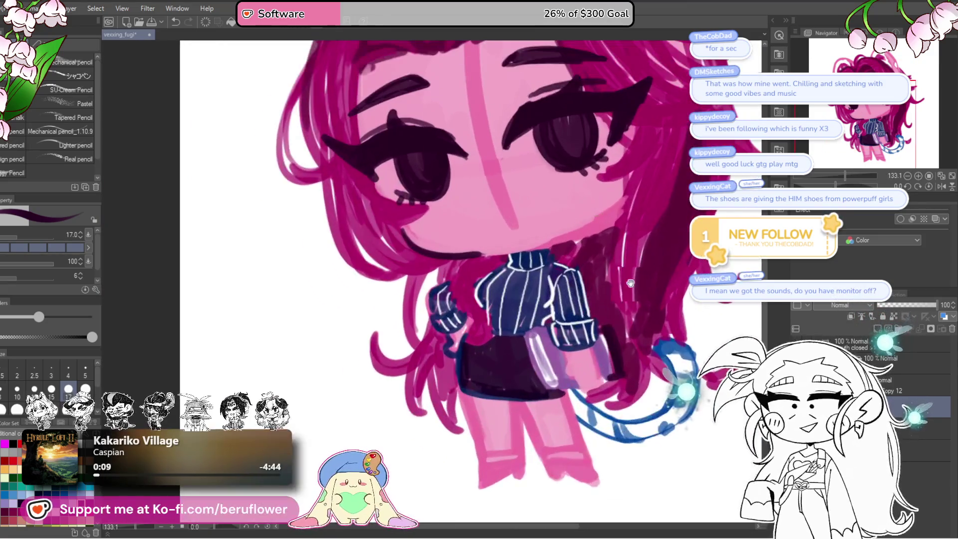
scroll(596, 211, "up", 1)
left_click_drag(837, 187, 546, 234)
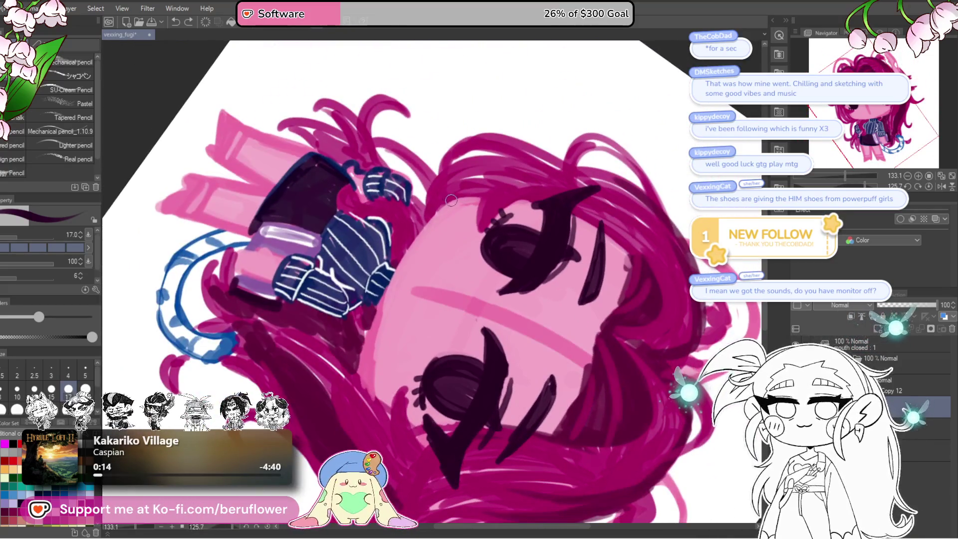
left_click_drag(452, 208, 369, 378)
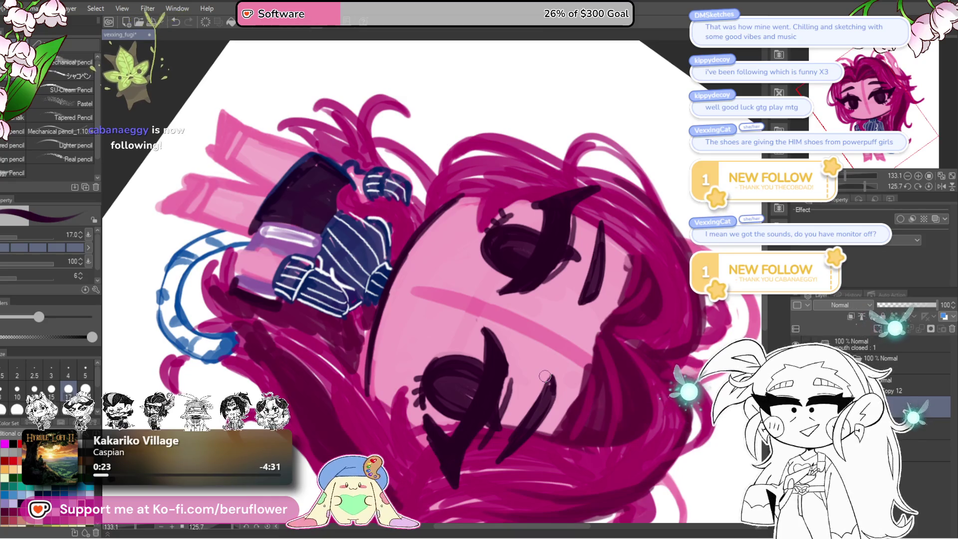
left_click(925, 186)
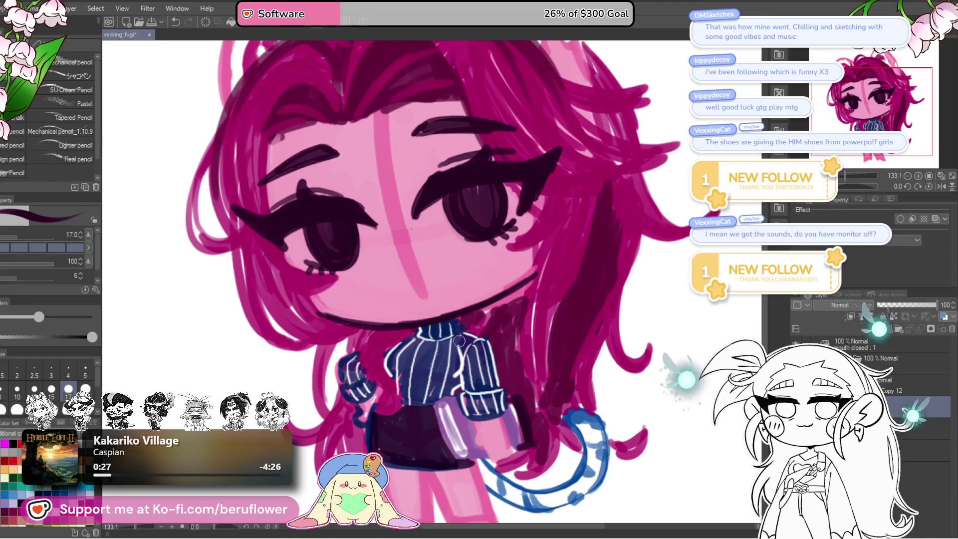
scroll(459, 341, "down", 5)
scroll(459, 341, "up", 1)
scroll(459, 340, "up", 2)
scroll(459, 341, "up", 1)
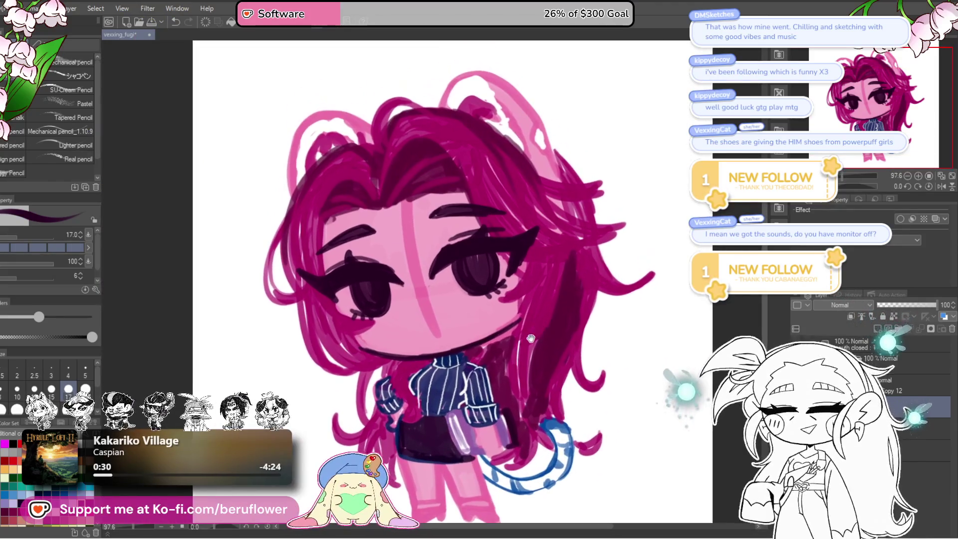
scroll(499, 339, "up", 4)
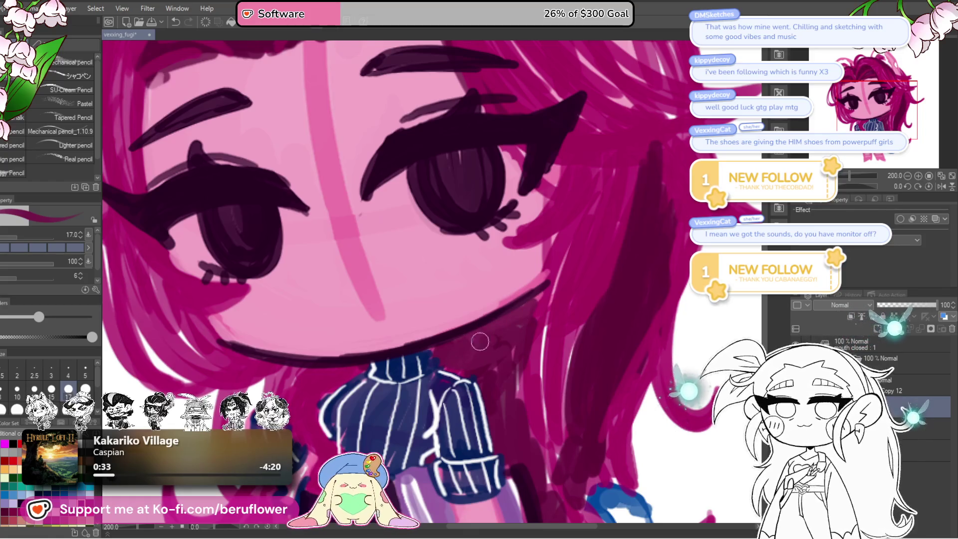
scroll(397, 346, "up", 1)
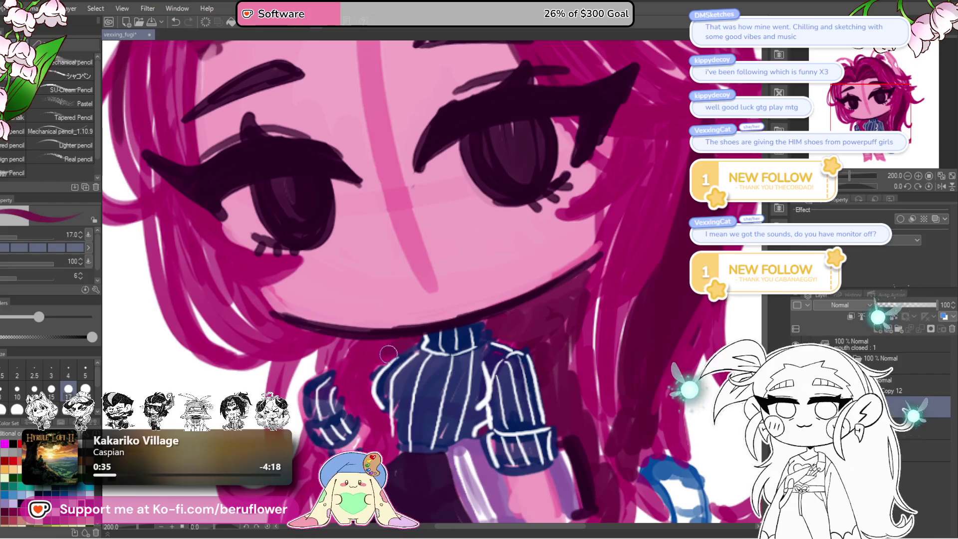
scroll(386, 356, "down", 4)
left_click_drag(351, 380, 433, 339)
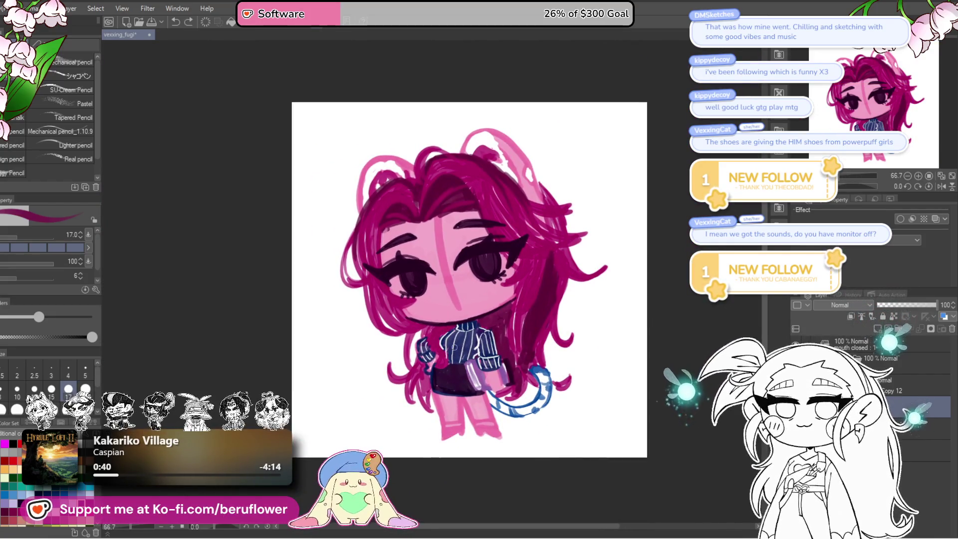
left_click_drag(552, 391, 545, 358)
scroll(415, 328, "up", 4)
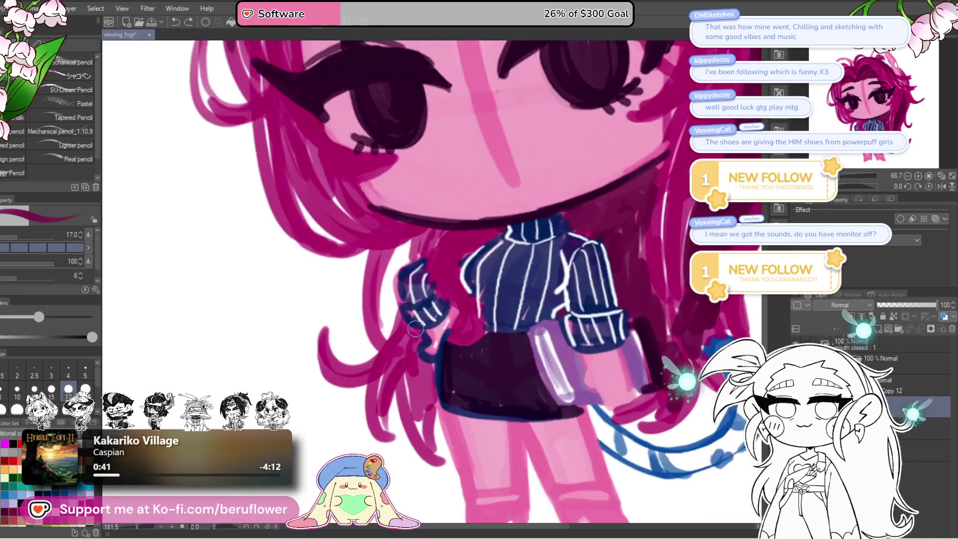
scroll(440, 256, "down", 4)
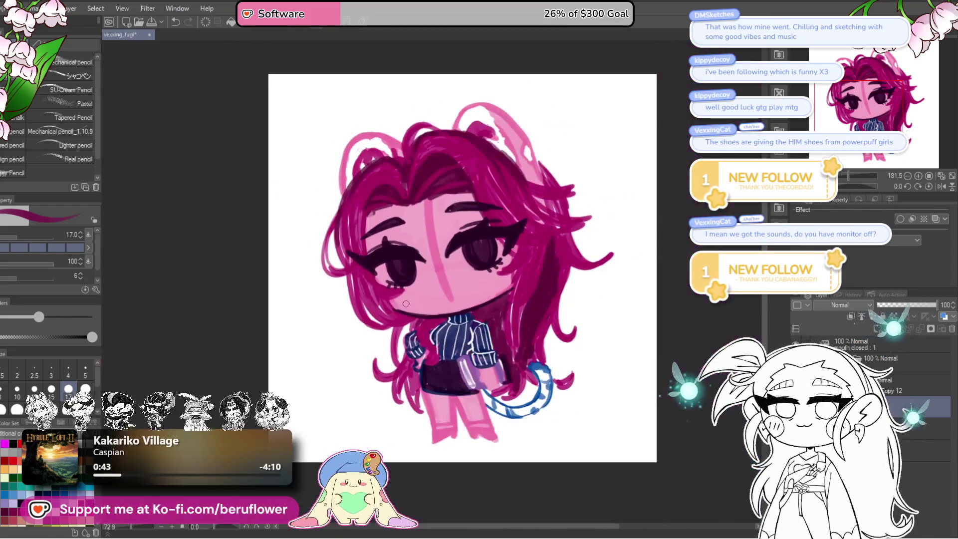
scroll(608, 339, "up", 1)
scroll(594, 315, "up", 1)
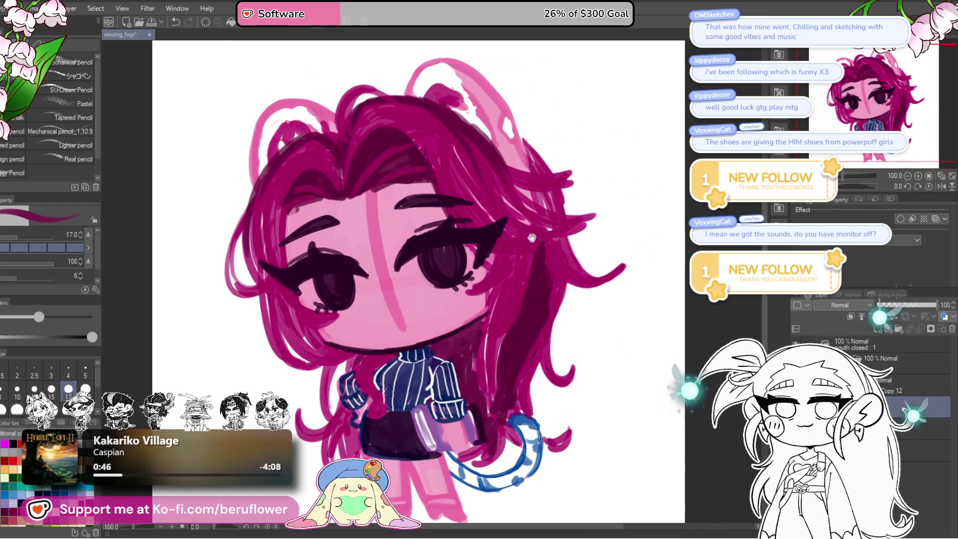
scroll(506, 232, "down", 1)
scroll(506, 232, "up", 3)
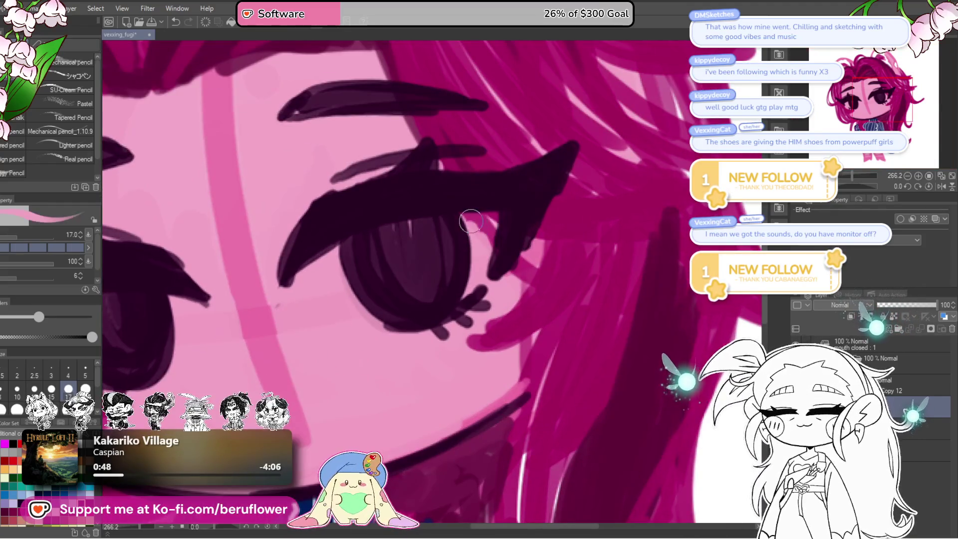
scroll(477, 221, "down", 3)
scroll(477, 222, "down", 1)
scroll(559, 251, "up", 1)
scroll(559, 251, "up", 1)
scroll(558, 251, "up", 3)
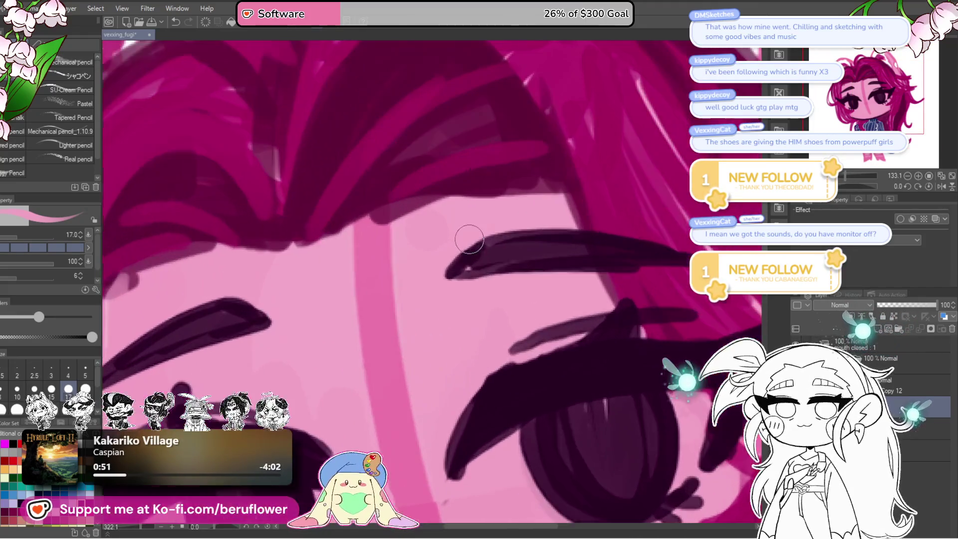
scroll(492, 259, "down", 8)
mouse_move(434, 416)
left_mouse_down()
mouse_move(434, 286)
mouse_move(443, 296)
mouse_move(434, 270)
mouse_move(493, 268)
left_mouse_up()
scroll(434, 286, "up", 4)
left_click_drag(416, 254, 436, 246)
Undo the first nose and lip strokes and draw a small wavy mouth
left_click_drag(422, 305, 460, 305)
scroll(459, 306, "down", 5)
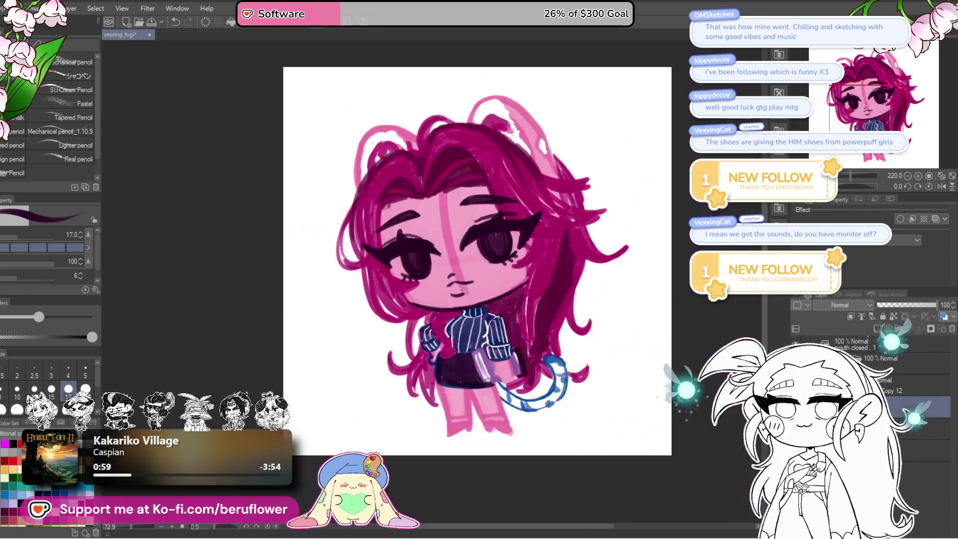
scroll(488, 245, "up", 2)
scroll(488, 244, "up", 1)
key("ctrl+z")
key("ctrl+z")
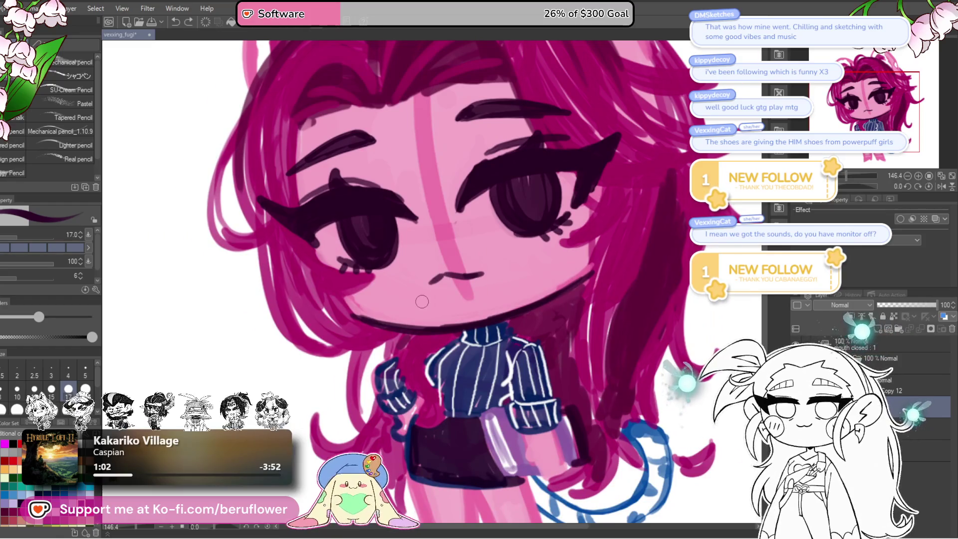
scroll(422, 301, "up", 1)
mouse_move(443, 274)
left_mouse_down()
mouse_move(488, 267)
mouse_move(458, 274)
mouse_move(454, 297)
left_mouse_up()
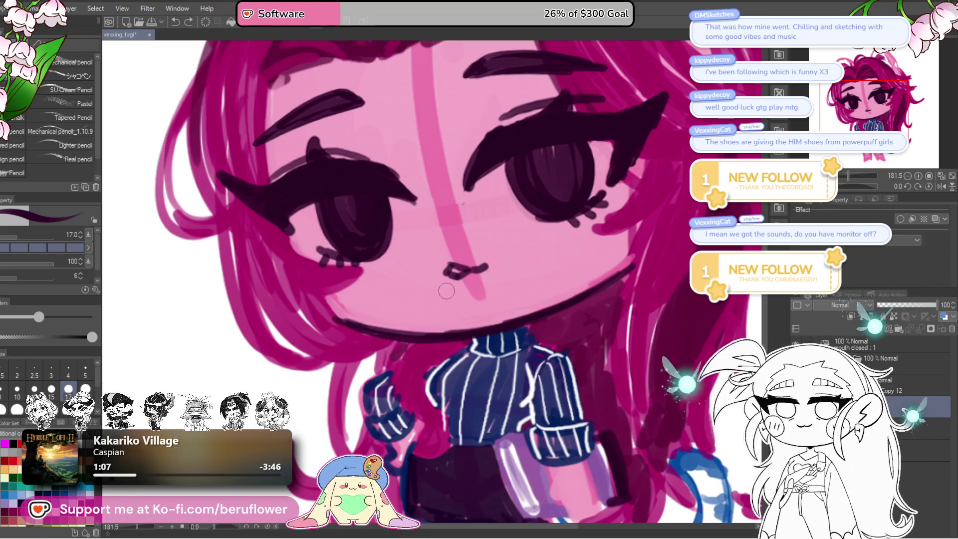
scroll(494, 274, "down", 5)
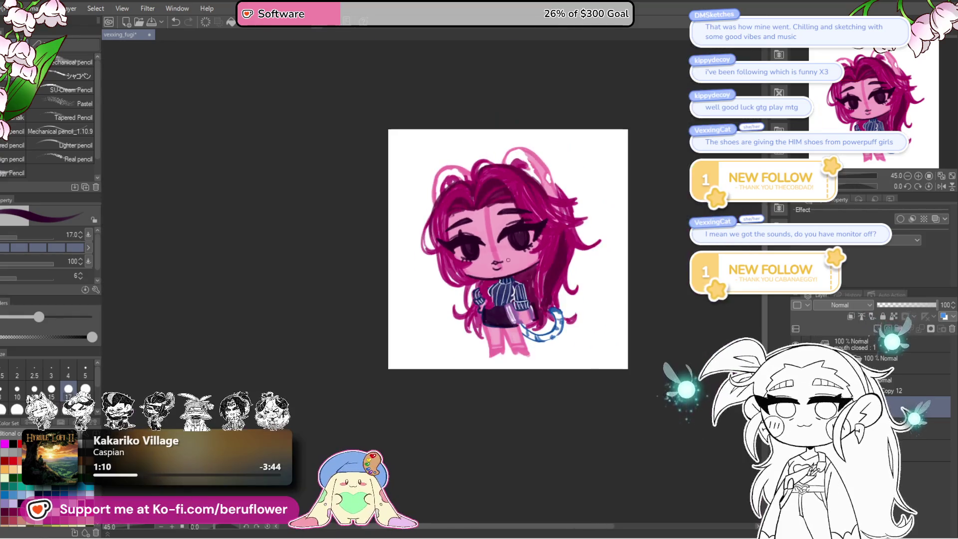
scroll(508, 260, "up", 4)
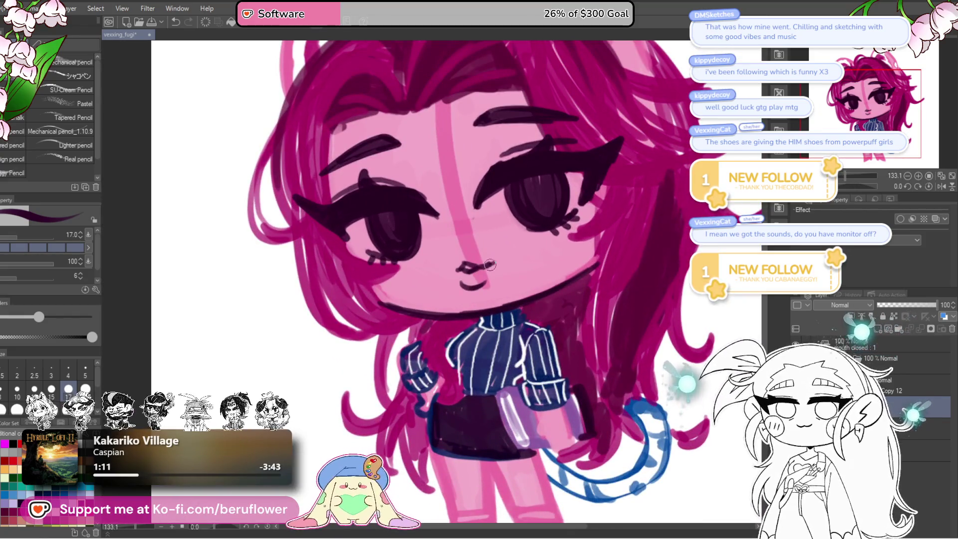
Redo the curve beside the nose, then erase and reshape the mouth line
mouse_move(500, 266)
left_mouse_down()
mouse_move(444, 271)
mouse_move(467, 268)
left_mouse_up()
key("ctrl+z")
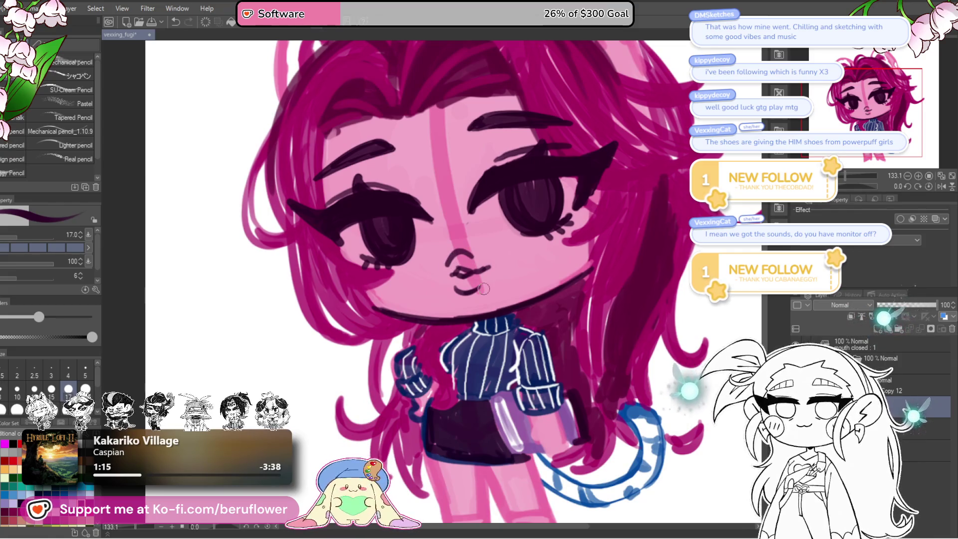
left_click_drag(626, 344, 621, 355)
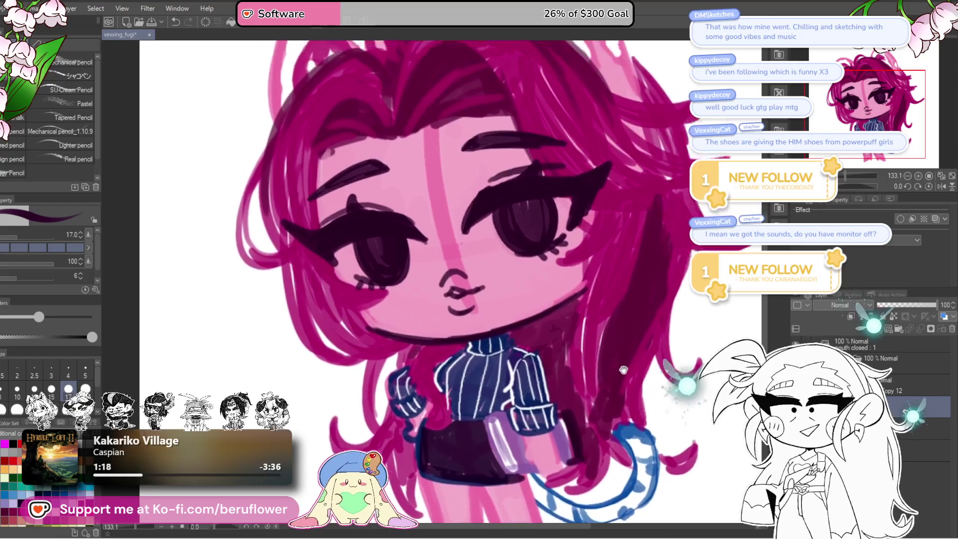
left_click_drag(621, 355, 646, 362)
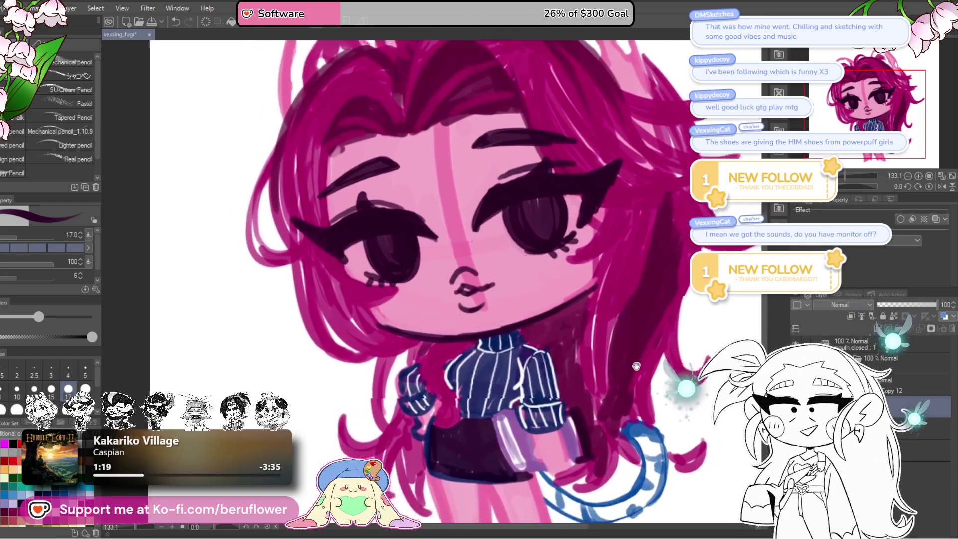
scroll(524, 352, "down", 1)
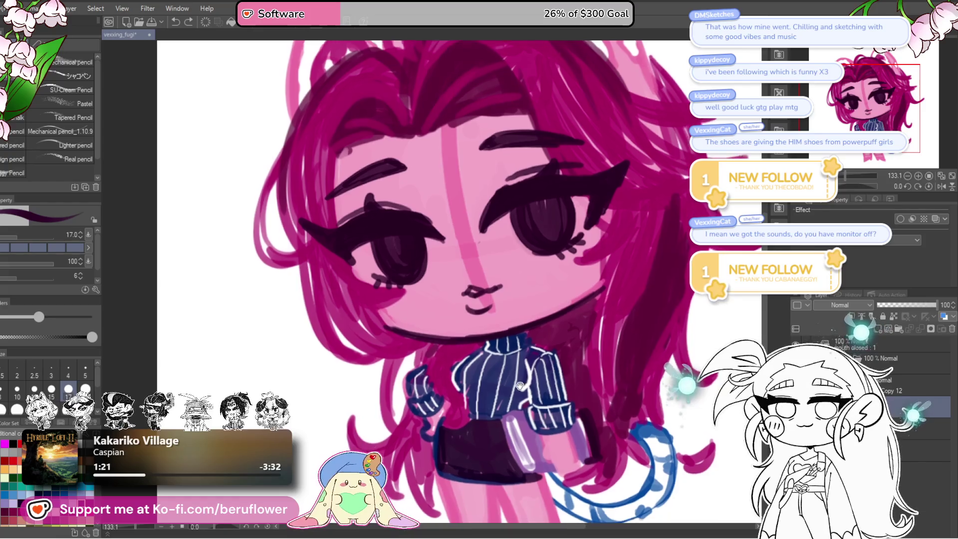
mouse_move(499, 281)
left_mouse_down()
mouse_move(459, 290)
mouse_move(490, 304)
left_mouse_up()
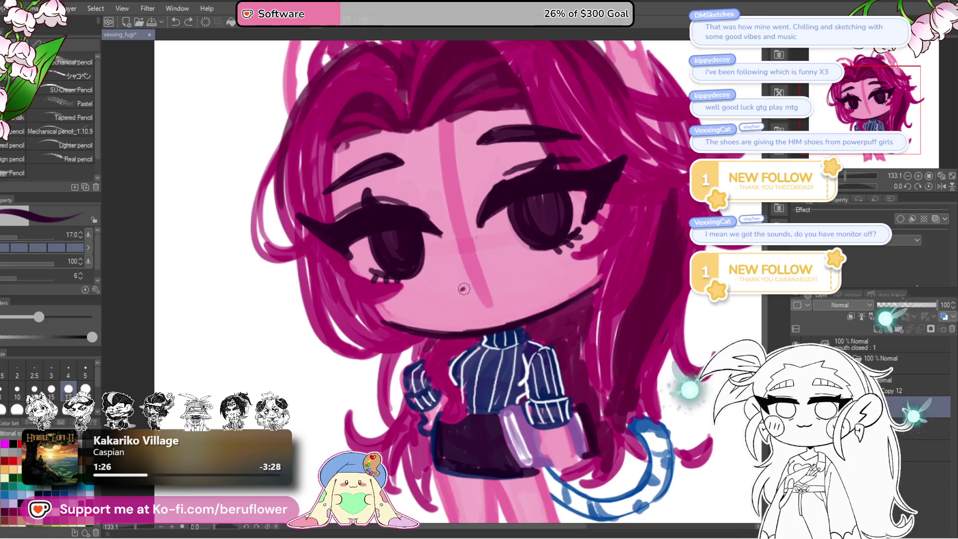
left_click_drag(488, 282, 478, 288)
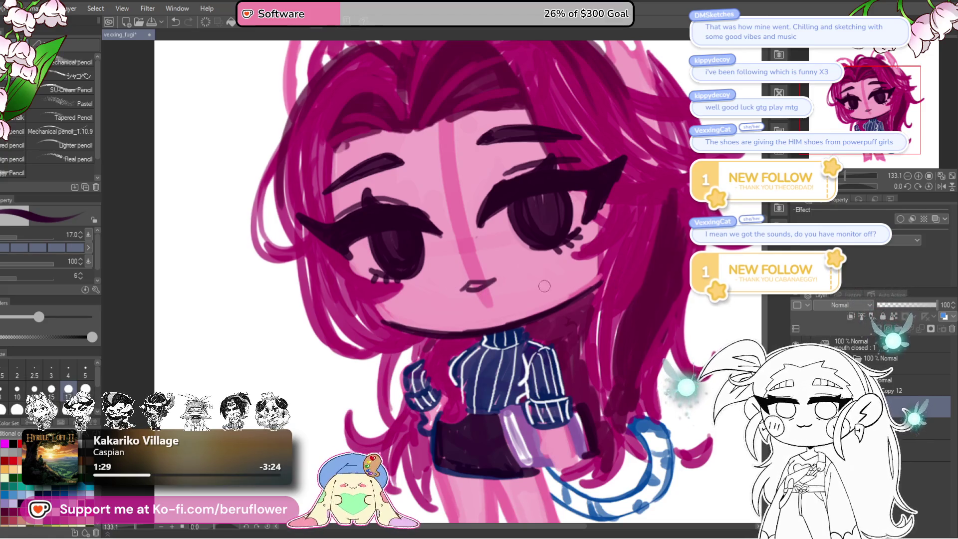
mouse_move(481, 309)
left_mouse_down()
mouse_move(479, 297)
mouse_move(500, 302)
mouse_move(483, 298)
left_mouse_up()
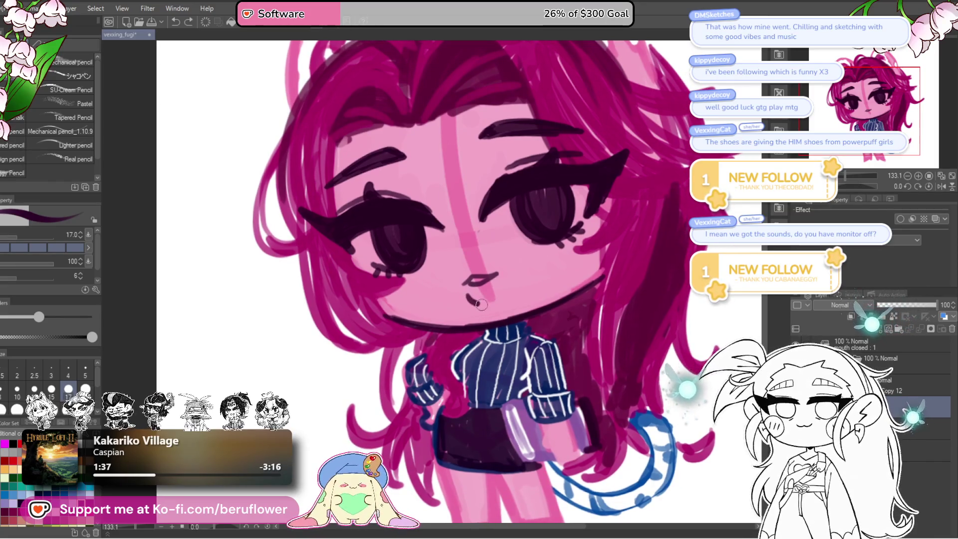
Shade inside the mouth dark and redraw it as closed lips
left_click_drag(472, 285, 502, 300)
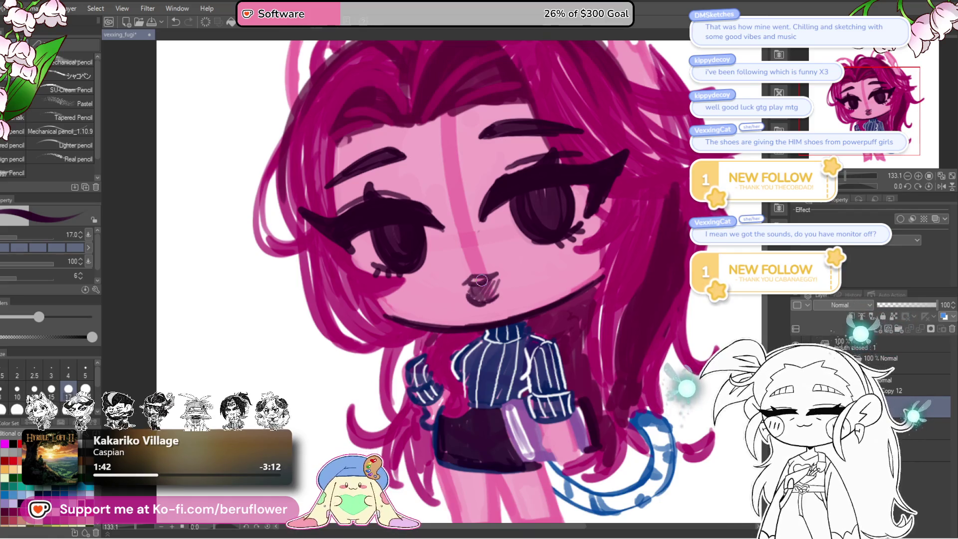
scroll(482, 280, "up", 2)
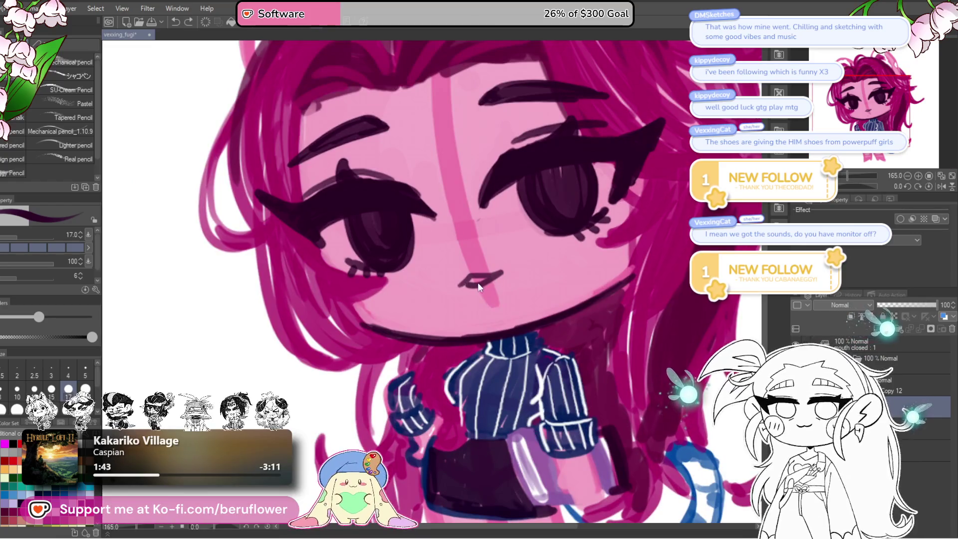
mouse_move(464, 282)
left_mouse_down()
mouse_move(487, 302)
mouse_move(465, 285)
mouse_move(479, 299)
mouse_move(497, 278)
left_mouse_up()
Zoom out to check the whole figure, then return to the face
key("ctrl+0")
scroll(463, 277, "up", 5)
scroll(464, 277, "up", 2)
key("ctrl+0")
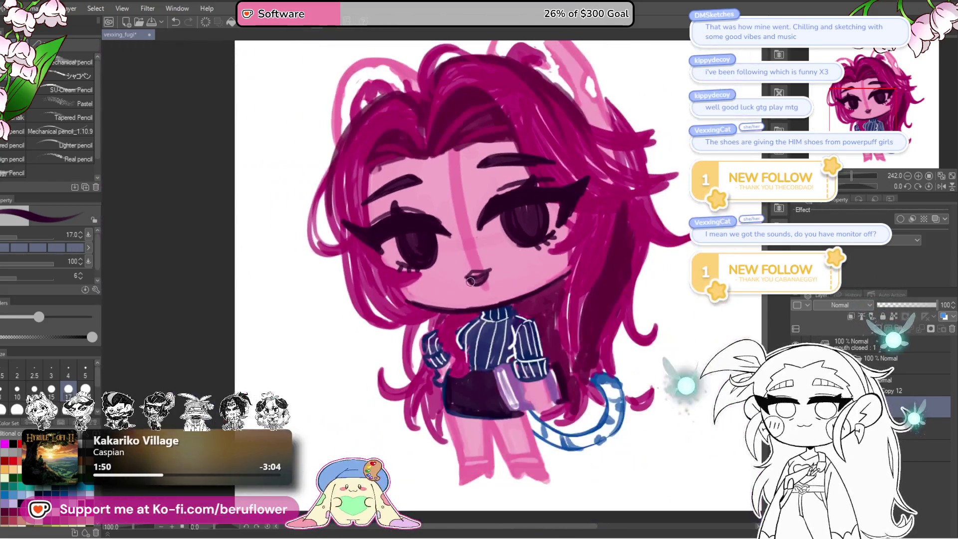
scroll(479, 280, "up", 3)
scroll(486, 278, "up", 1)
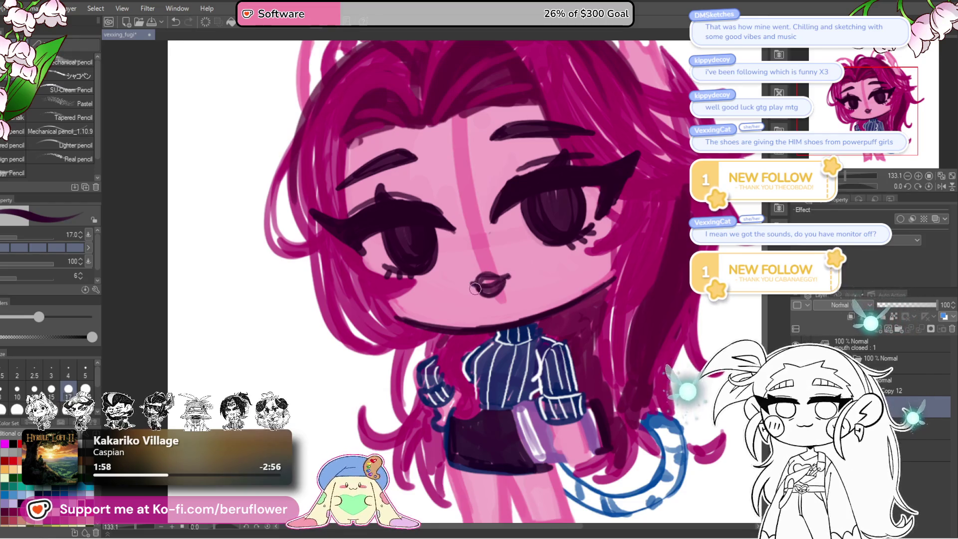
scroll(474, 283, "down", 5)
scroll(478, 323, "up", 3)
scroll(478, 323, "up", 3)
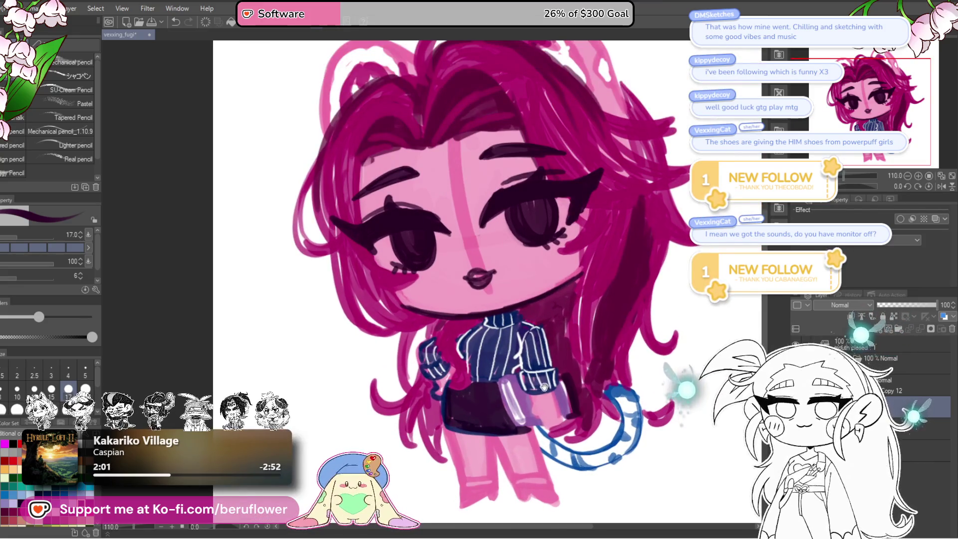
left_click_drag(529, 313, 480, 290)
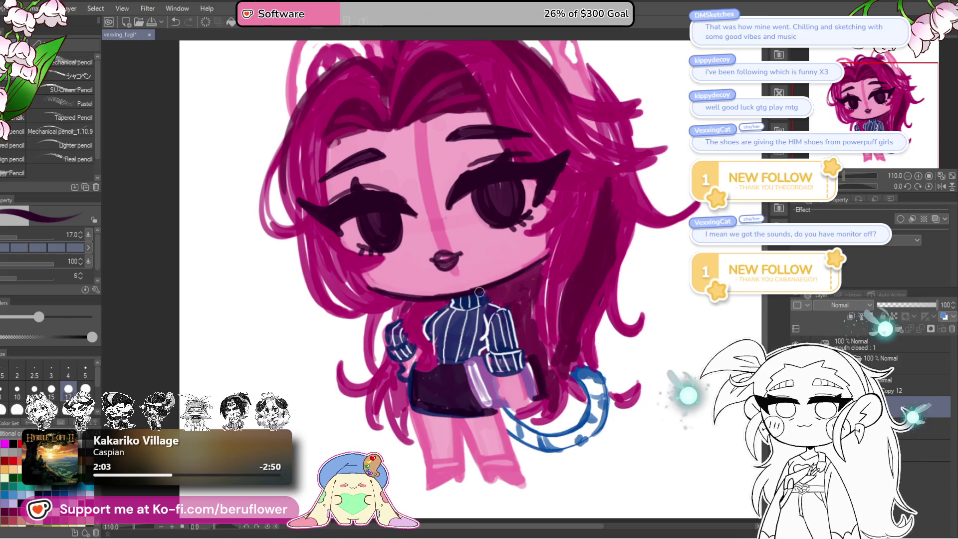
scroll(447, 371, "down", 3)
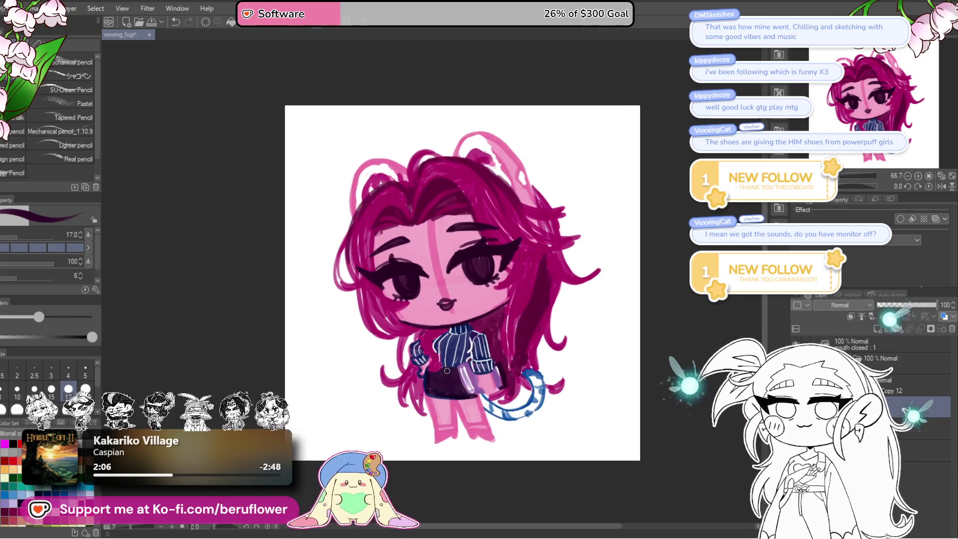
scroll(429, 377, "up", 2)
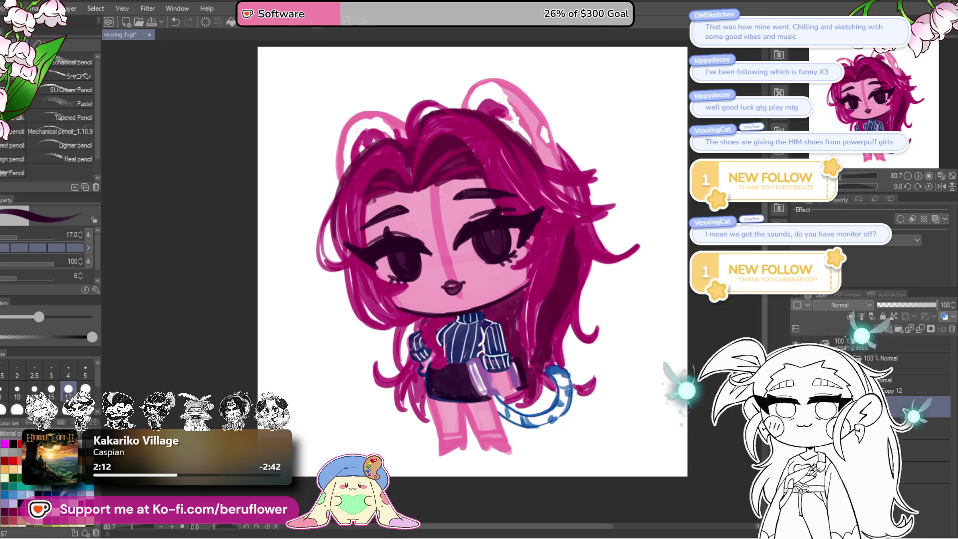
Draw blue rectangular glasses over both eyes and stretch them slightly taller
left_click(81, 503)
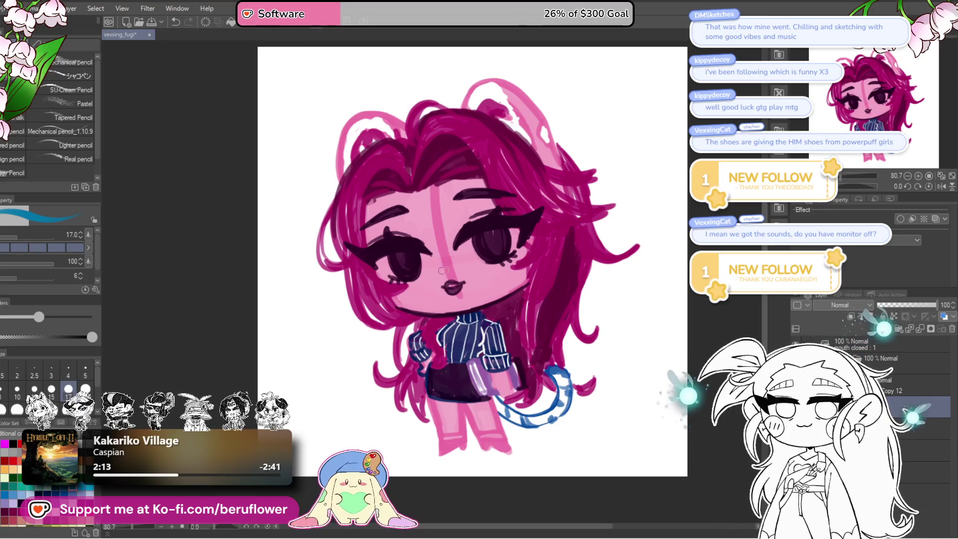
left_click_drag(364, 270, 370, 283)
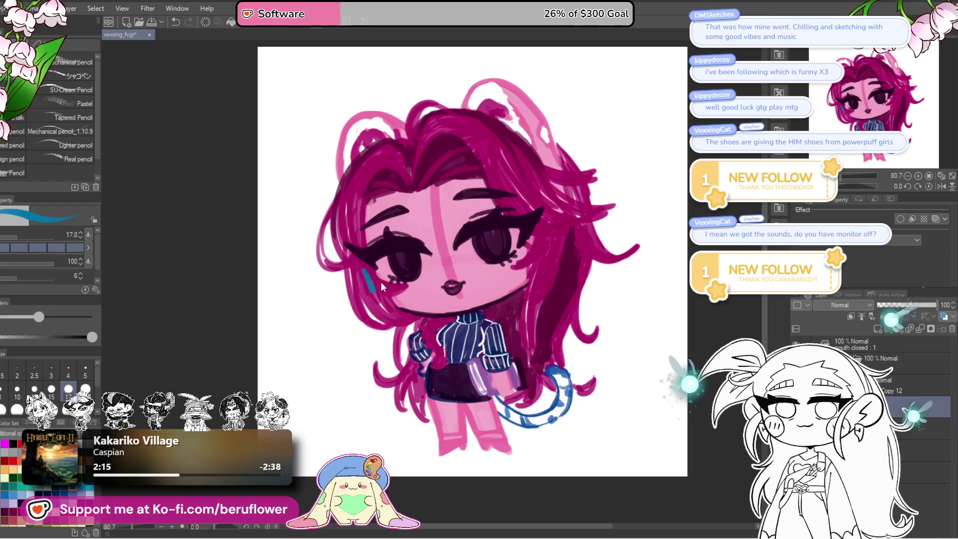
key("ctrl+z")
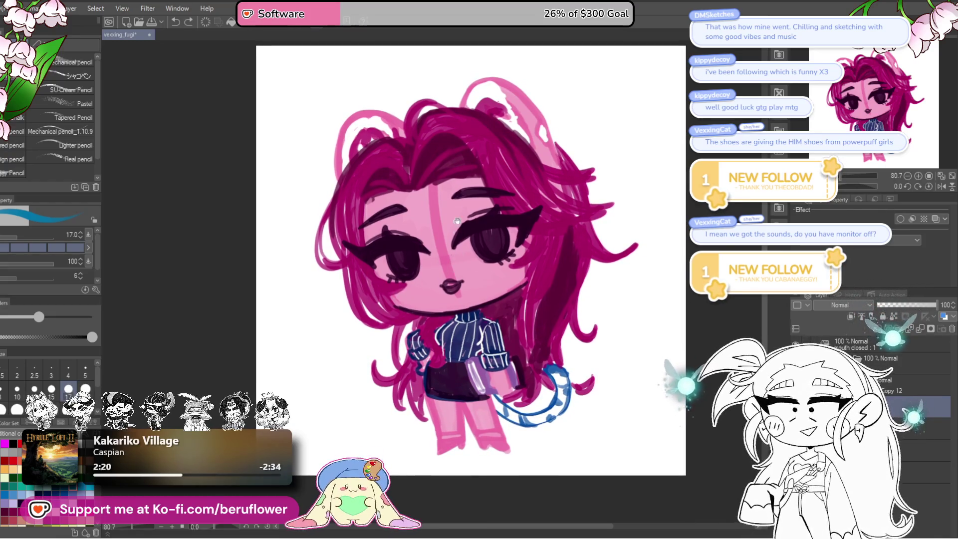
left_click_drag(369, 290, 427, 258)
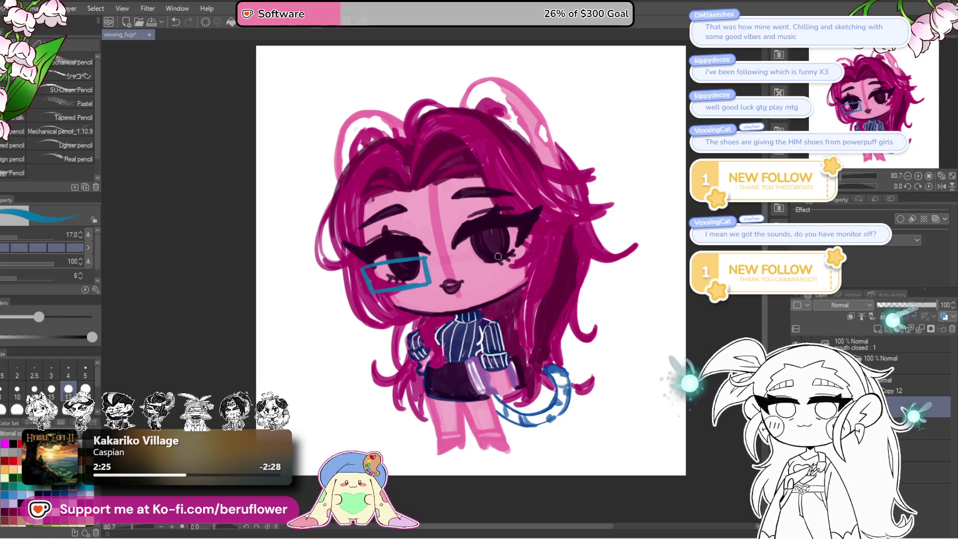
mouse_move(463, 257)
left_mouse_down()
mouse_move(468, 273)
mouse_move(514, 243)
left_mouse_up()
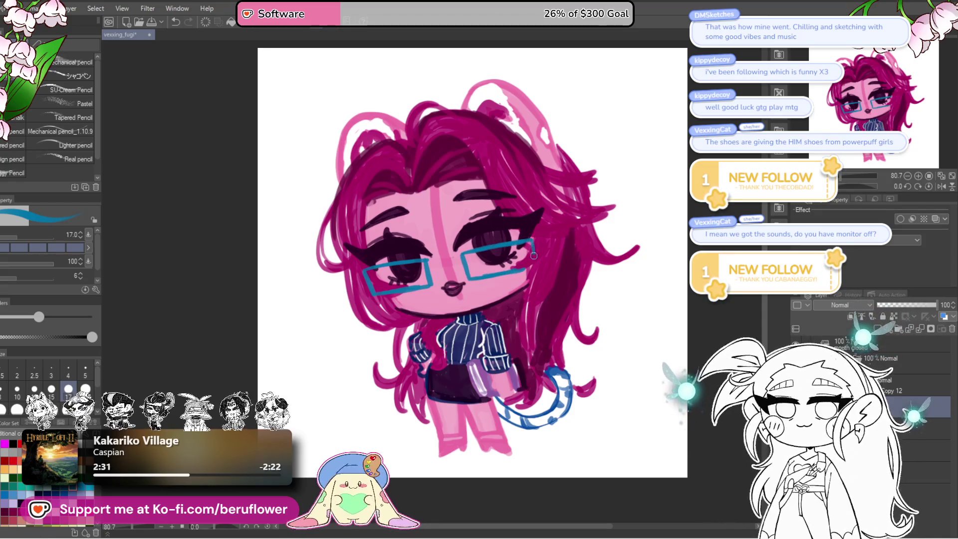
left_click_drag(533, 259, 519, 270)
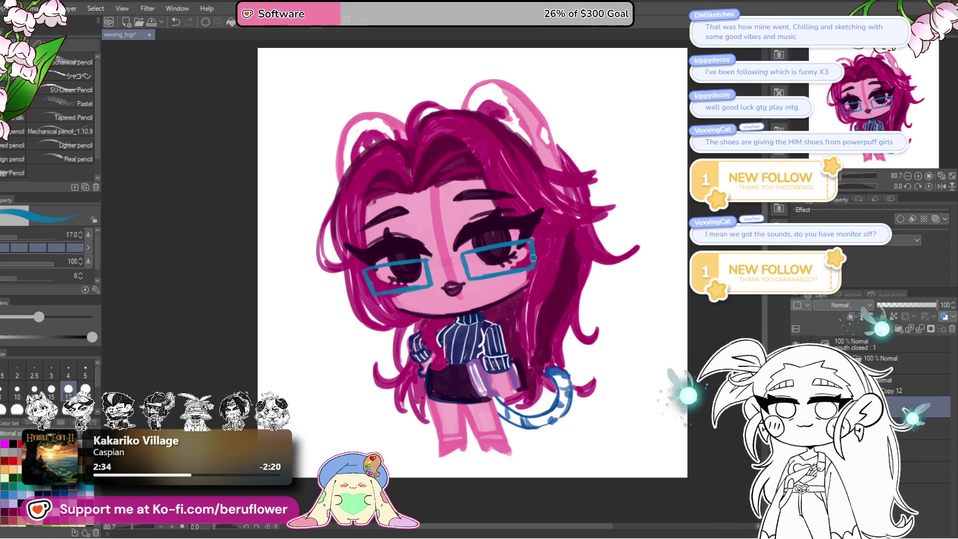
key("ctrl+t")
left_click_drag(442, 247, 442, 245)
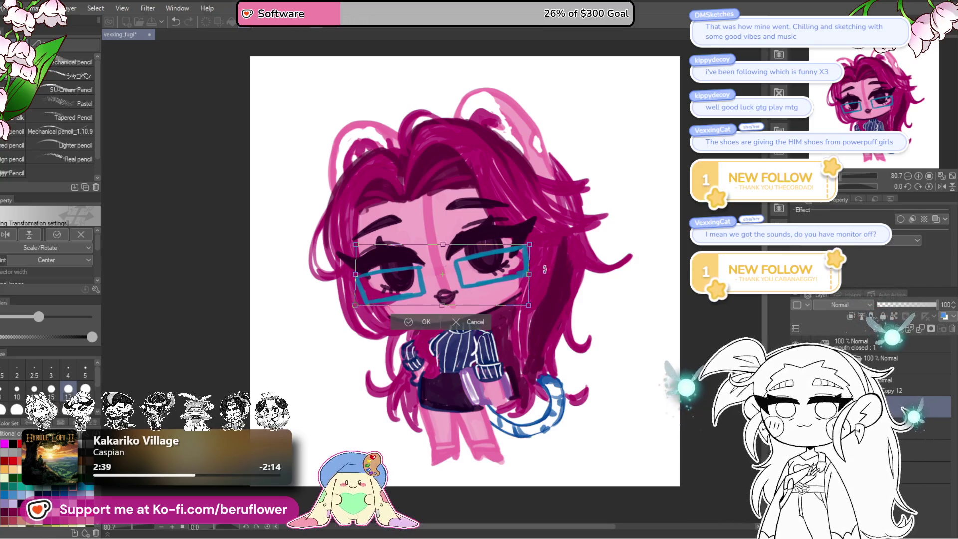
Narrow, shrink and tilt the glasses, nudge them into place, and commit
mouse_move(530, 274)
left_mouse_down()
mouse_move(499, 280)
mouse_move(539, 258)
left_mouse_up()
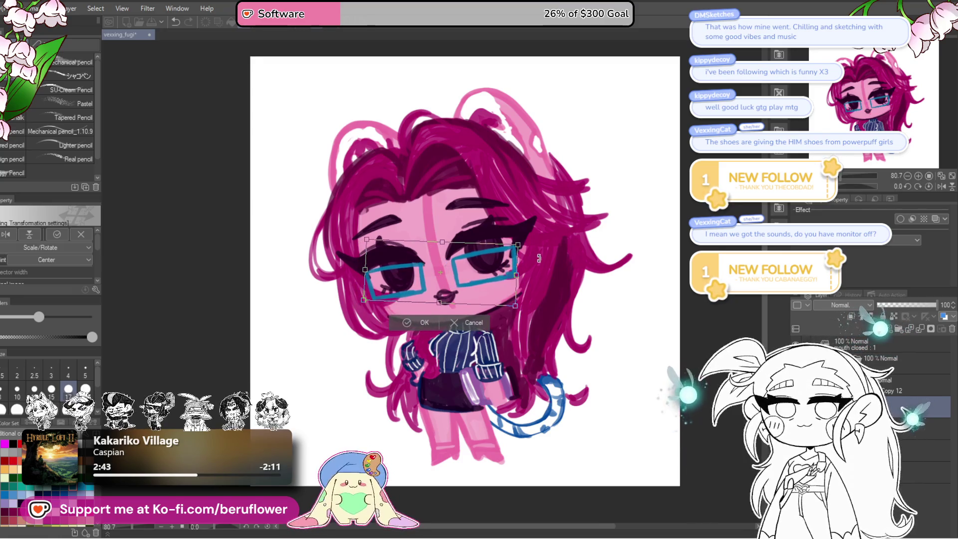
left_click_drag(517, 309, 514, 305)
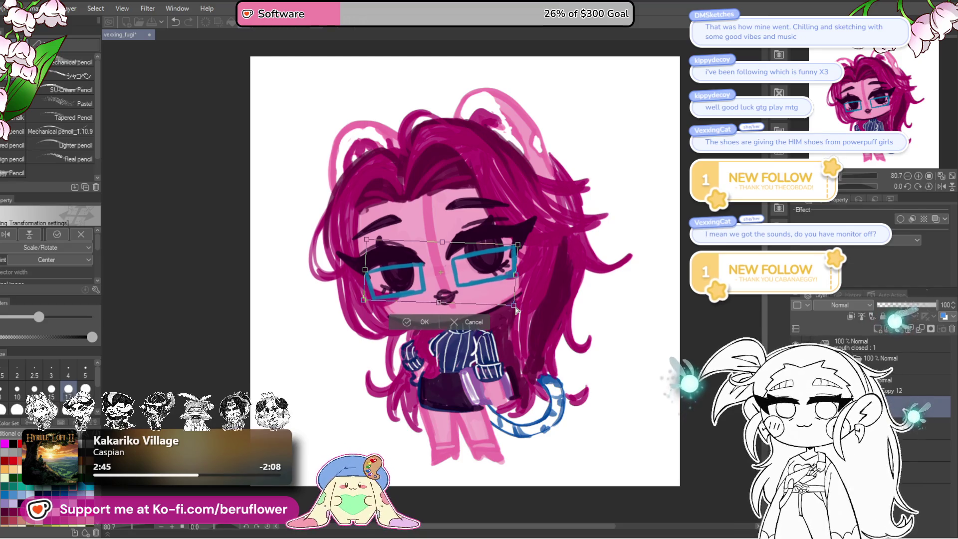
left_click_drag(521, 247, 533, 257)
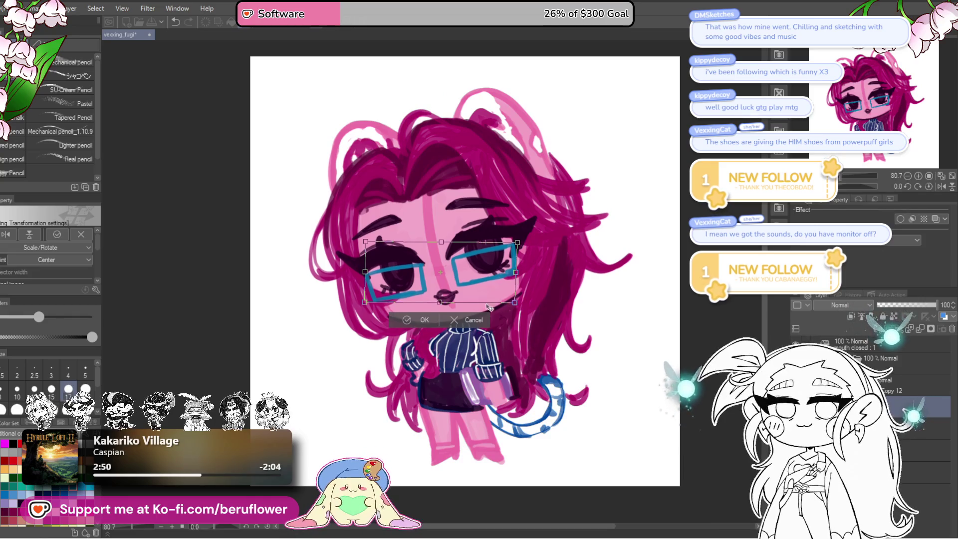
left_click_drag(504, 279, 506, 280)
key("Down")
key("Down")
key("Down")
key("Down")
key("Down")
key("Down")
key("Up")
key("Up")
key("Return")
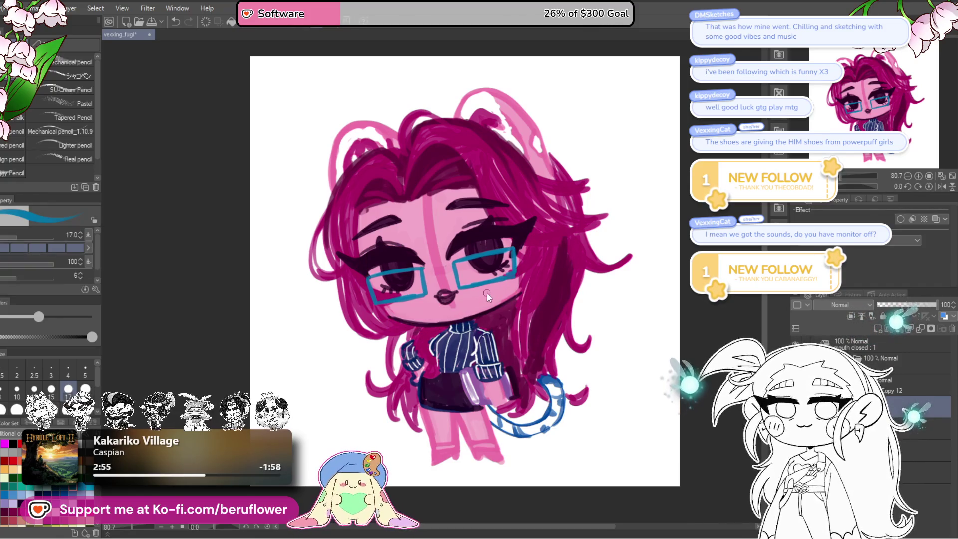
left_click_drag(451, 390, 430, 375)
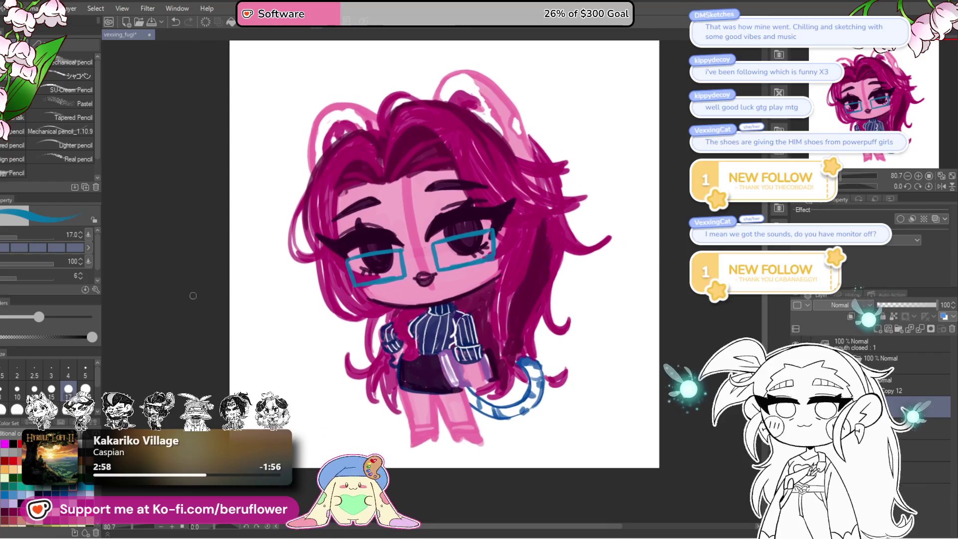
Lasso the right lens, shift it left and resize it
key("m")
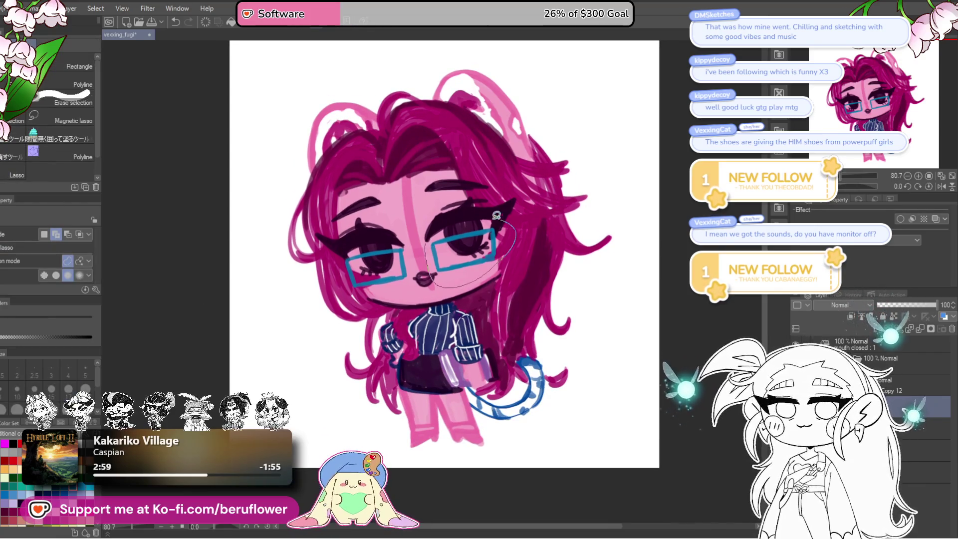
left_click_drag(496, 215, 430, 239)
key("ctrl+t")
left_click_drag(491, 264, 478, 264)
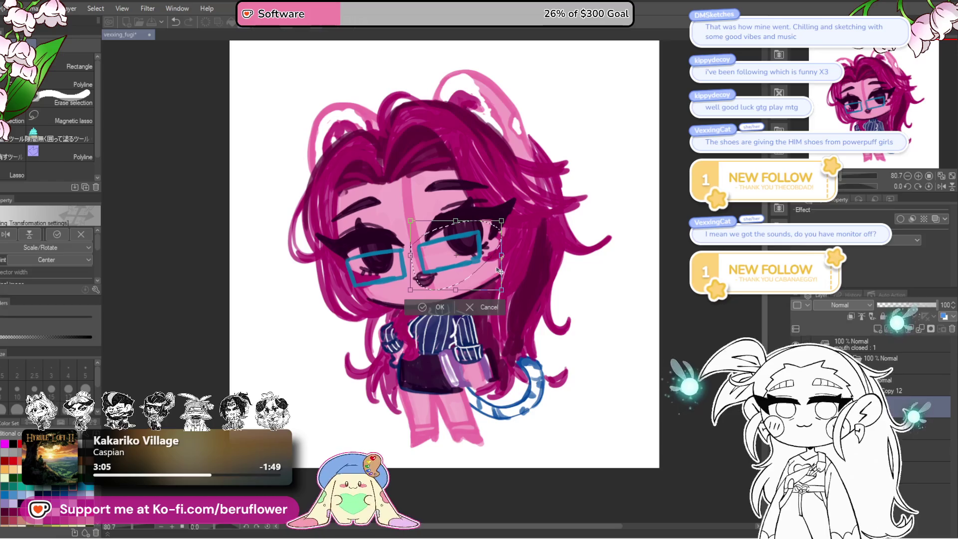
mouse_move(502, 272)
left_mouse_down()
mouse_move(467, 258)
mouse_move(475, 255)
left_mouse_up()
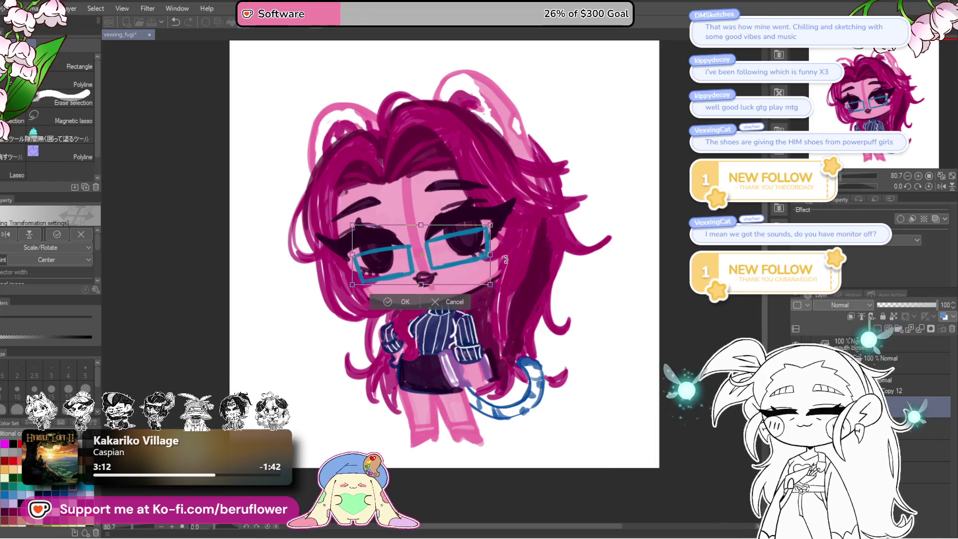
key("Return")
key("p")
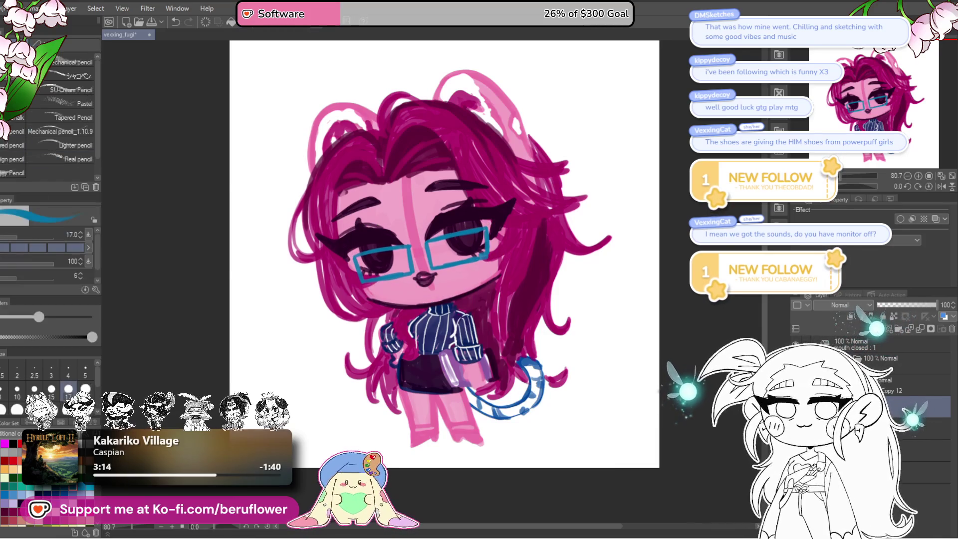
left_click_drag(559, 199, 576, 205)
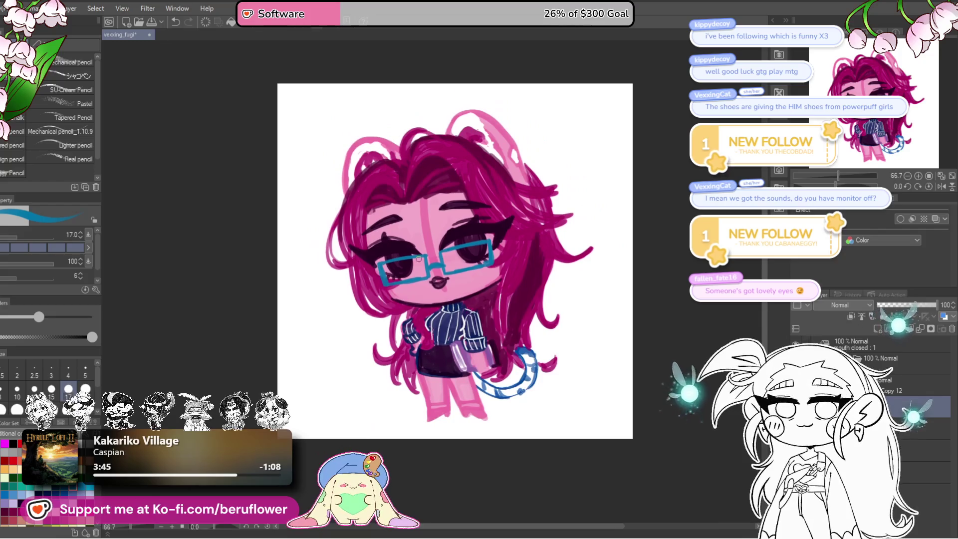
At 100% zoom, Liquify (size 300) the glasses' left end and hair outward
scroll(429, 264, "up", 1)
scroll(437, 269, "up", 1)
scroll(446, 276, "up", 1)
key("ctrl+0")
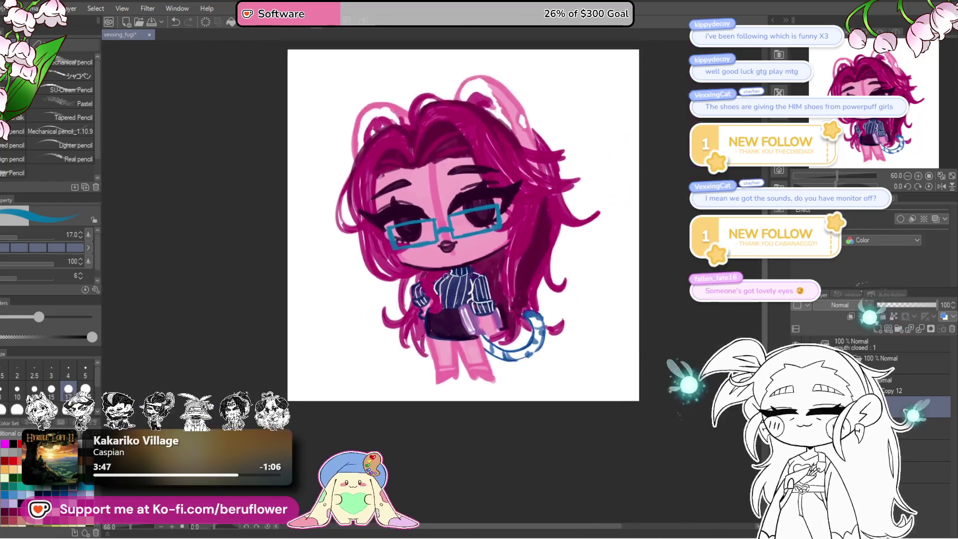
key("ctrl+alt+0")
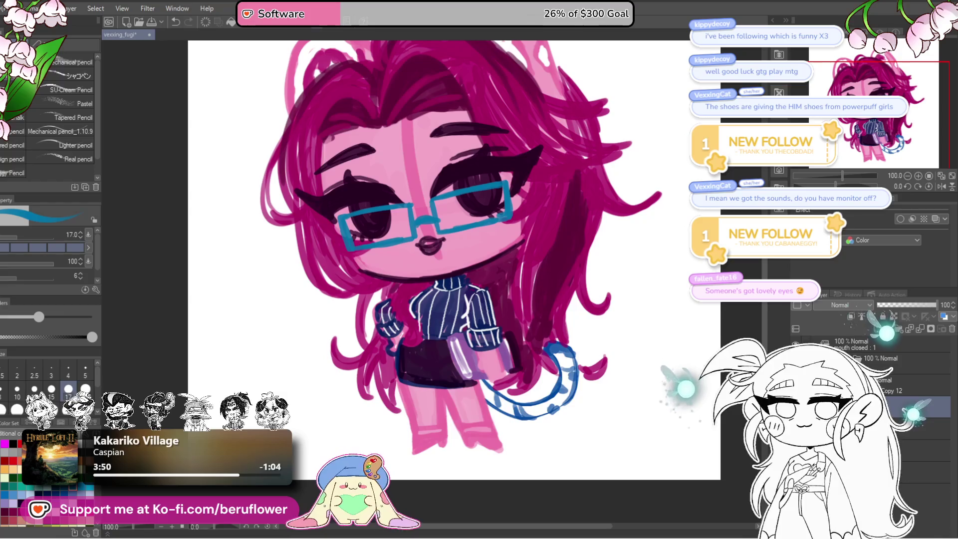
key("j")
mouse_move(621, 197)
left_mouse_down()
mouse_move(554, 264)
mouse_move(537, 259)
left_mouse_up()
key("bracketleft")
key("bracketleft")
key("bracketleft")
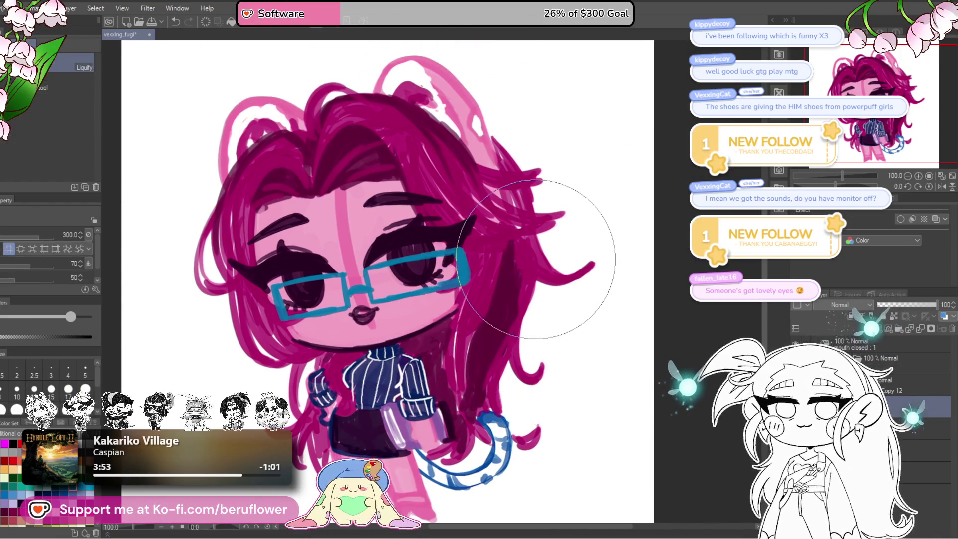
left_click_drag(294, 327, 379, 310)
left_click_drag(321, 319, 292, 311)
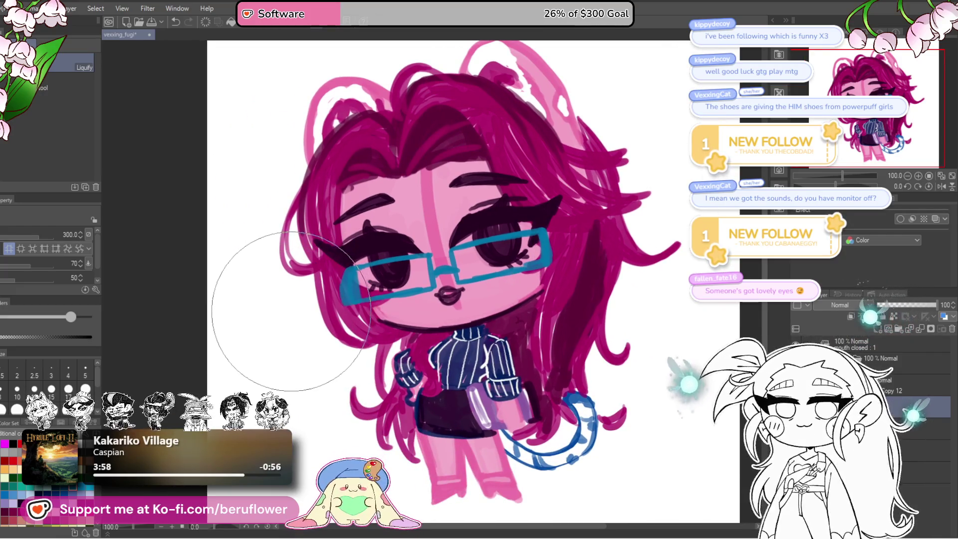
key("p")
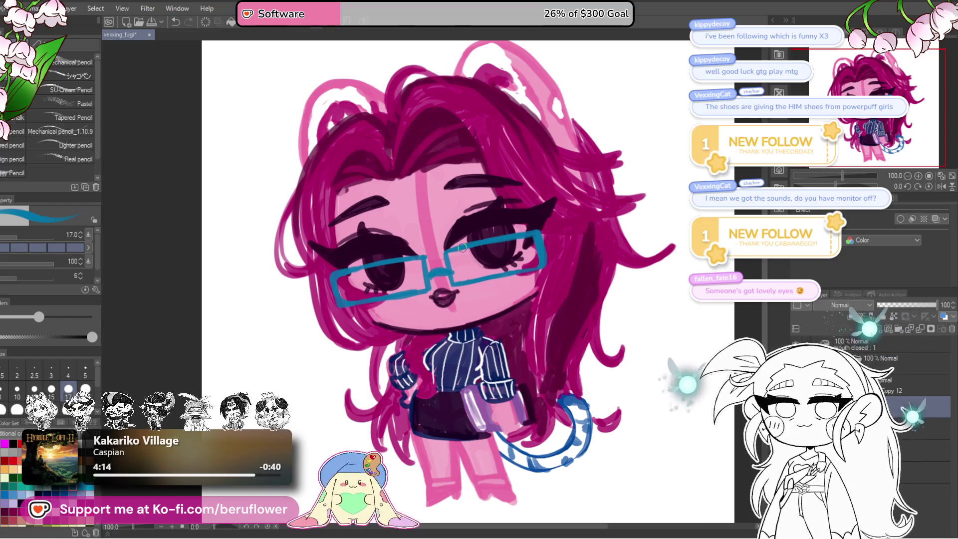
Move the blue glasses slightly left and down and apply the transform
scroll(462, 248, "down", 4)
scroll(462, 248, "up", 2)
left_click_drag(462, 248, 448, 256)
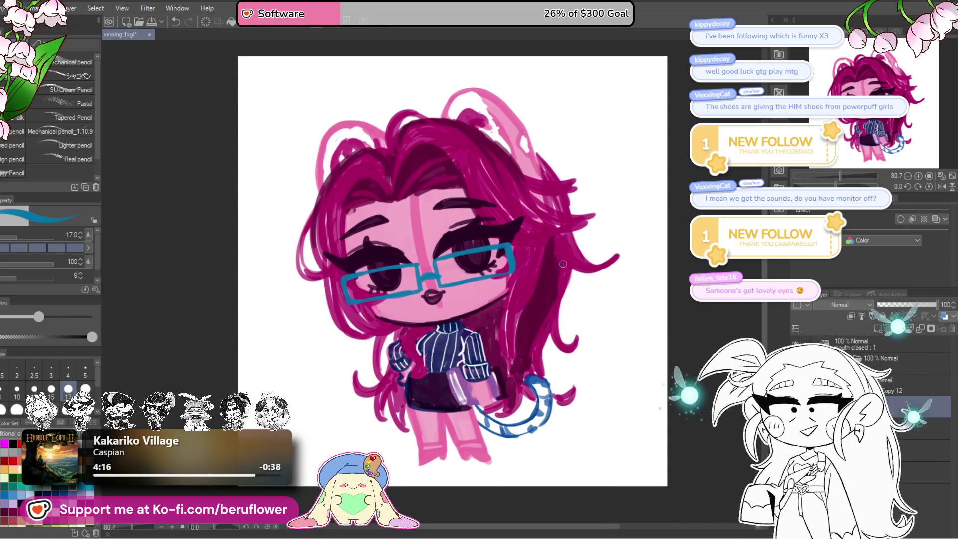
key("ctrl+t")
mouse_move(518, 270)
left_mouse_down()
mouse_move(513, 276)
mouse_move(541, 250)
mouse_move(512, 274)
left_mouse_up()
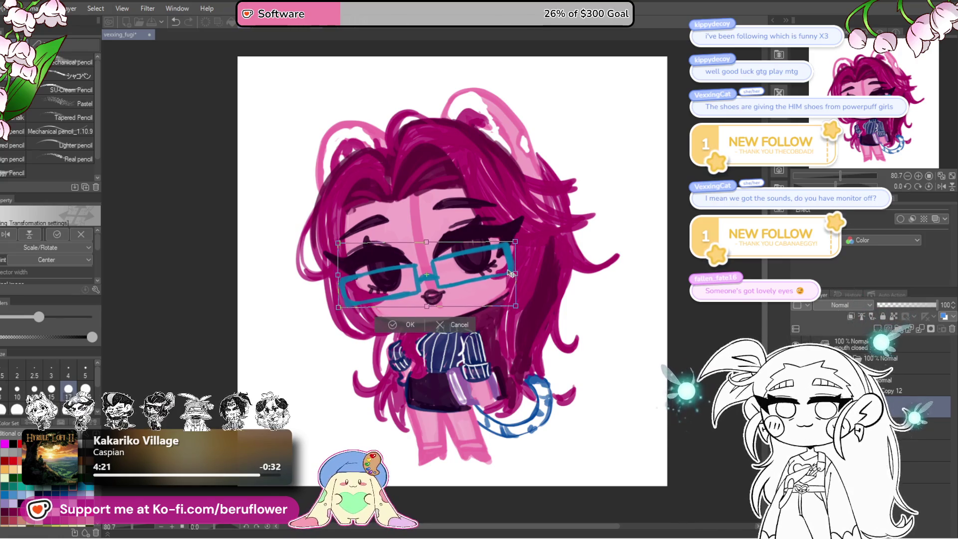
left_click_drag(511, 274, 511, 272)
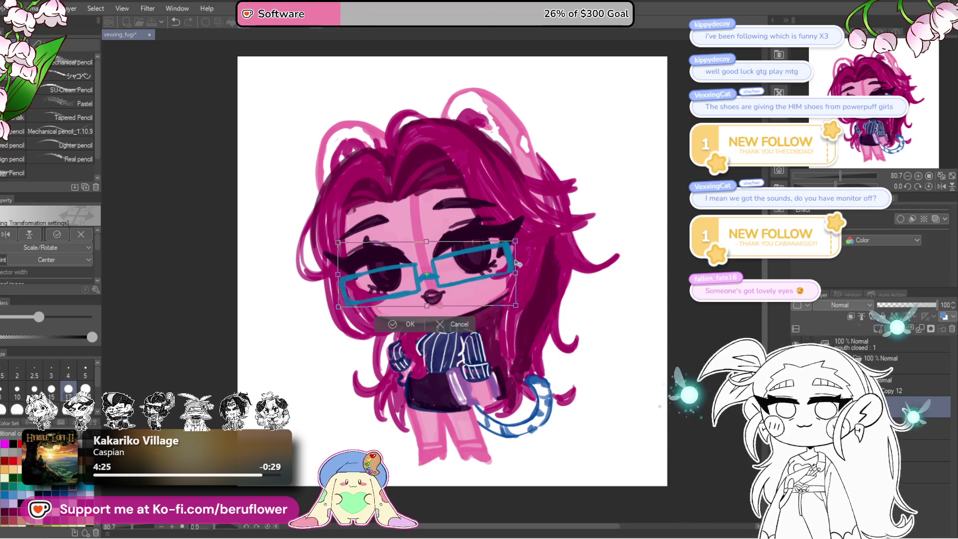
key("Return")
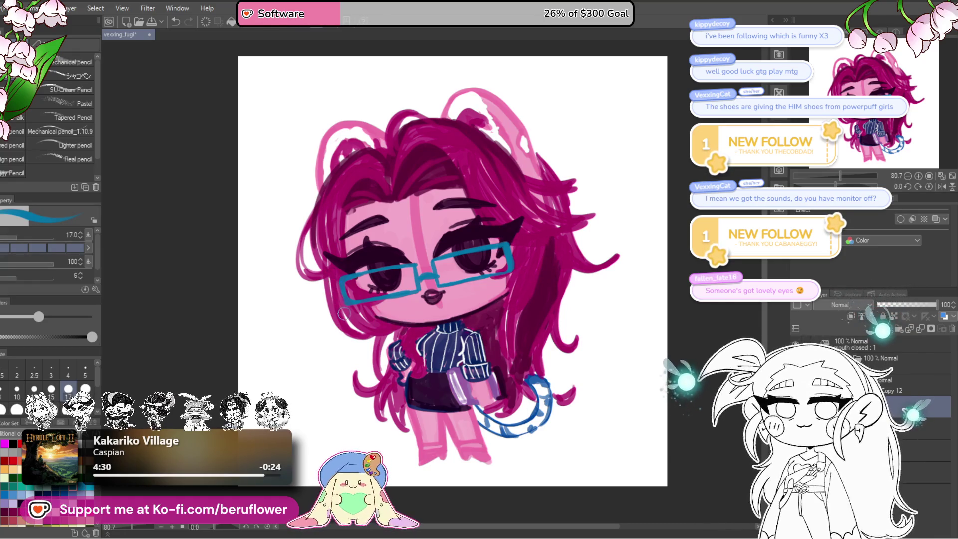
left_click_drag(590, 258, 589, 260)
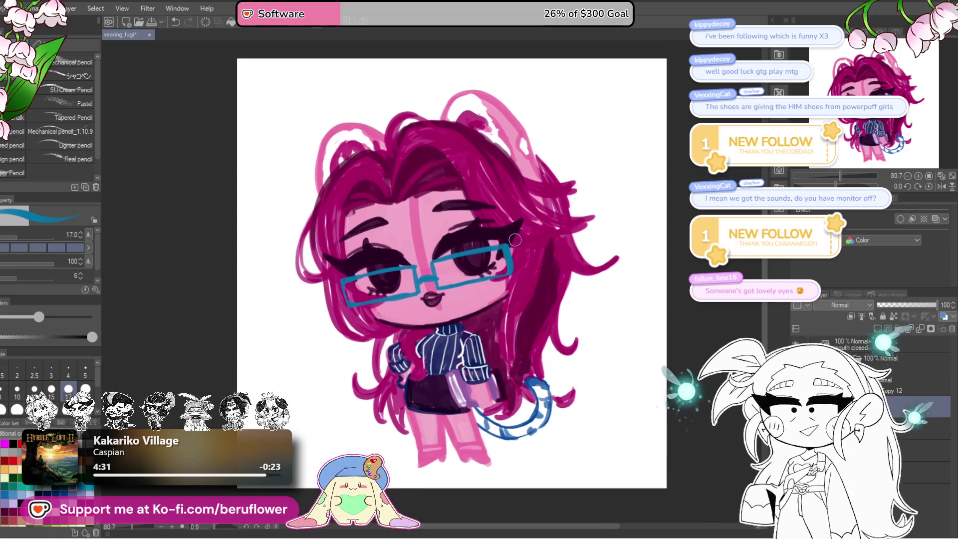
Draw teal reflection strokes on the right and left lenses
left_click_drag(514, 247, 514, 243)
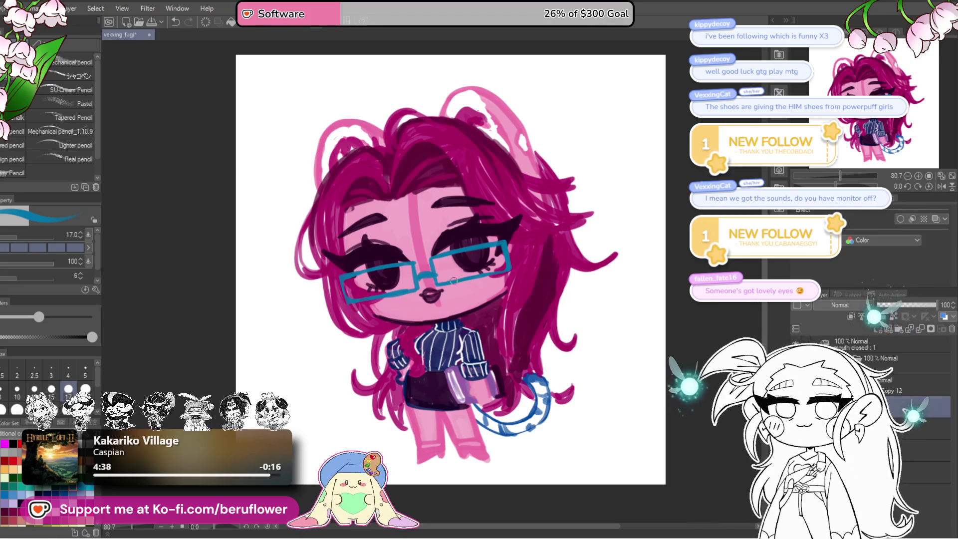
mouse_move(481, 256)
left_mouse_down()
mouse_move(465, 275)
mouse_move(479, 248)
left_mouse_up()
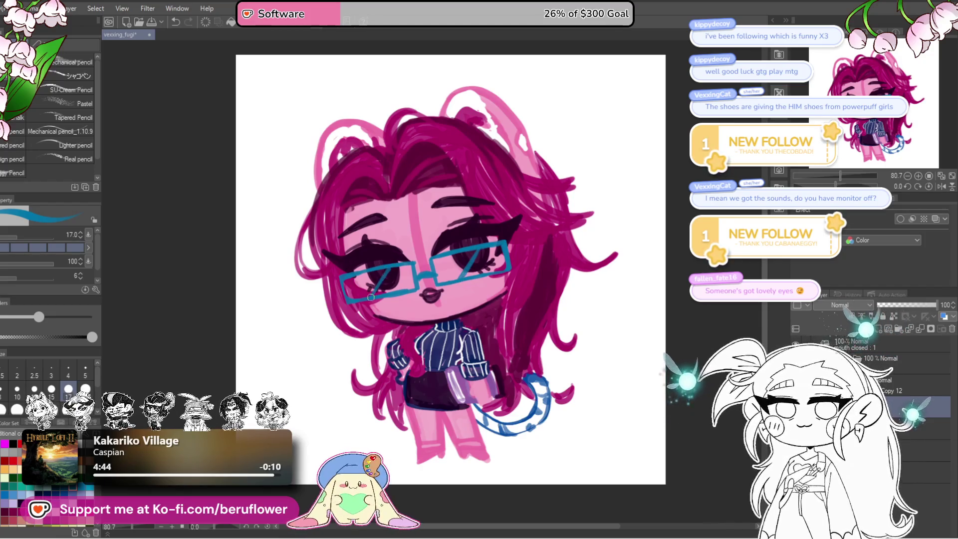
left_click_drag(439, 243, 465, 242)
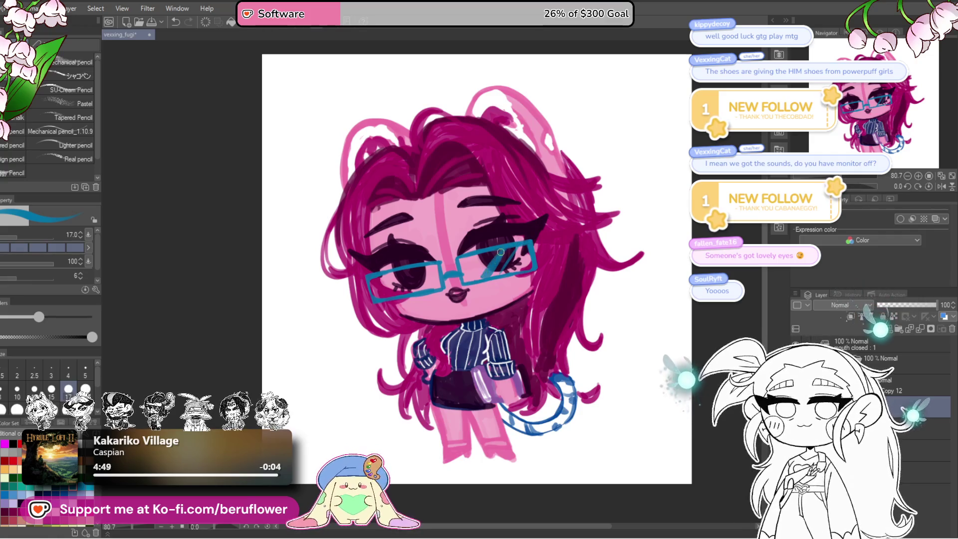
left_click_drag(403, 274, 385, 296)
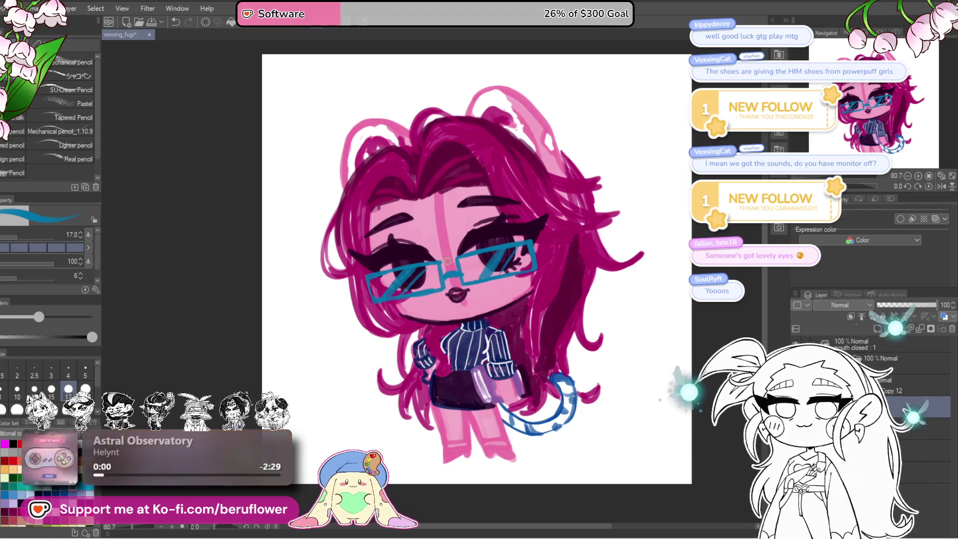
left_click_drag(448, 261, 511, 410)
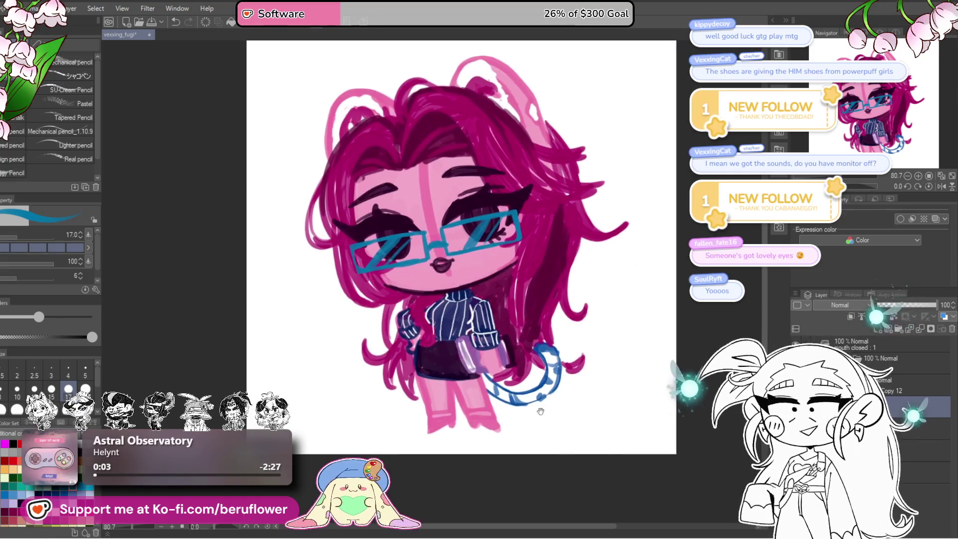
Undo both reflections and redraw them as diagonal shine lines on each lens
key("ctrl+z")
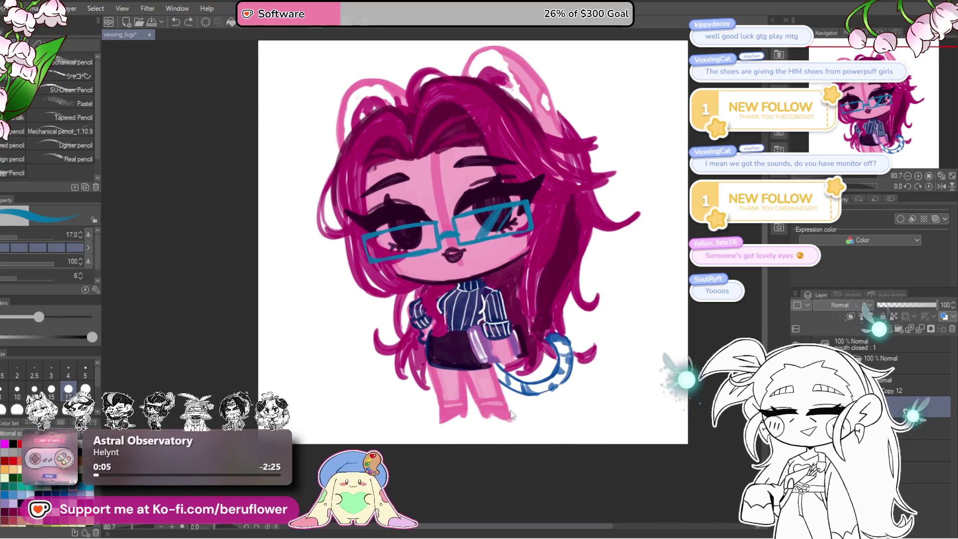
key("ctrl+z")
left_click_drag(374, 261, 402, 229)
left_click_drag(467, 238, 494, 204)
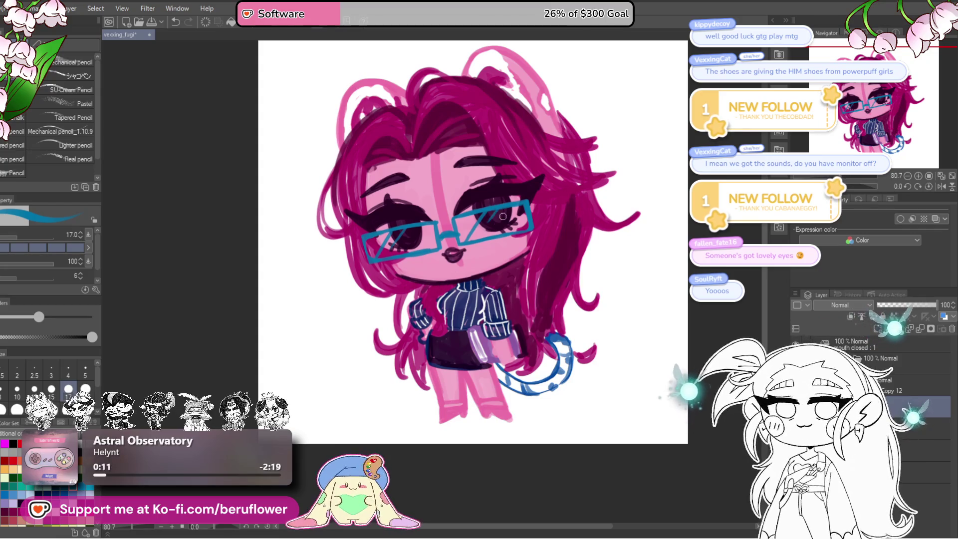
scroll(617, 412, "down", 4)
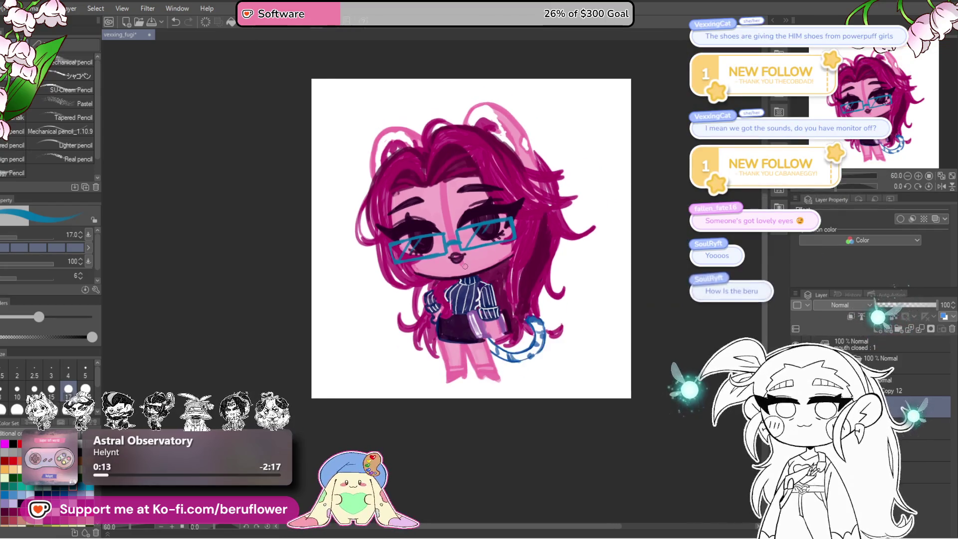
Lasso the chibi's head and hair, rotate them slightly clockwise and nudge them into place
scroll(617, 412, "up", 3)
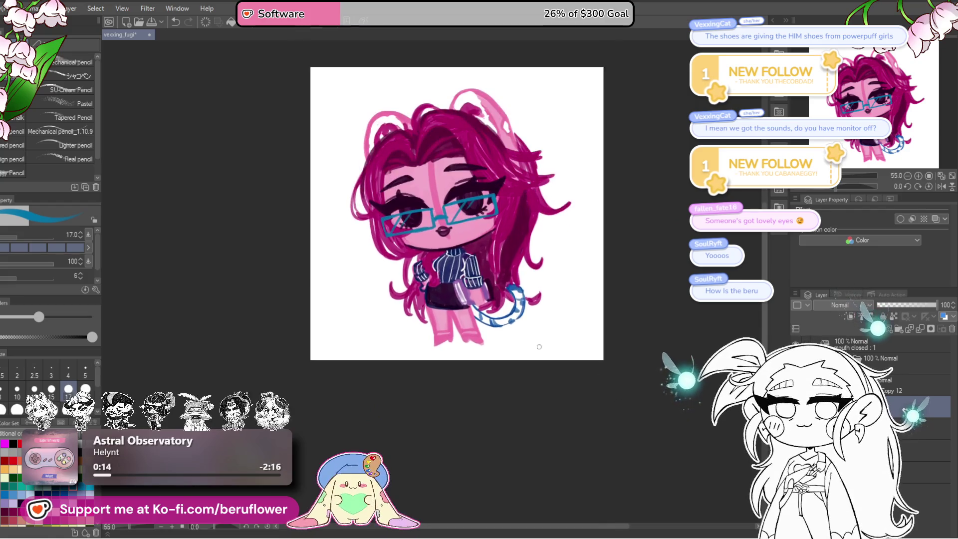
mouse_move(610, 413)
left_mouse_down()
mouse_move(616, 455)
mouse_move(615, 416)
mouse_move(615, 428)
left_mouse_up()
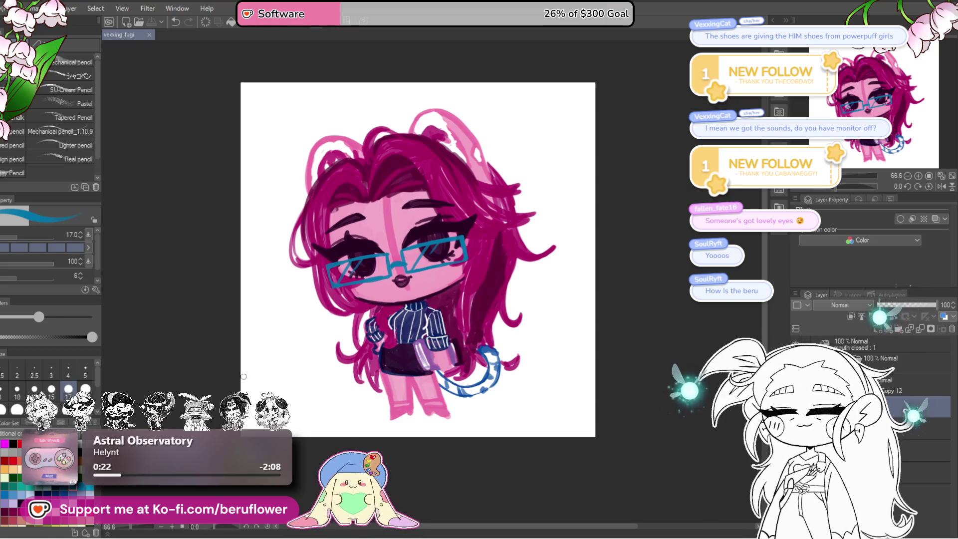
key("m")
mouse_move(575, 230)
left_mouse_down()
mouse_move(434, 298)
mouse_move(284, 302)
mouse_move(574, 152)
left_mouse_up()
key("ctrl+t")
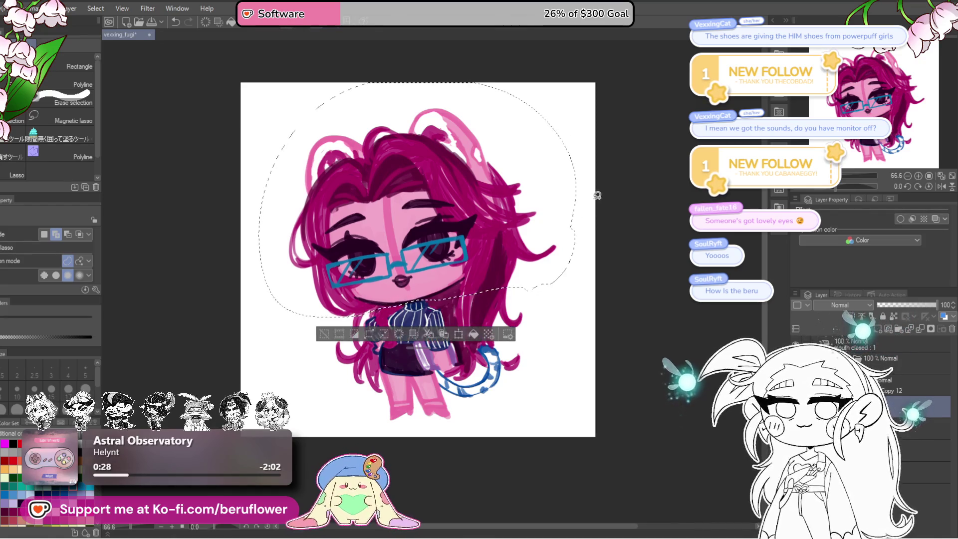
left_click_drag(638, 127, 641, 132)
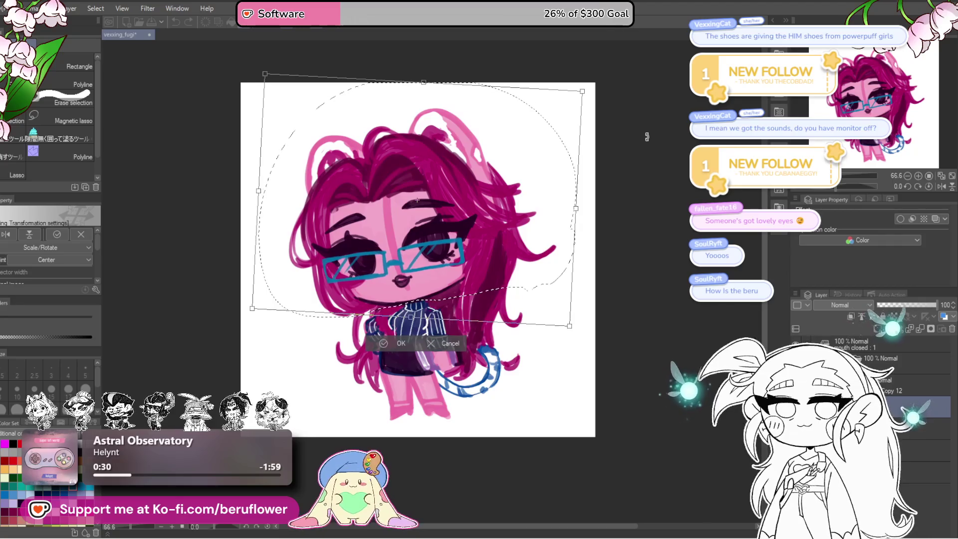
key("ctrl+z")
key("Return")
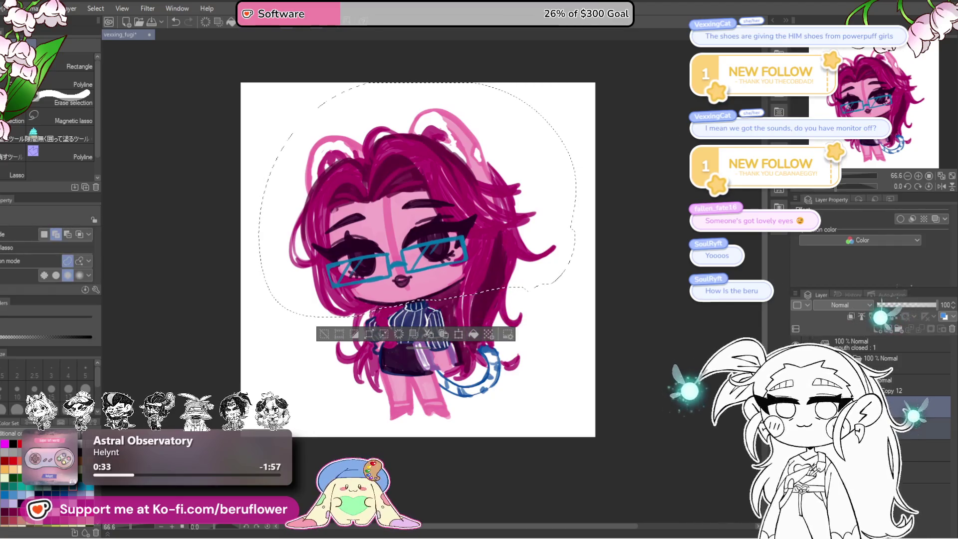
key("ctrl+t")
left_click_drag(639, 115, 641, 129)
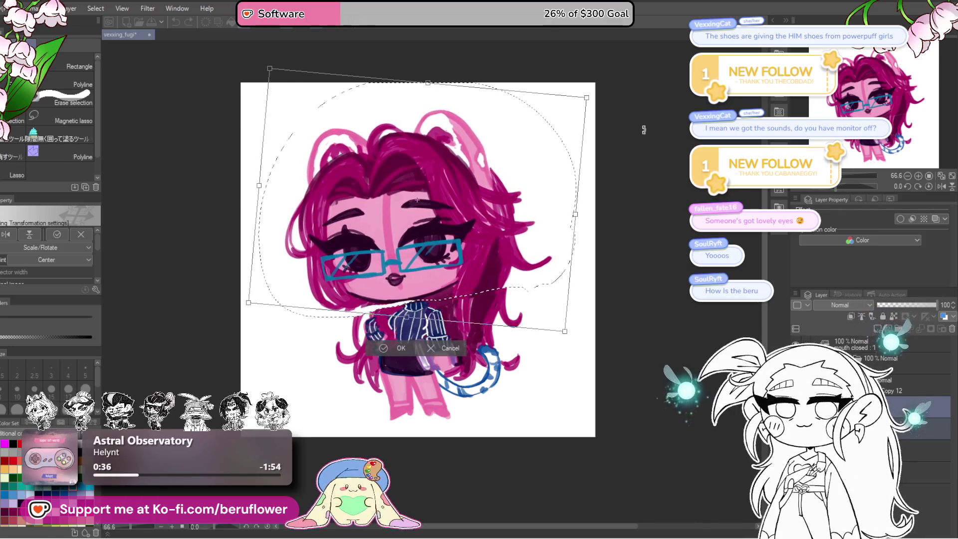
mouse_move(523, 223)
left_mouse_down()
mouse_move(537, 225)
mouse_move(523, 240)
left_mouse_up()
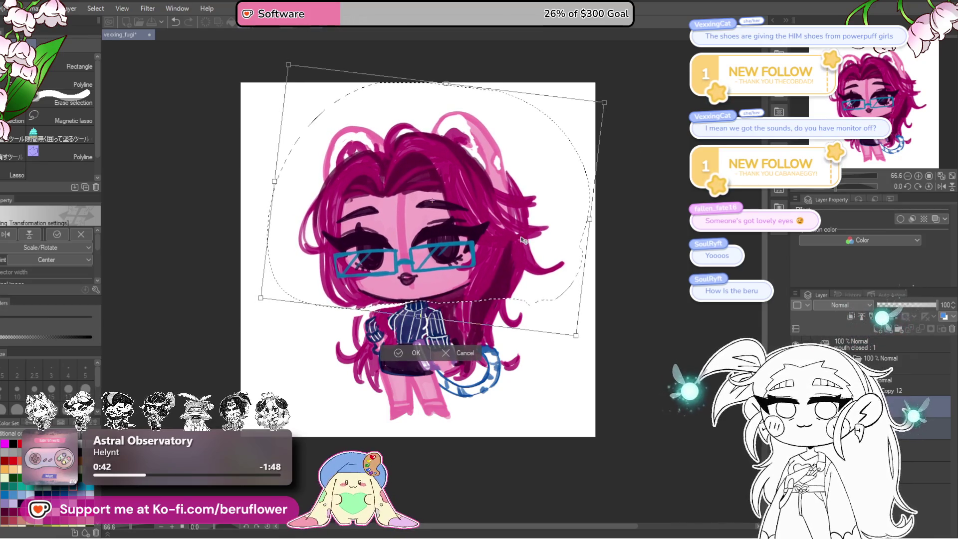
left_click_drag(523, 238, 524, 238)
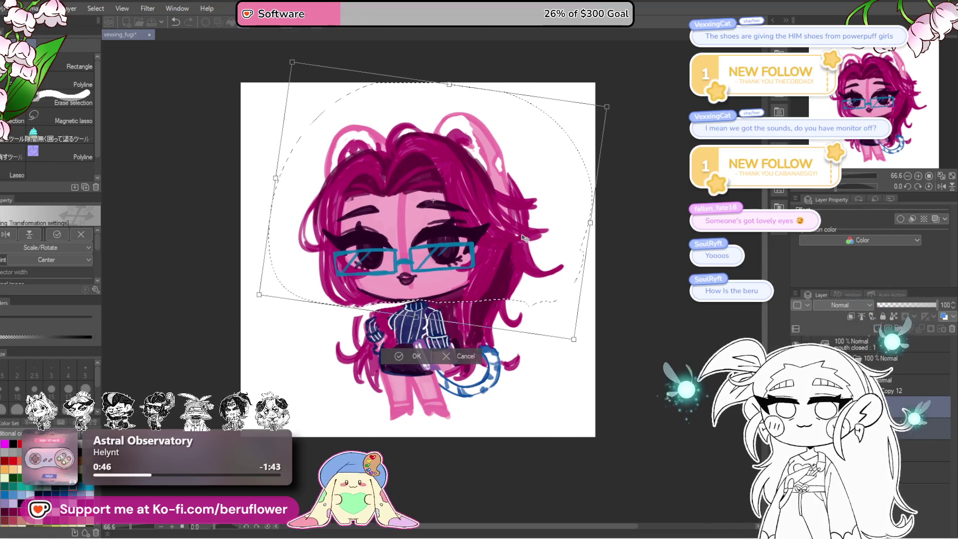
key("Return")
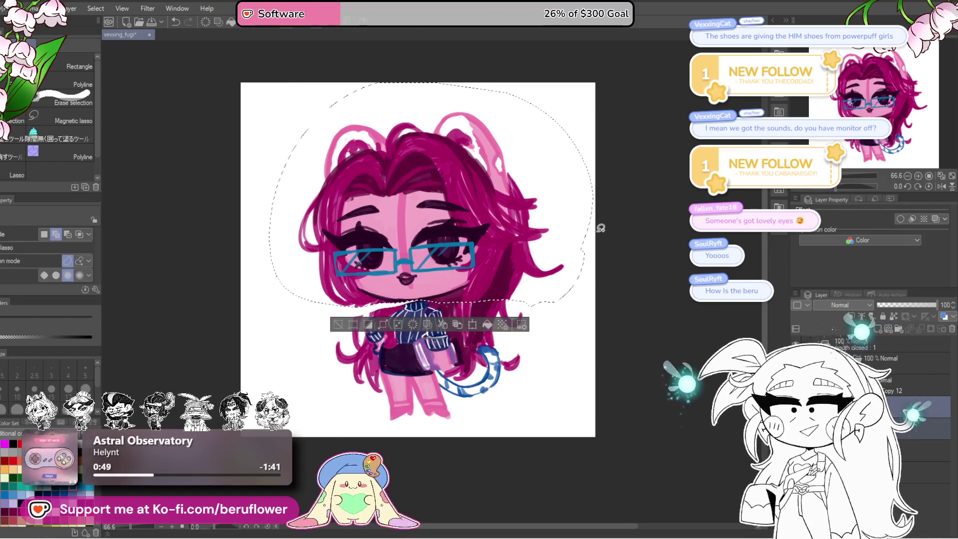
key("ctrl+d")
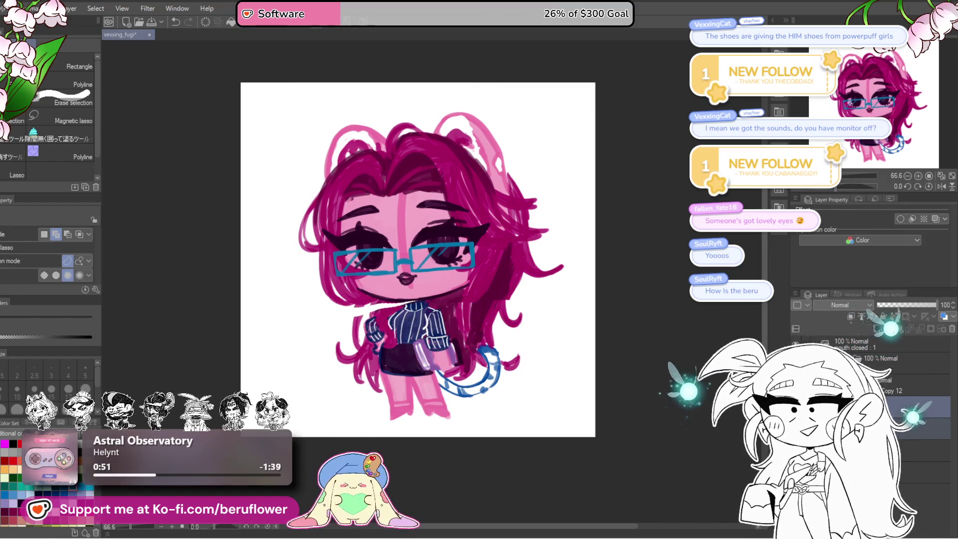
Return to the pencil and eyedrop a dark purple from the drawing
key("p")
scroll(406, 304, "up", 3)
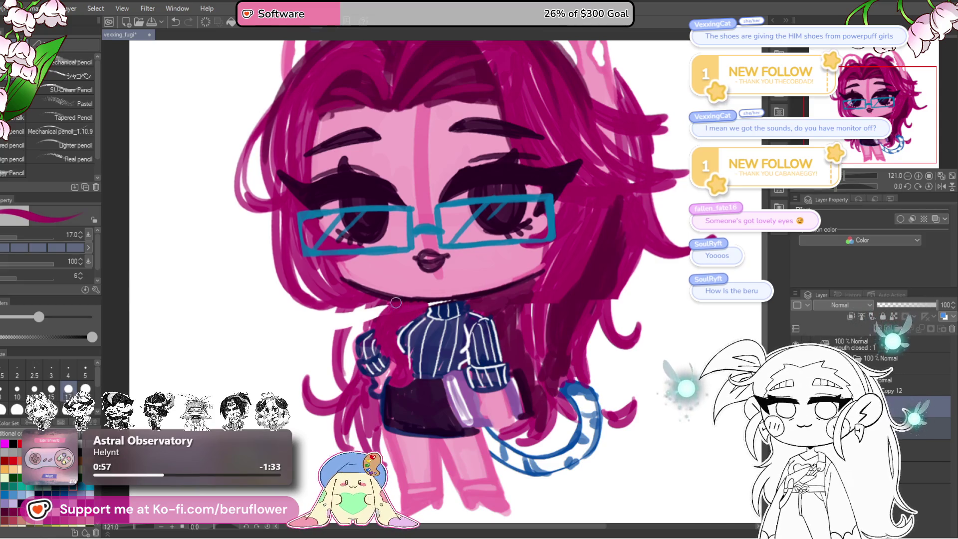
left_click_drag(486, 299, 501, 297)
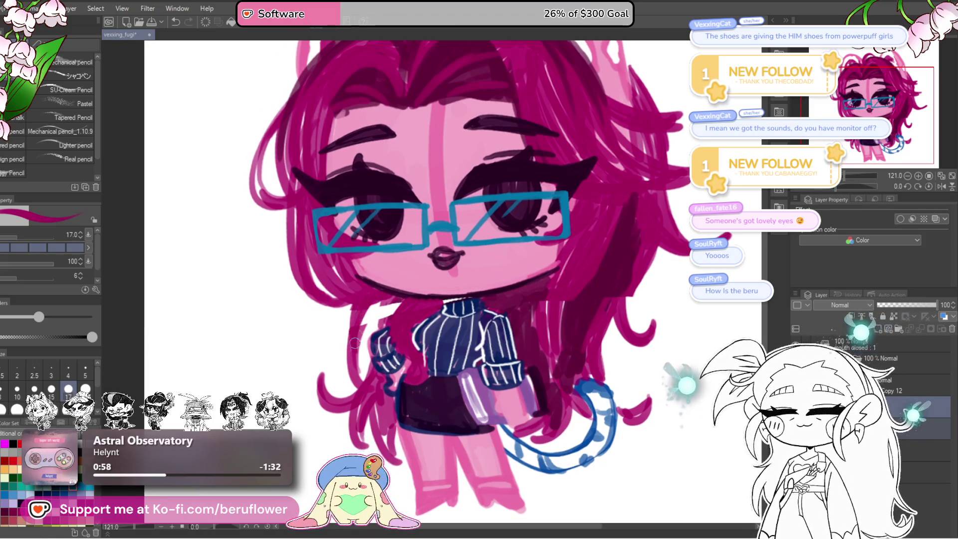
left_click_drag(400, 308, 393, 314)
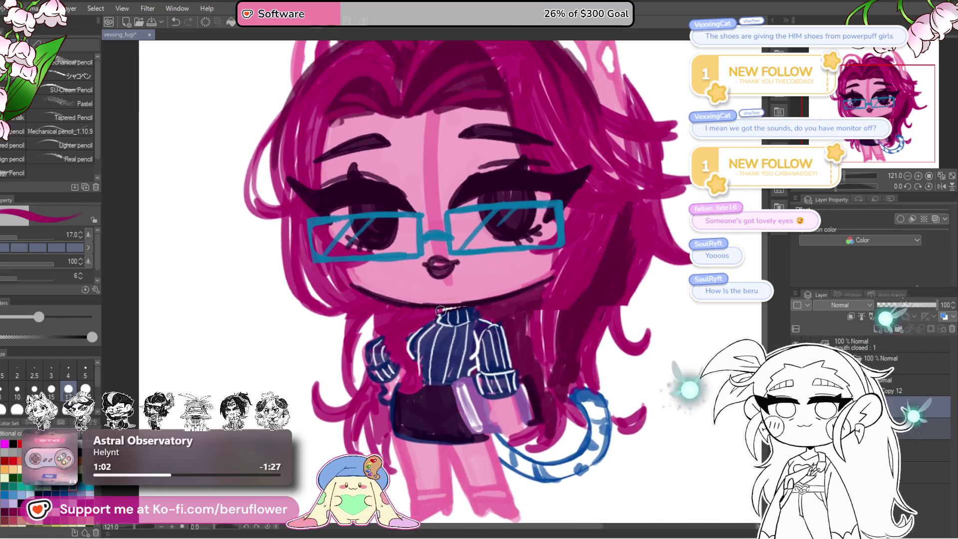
left_click_drag(521, 332, 527, 336)
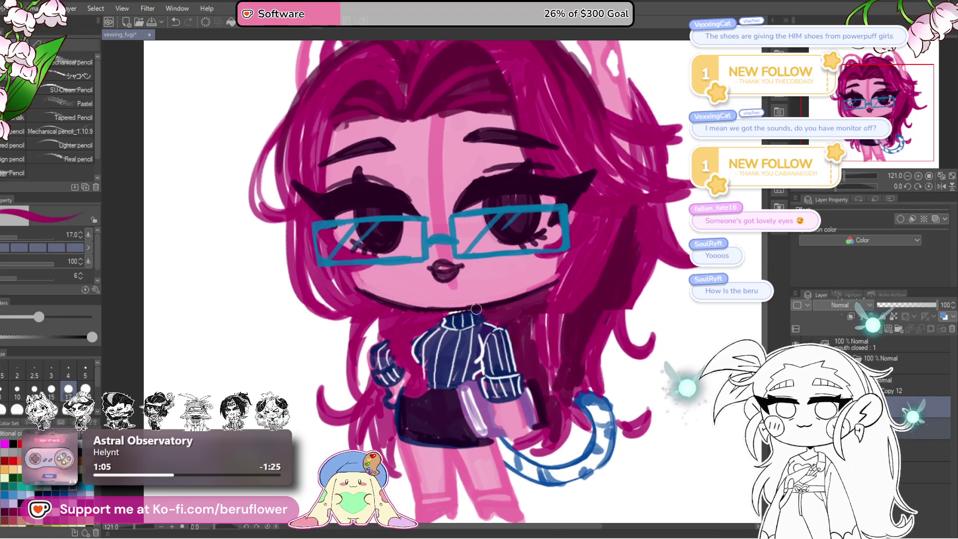
key("ctrl+0")
scroll(454, 372, "up", 5)
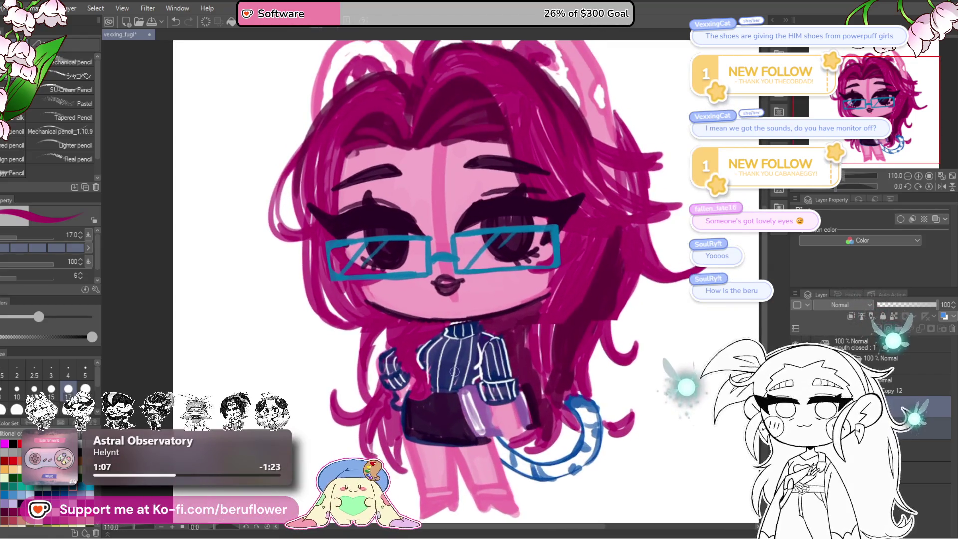
left_click_drag(455, 394, 455, 402)
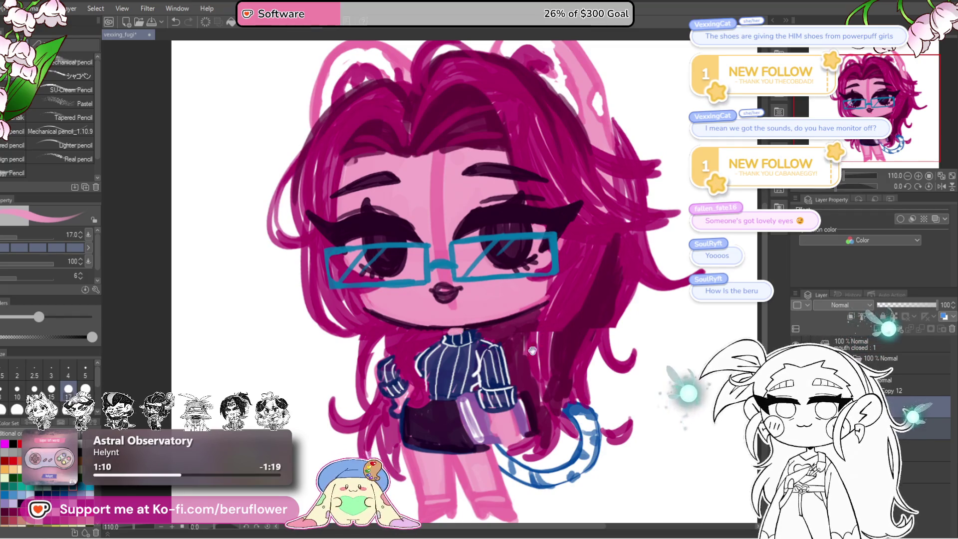
key("ctrl+0")
scroll(419, 458, "up", 5)
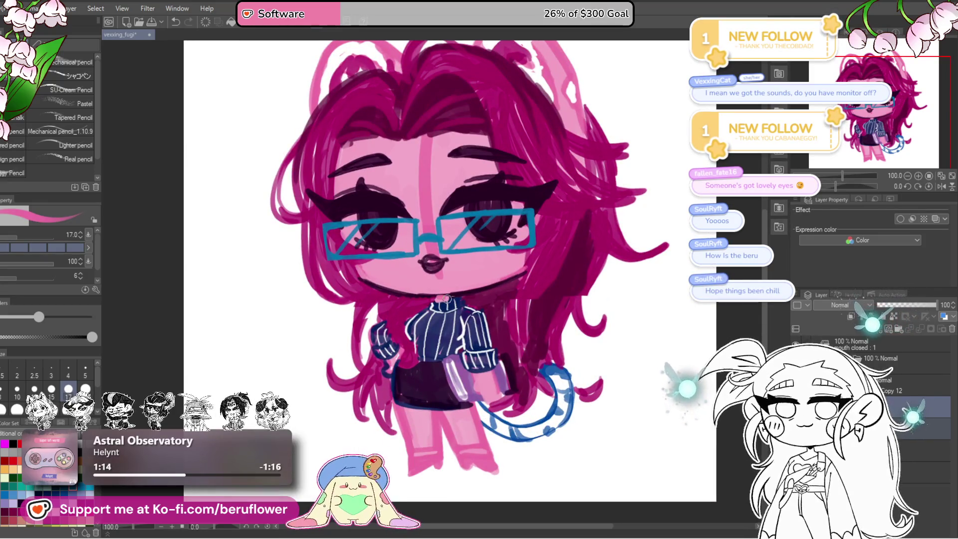
key("ctrl+0")
scroll(473, 310, "up", 5)
left_click(473, 311, "alt")
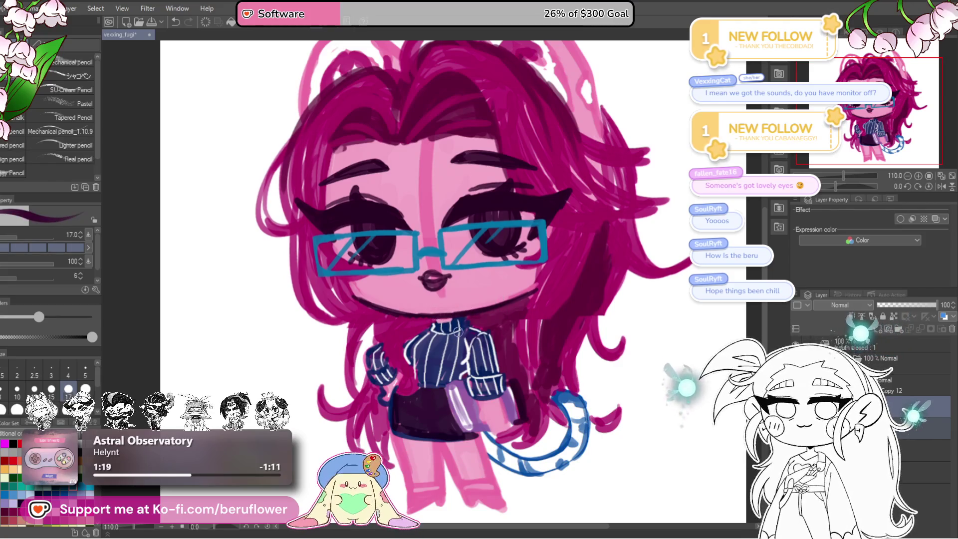
key("ctrl+0")
scroll(458, 331, "up", 6)
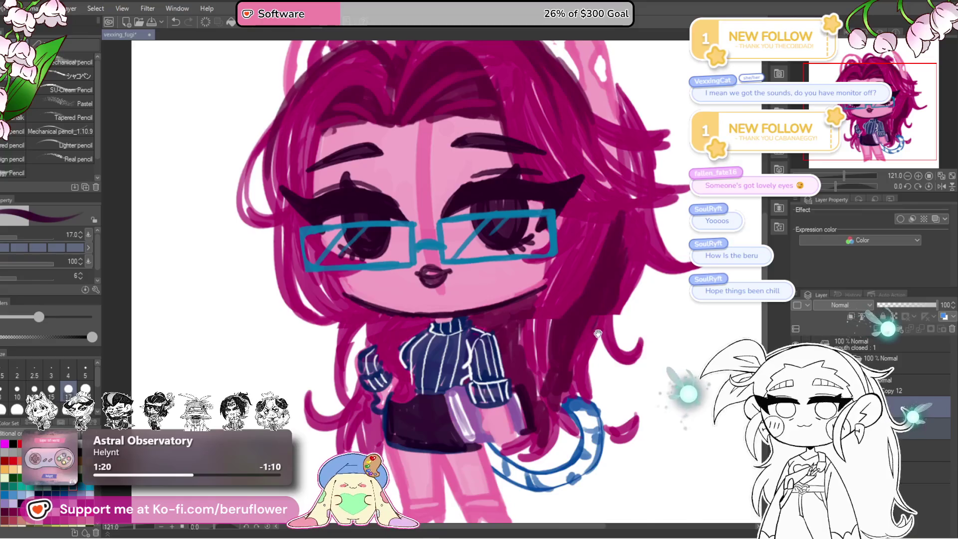
left_click_drag(598, 334, 523, 355)
scroll(497, 361, "down", 3)
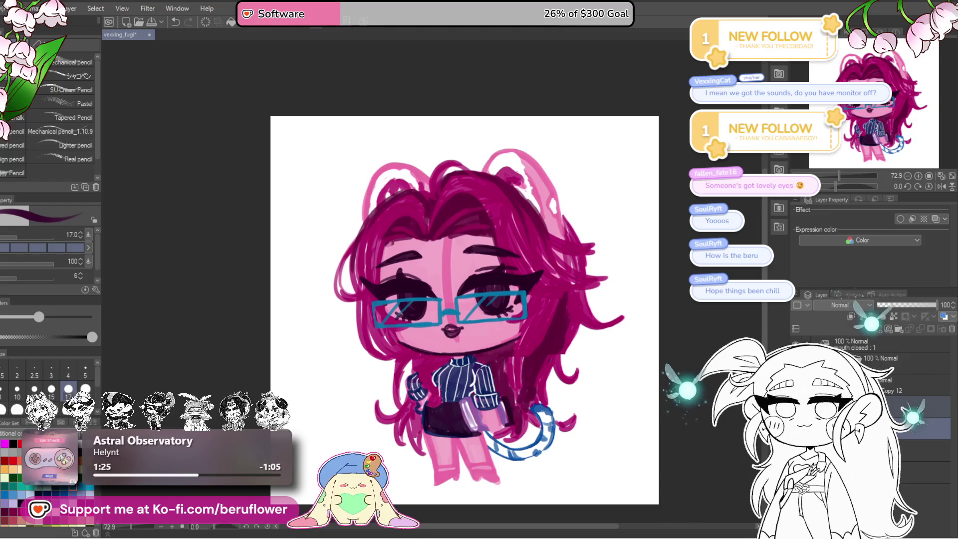
Scale the whole sketch up and taller from its top, shift it up slightly, then adjust the layer opacity
left_click_drag(935, 305, 897, 311)
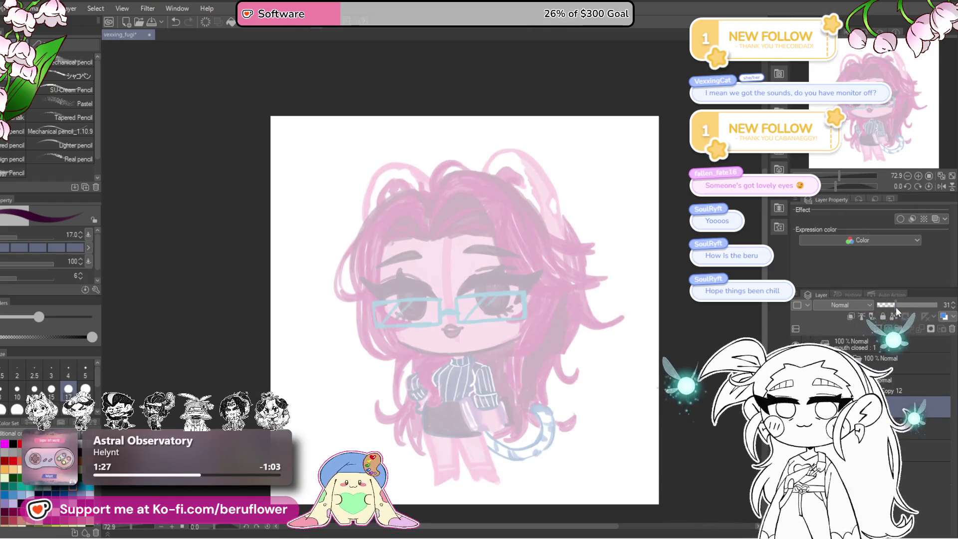
key("ctrl+z")
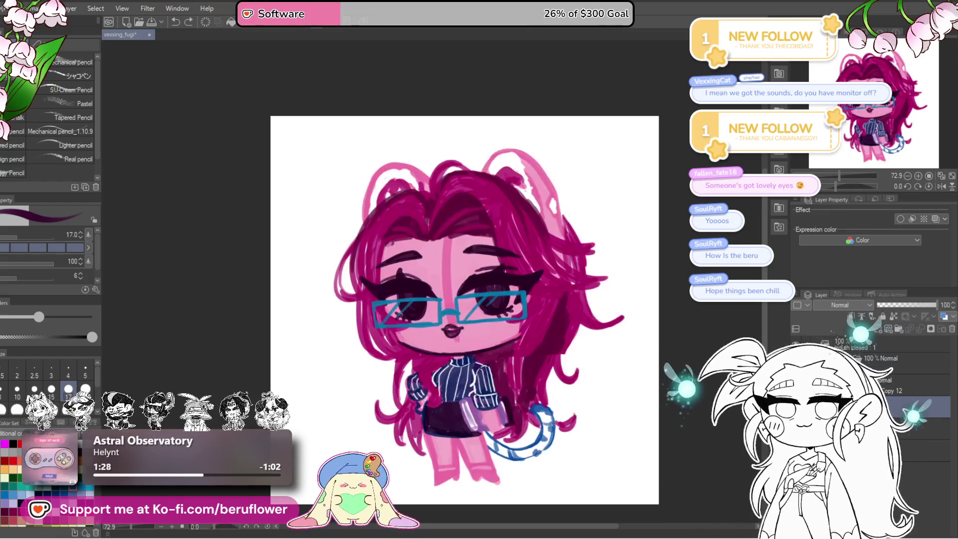
key("ctrl+t")
left_click_drag(590, 412, 583, 403)
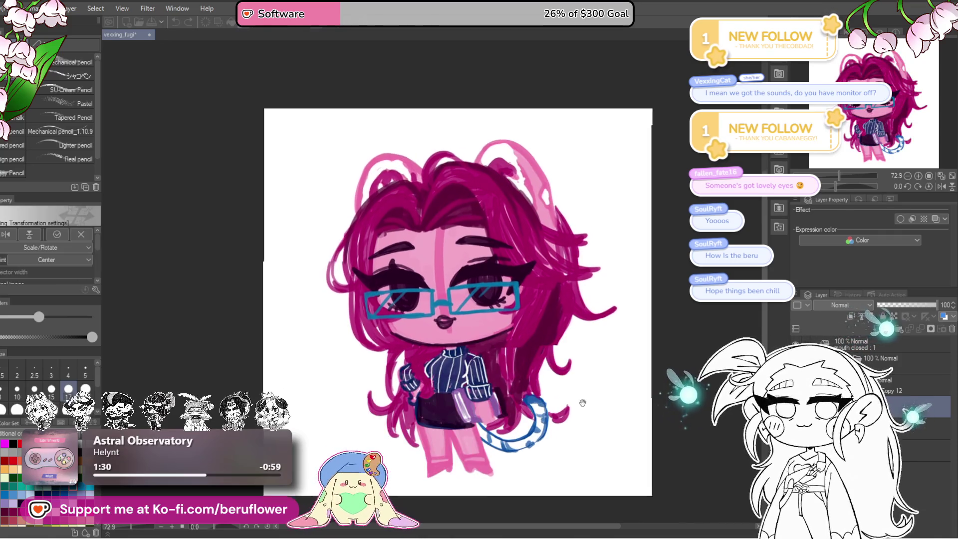
left_click_drag(469, 141, 469, 126)
left_click_drag(492, 465, 483, 446)
left_click_drag(463, 107, 465, 100)
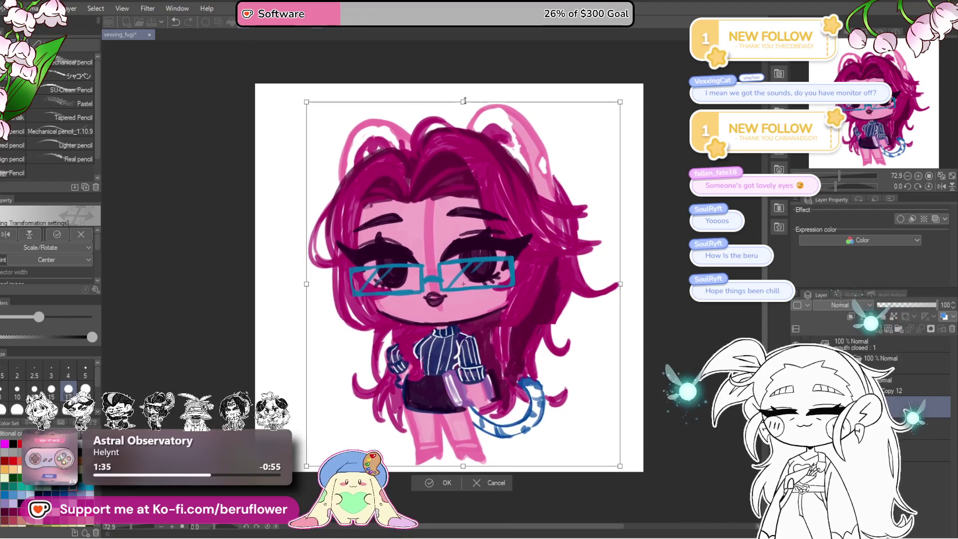
left_click_drag(590, 248, 590, 244)
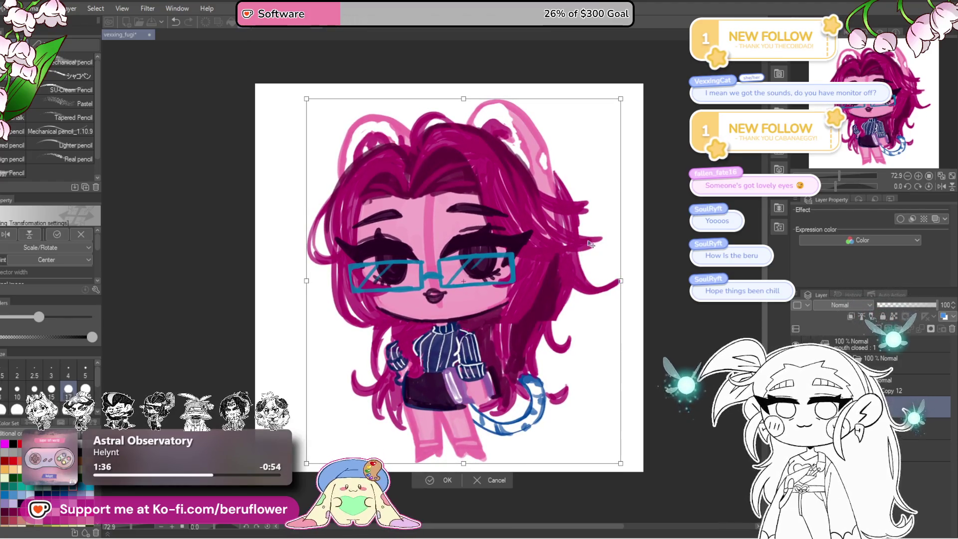
key("Return")
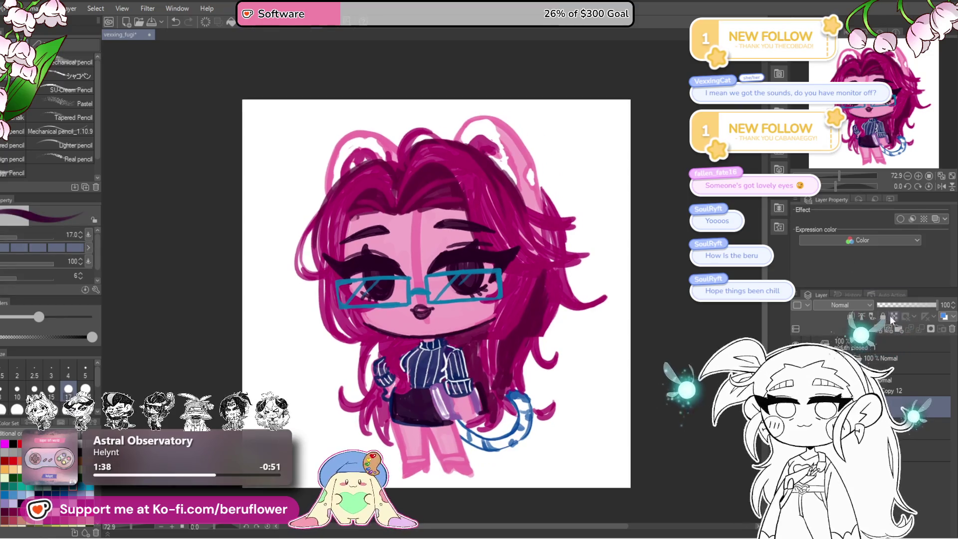
left_click(902, 306)
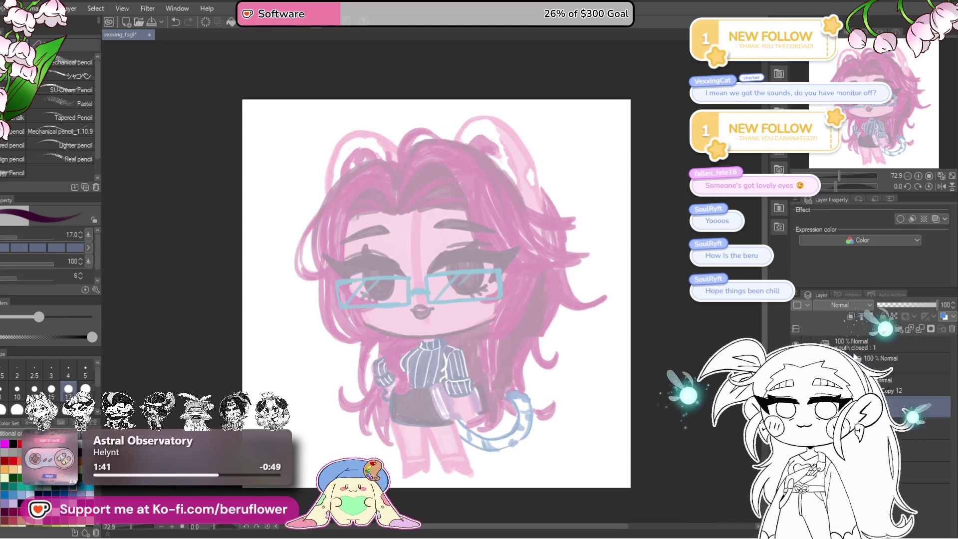
Choose the inking pen, fade the sketch layer to 33%, and select the lineart layer above
left_click(68, 76)
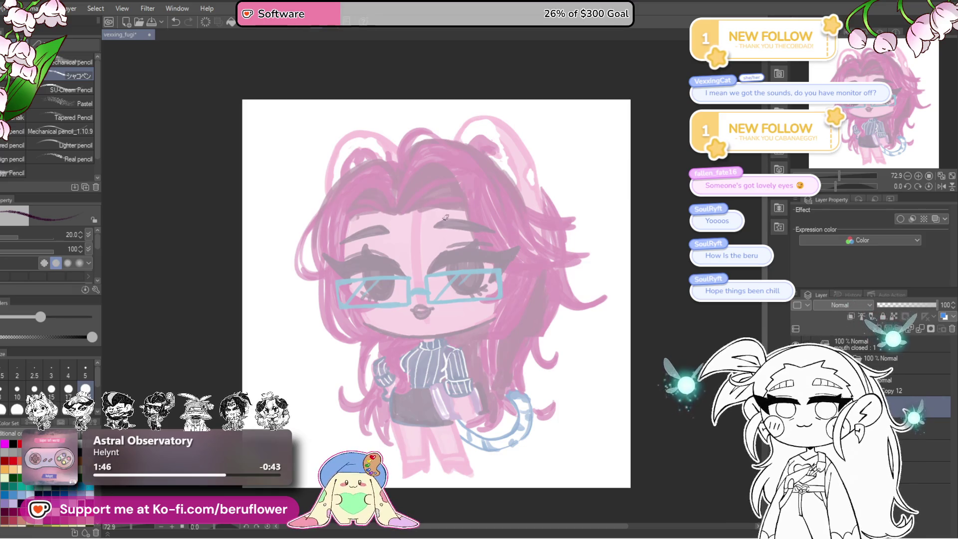
scroll(446, 217, "up", 4)
left_click_drag(416, 319, 354, 243)
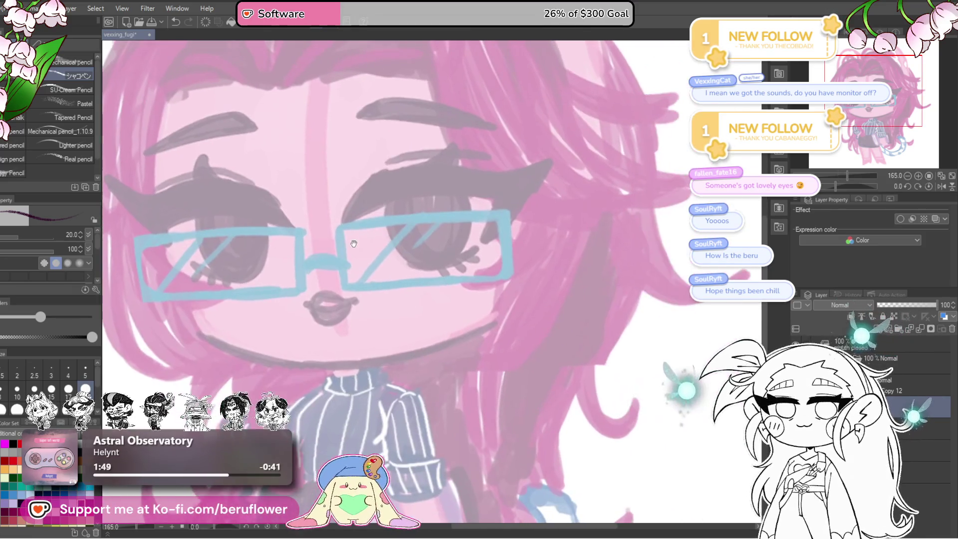
scroll(353, 244, "up", 2)
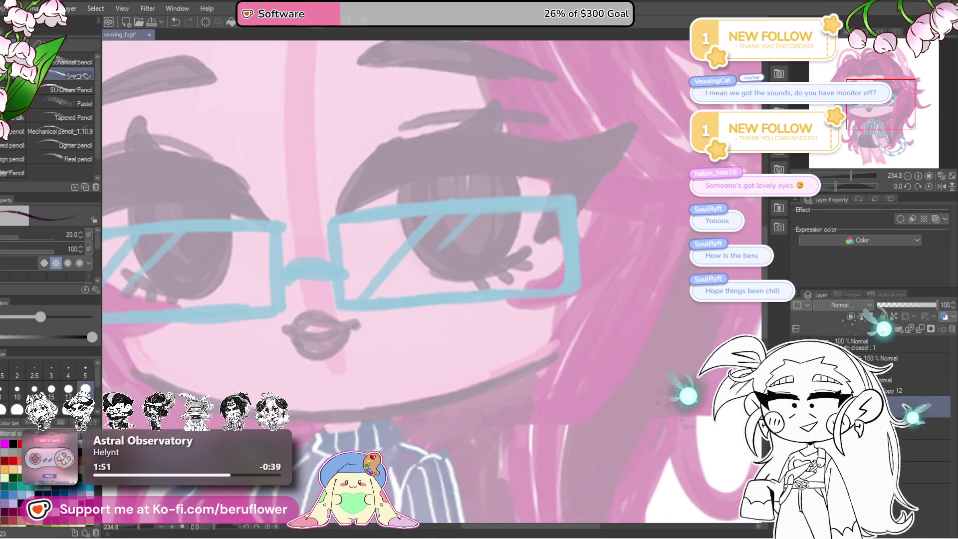
mouse_move(347, 204)
left_mouse_down()
mouse_move(379, 242)
mouse_move(524, 191)
left_mouse_up()
key("ctrl+z")
key("ctrl+z")
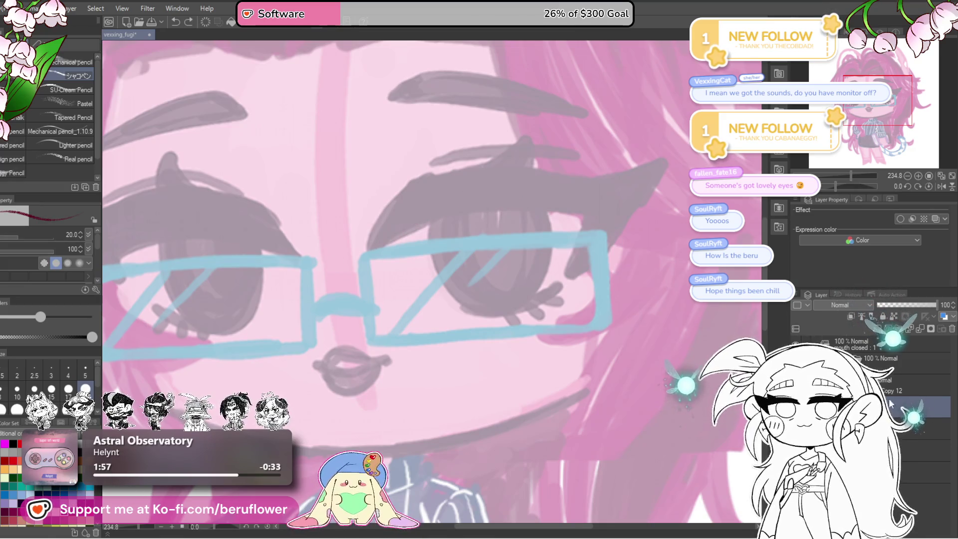
left_click(897, 306)
left_click(919, 407)
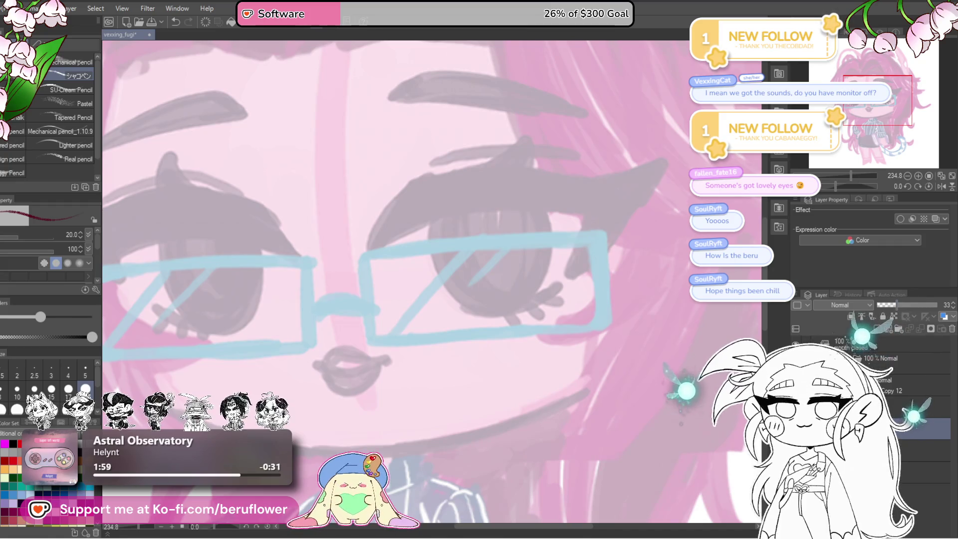
Ink the right eye's upper eyelid in dark maroon with a pointed winged outer corner
left_click_drag(314, 364, 391, 302)
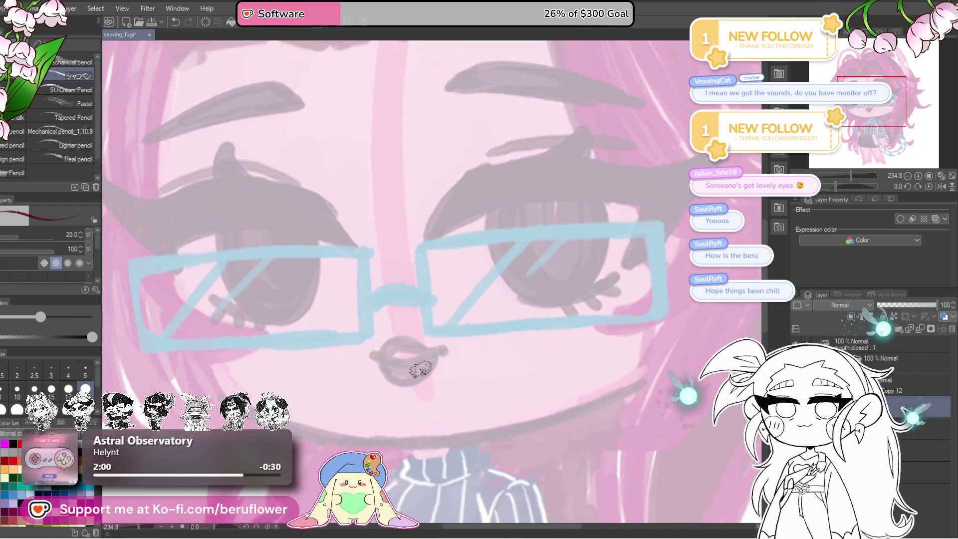
left_click_drag(488, 306, 423, 401)
left_click_drag(396, 284, 519, 242)
mouse_move(577, 242)
left_mouse_down()
mouse_move(641, 226)
mouse_move(693, 249)
left_mouse_up()
mouse_move(435, 324)
left_mouse_down()
mouse_move(395, 376)
mouse_move(465, 245)
mouse_move(447, 282)
mouse_move(495, 270)
left_mouse_up()
left_click_drag(556, 284, 548, 288)
mouse_move(486, 270)
left_mouse_down()
mouse_move(588, 312)
mouse_move(570, 359)
mouse_move(570, 337)
left_mouse_up()
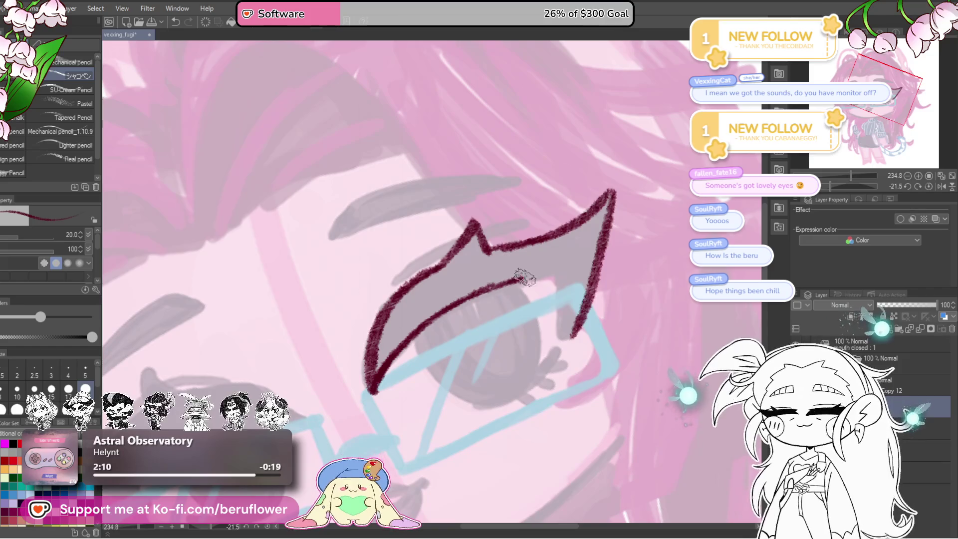
left_click_drag(549, 274, 568, 338)
left_click_drag(412, 282, 419, 310)
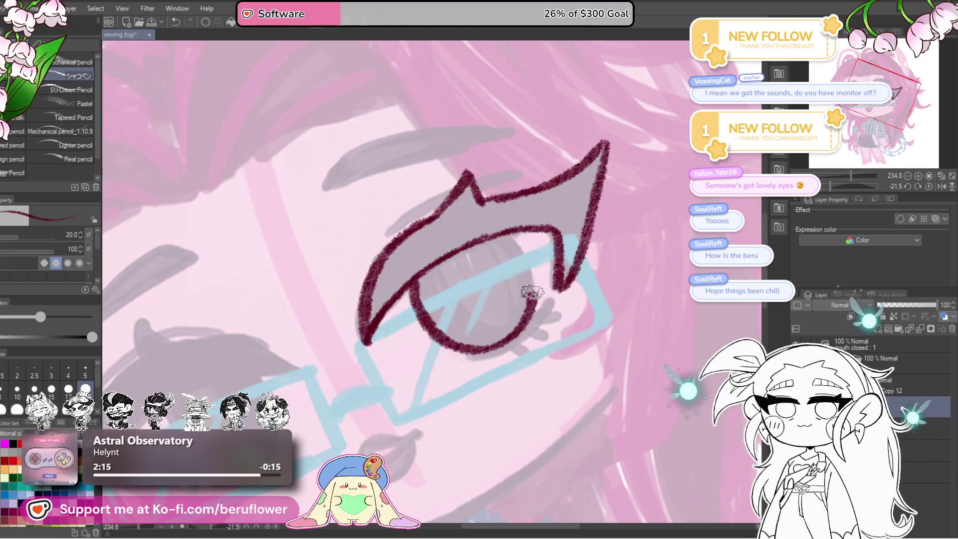
left_click_drag(499, 218, 544, 177)
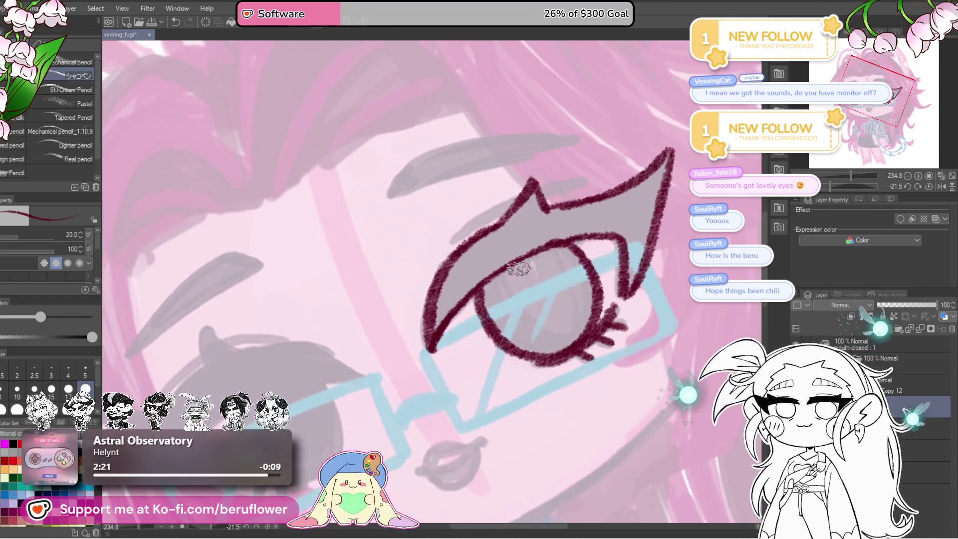
left_click_drag(476, 213, 544, 312)
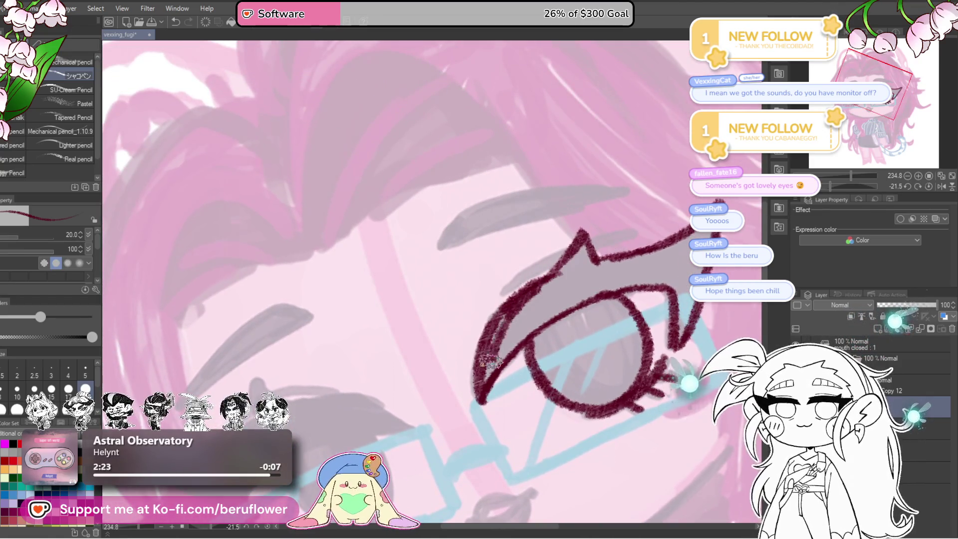
left_click_drag(736, 268, 619, 285)
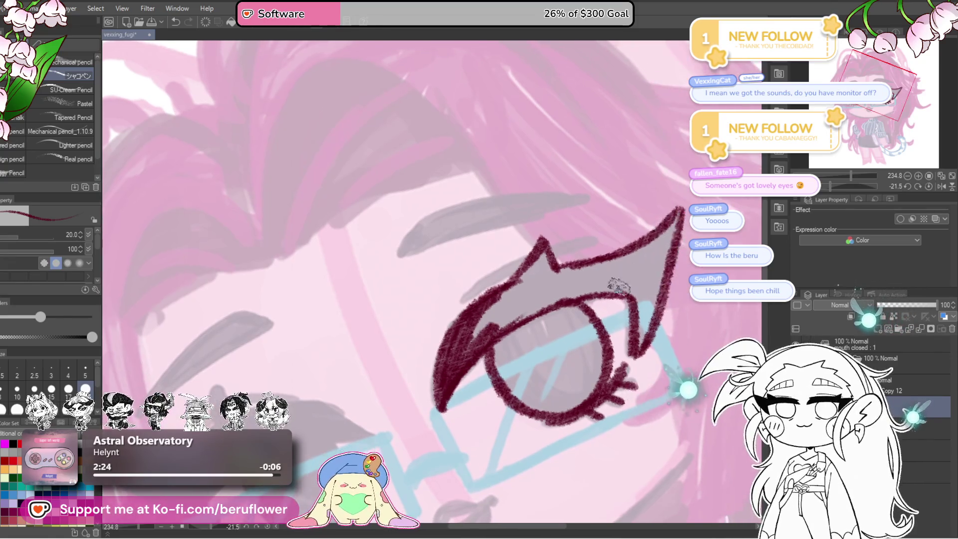
Crosshatch the eyelid and fill the iris solid dark maroon, then reset the canvas rotation and zoom
left_click_drag(494, 330, 470, 328)
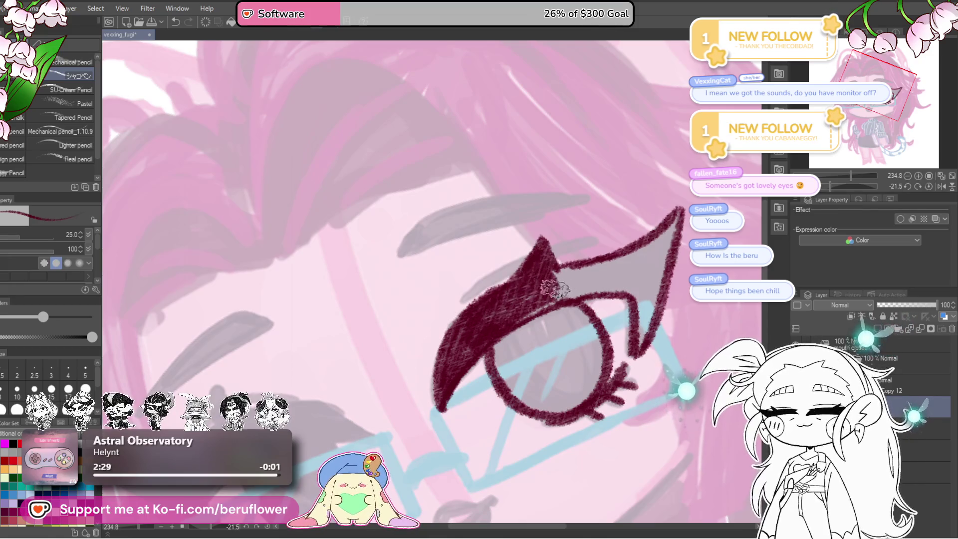
left_click_drag(554, 289, 503, 327)
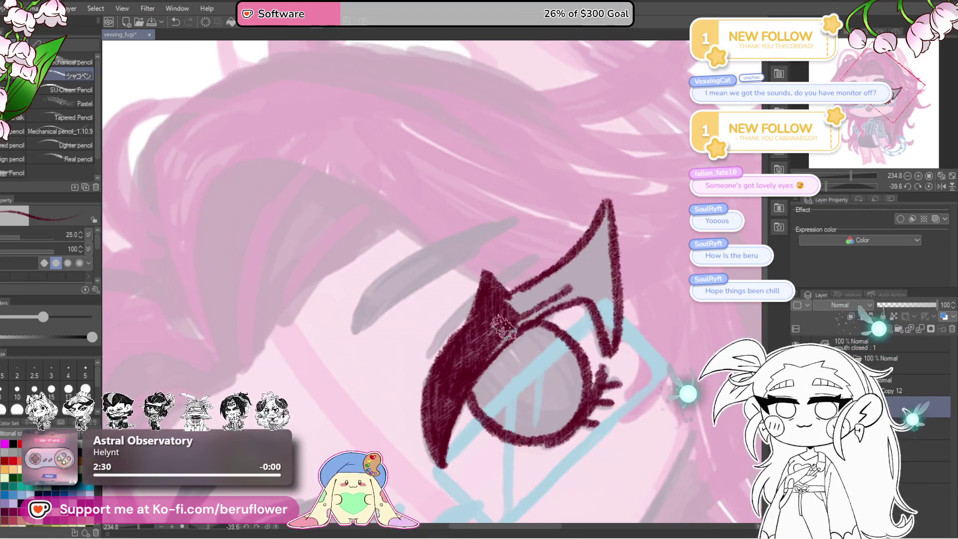
mouse_move(579, 272)
left_mouse_down()
mouse_move(539, 282)
mouse_move(579, 261)
left_mouse_up()
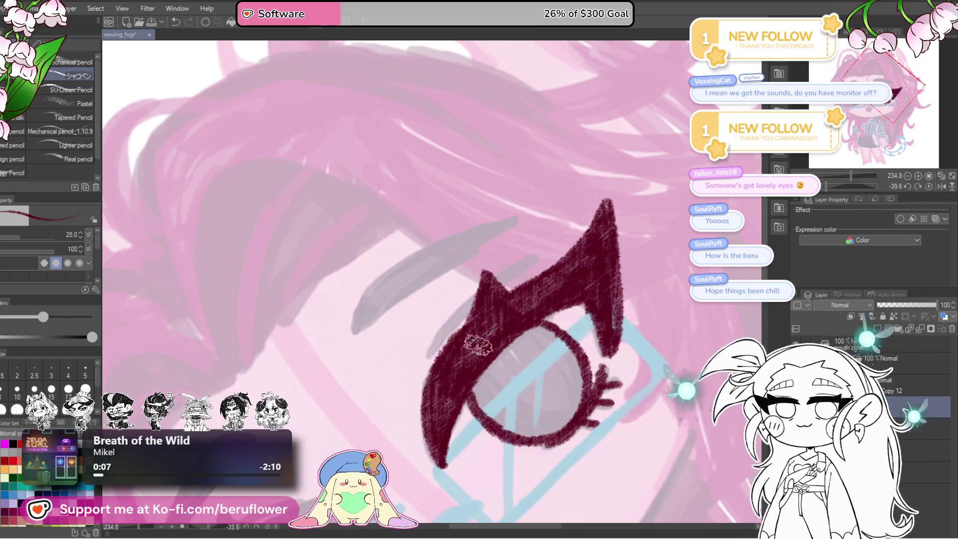
scroll(478, 345, "down", 2)
scroll(549, 279, "up", 3)
scroll(575, 244, "up", 2)
mouse_move(575, 244)
left_mouse_down()
mouse_move(529, 299)
mouse_move(481, 325)
mouse_move(506, 352)
mouse_move(549, 359)
mouse_move(644, 345)
mouse_move(641, 376)
mouse_move(579, 407)
mouse_move(529, 405)
mouse_move(574, 344)
mouse_move(579, 305)
mouse_move(544, 284)
mouse_move(589, 264)
mouse_move(644, 319)
mouse_move(637, 285)
mouse_move(567, 220)
mouse_move(584, 270)
mouse_move(620, 267)
mouse_move(615, 287)
left_mouse_up()
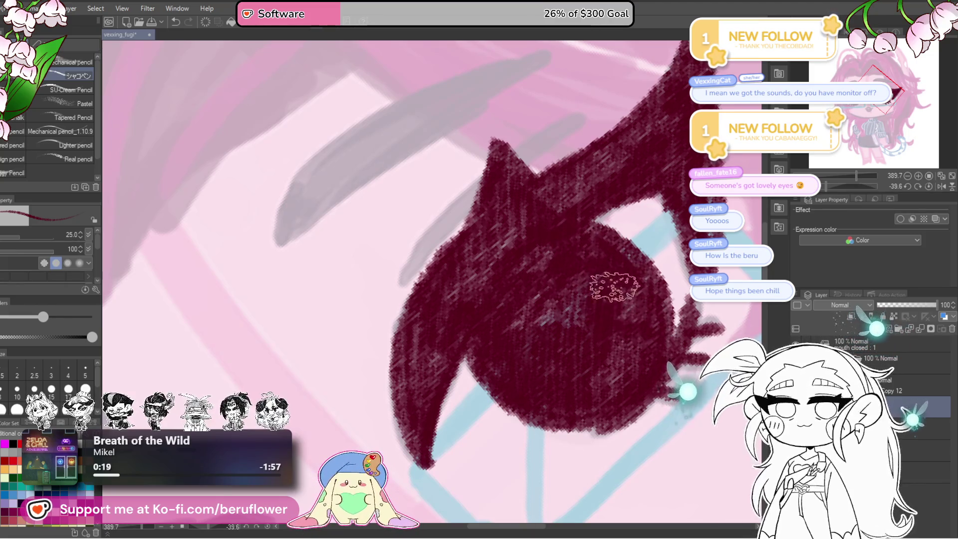
key("ctrl+at")
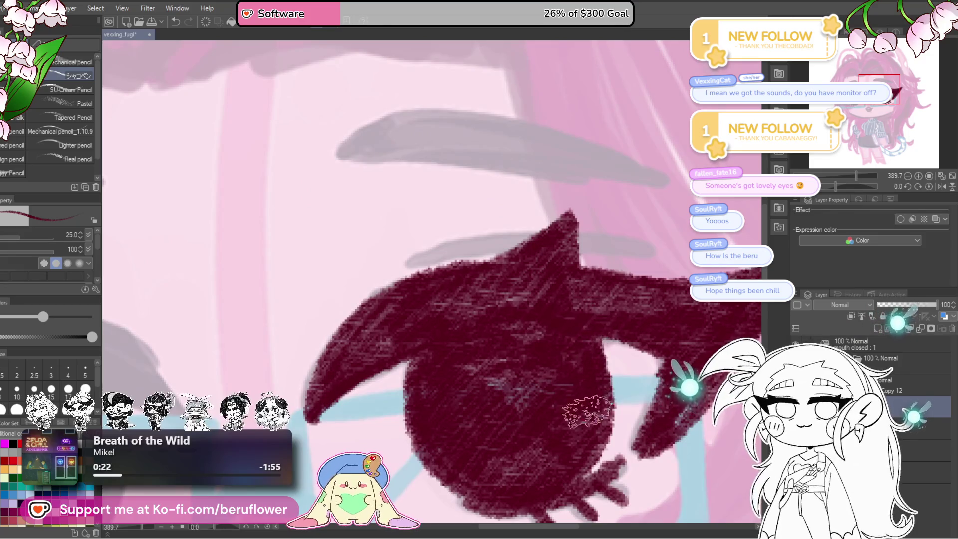
key("ctrl+0")
key("ctrl+alt+0")
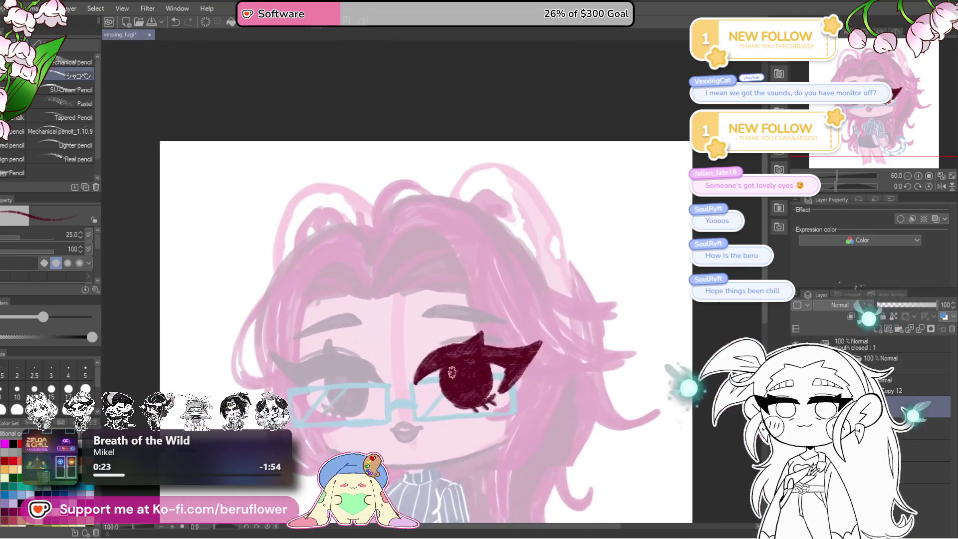
Draw the dark maroon jawline arc around the lower face, redrawing its lower end
left_click_drag(584, 383, 614, 283)
left_click_drag(842, 176, 870, 186)
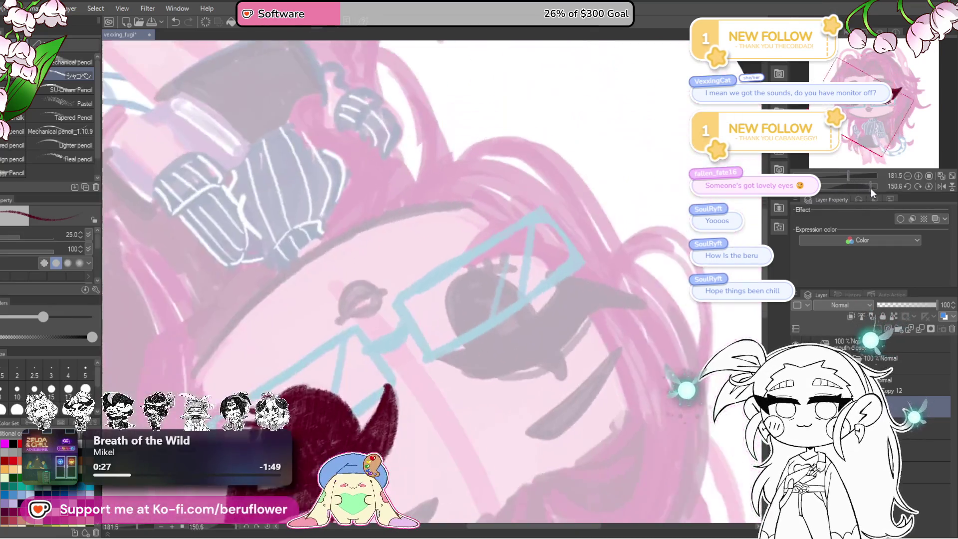
scroll(524, 191, "up", 4)
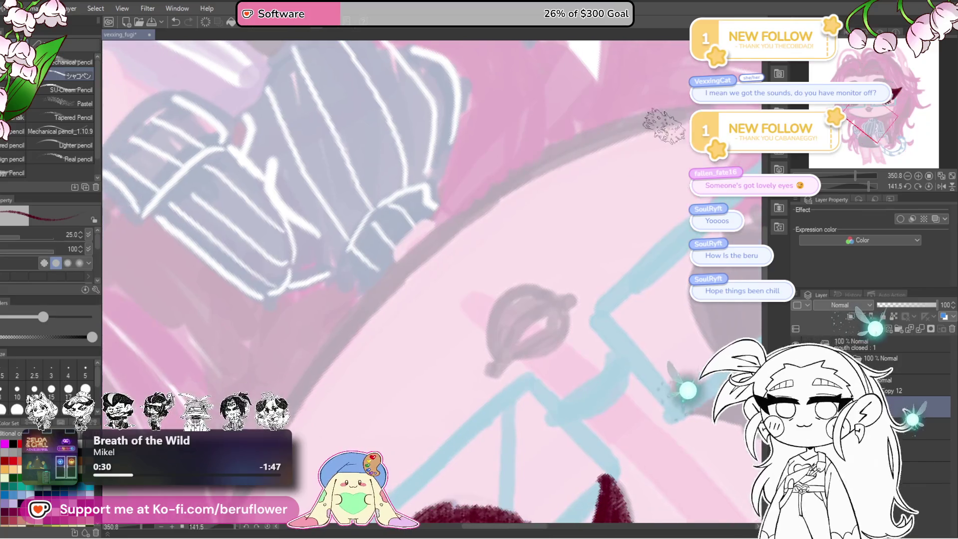
left_click_drag(653, 115, 336, 346)
mouse_move(456, 192)
left_mouse_down()
mouse_move(334, 341)
mouse_move(487, 165)
mouse_move(357, 314)
left_mouse_up()
key("ctrl+z")
key("ctrl+z")
key("ctrl+z")
left_click_drag(466, 178, 313, 363)
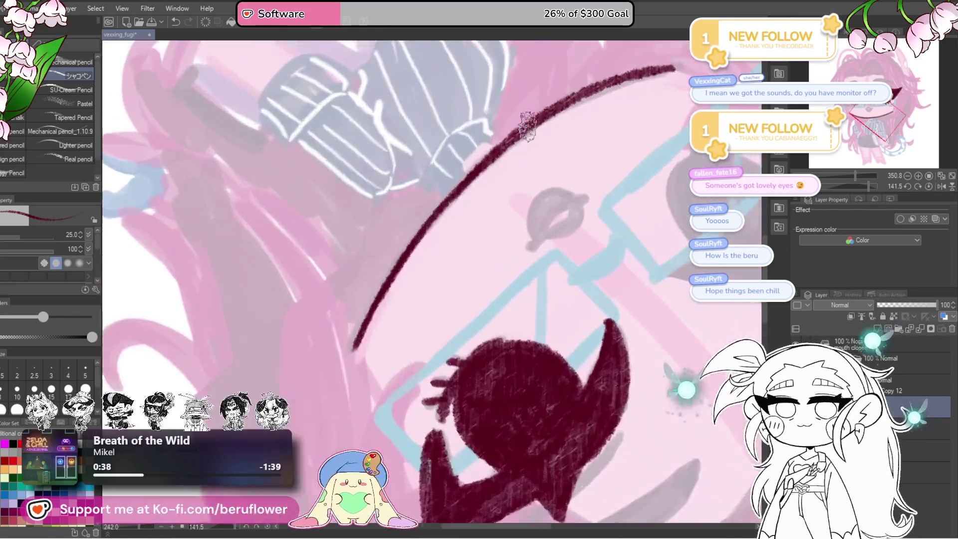
Ink a thin maroon mouth line between the lips and recentre on the face
scroll(384, 298, "down", 2)
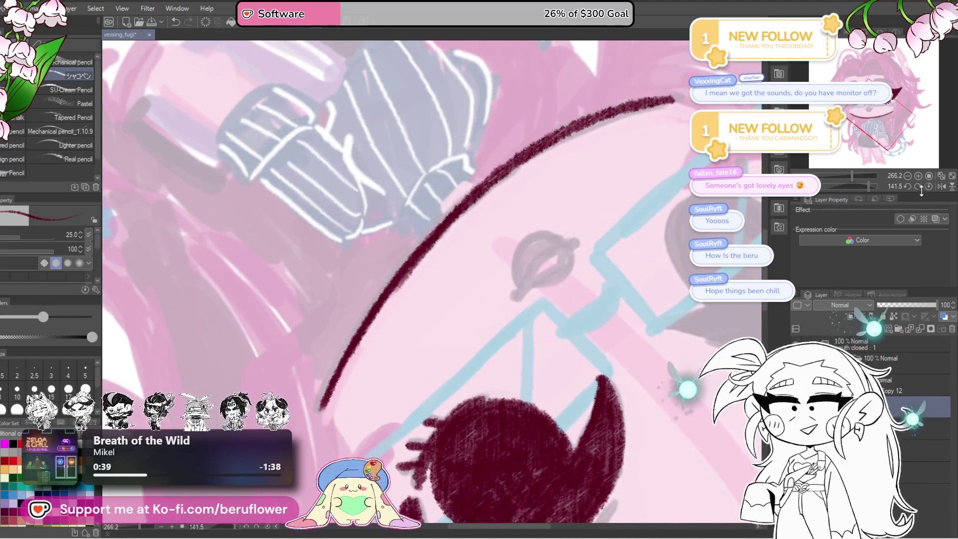
left_click(929, 186)
scroll(496, 325, "down", 3)
scroll(496, 325, "up", 2)
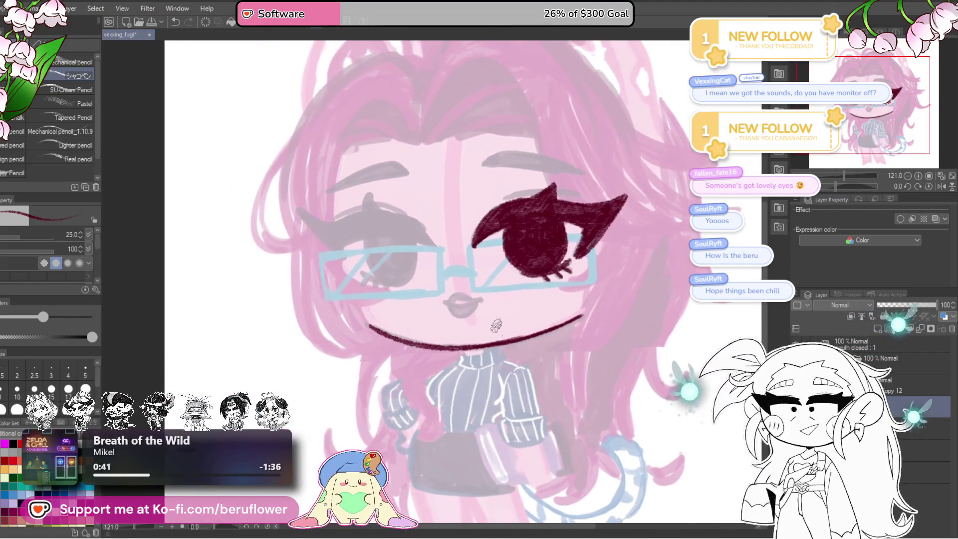
scroll(484, 322, "up", 2)
scroll(474, 319, "up", 1)
scroll(469, 326, "up", 2)
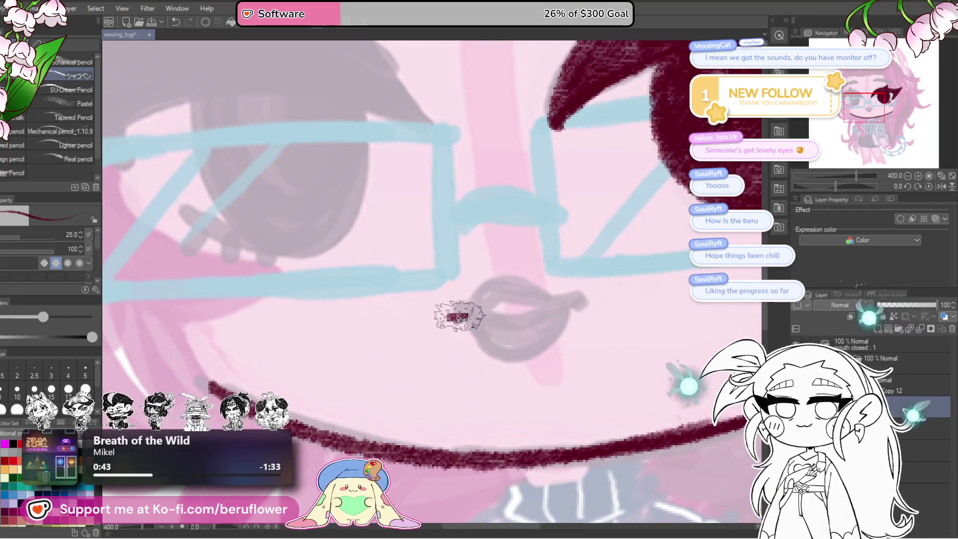
left_click_drag(459, 316, 521, 314)
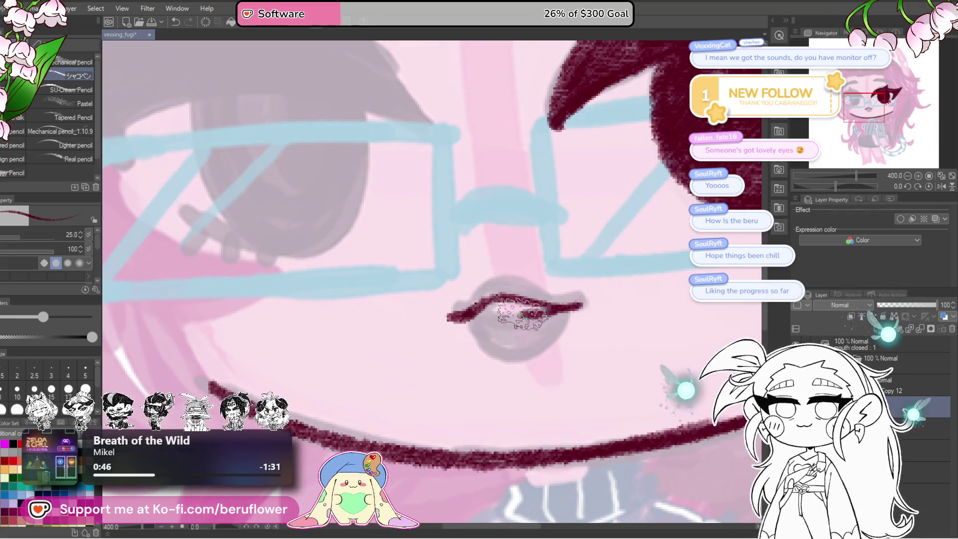
scroll(479, 318, "down", 3)
scroll(469, 319, "down", 1)
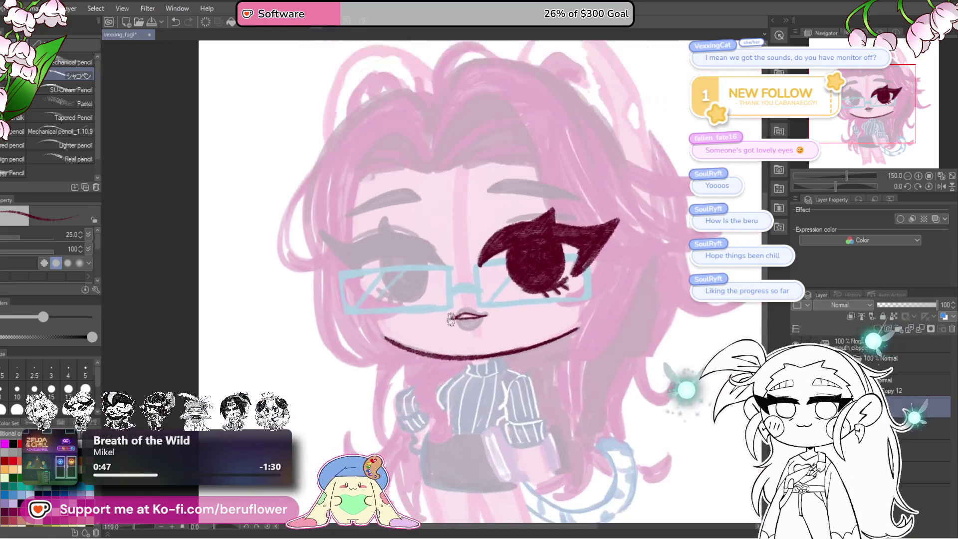
scroll(451, 319, "up", 3)
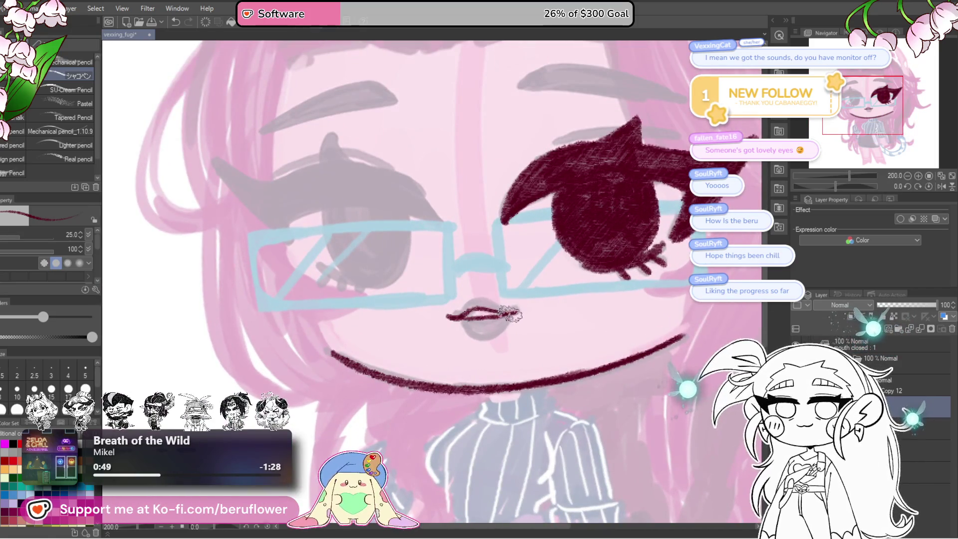
scroll(518, 313, "down", 1)
scroll(509, 319, "down", 2)
scroll(501, 327, "up", 2)
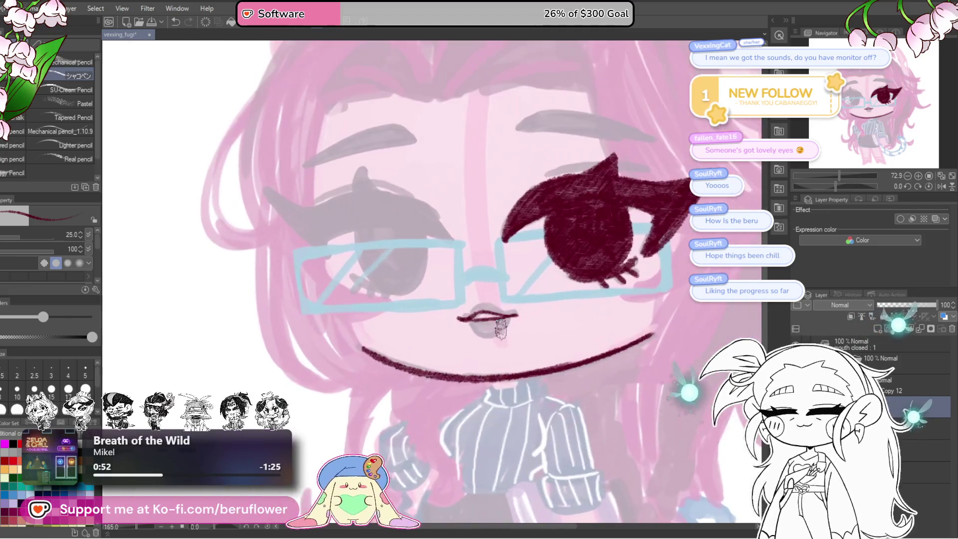
mouse_move(584, 424)
left_mouse_down()
mouse_move(549, 366)
mouse_move(496, 417)
left_mouse_up()
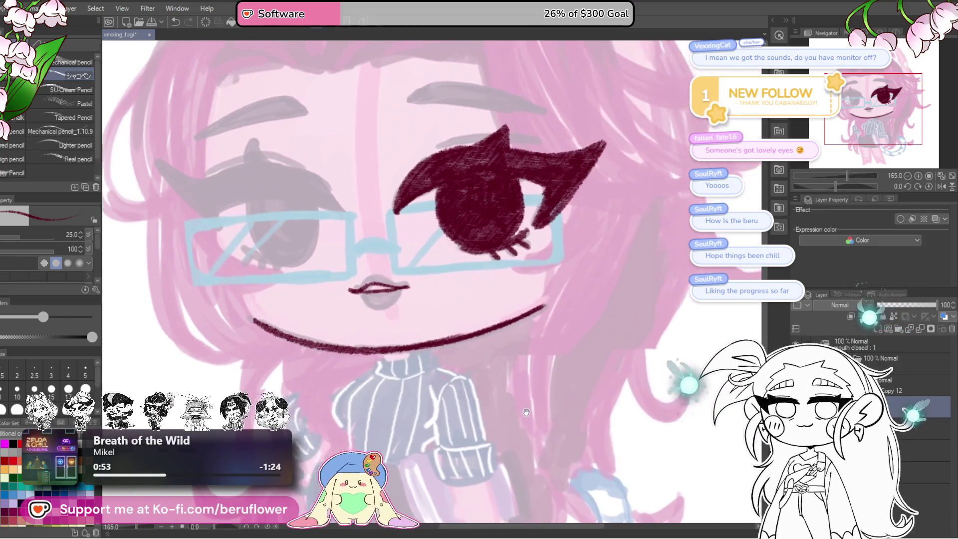
scroll(370, 308, "up", 2)
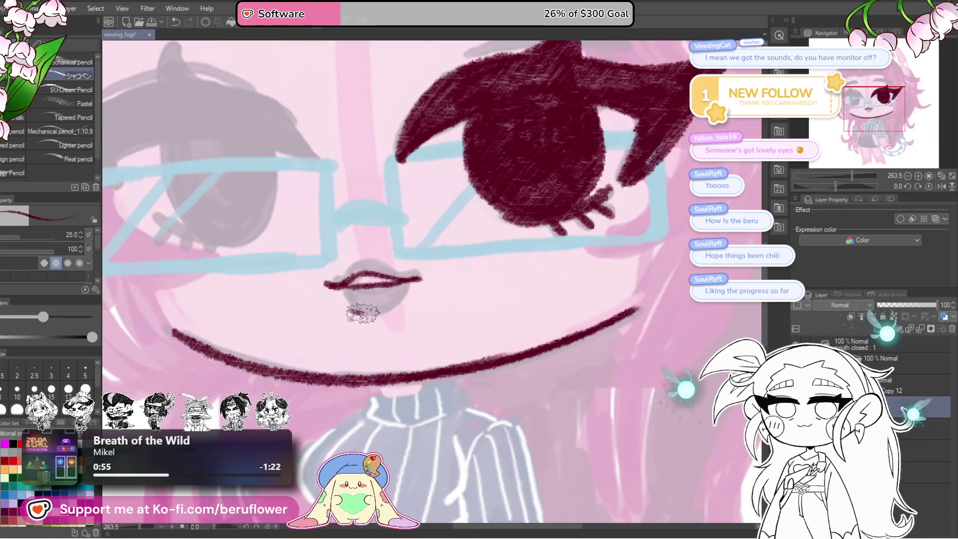
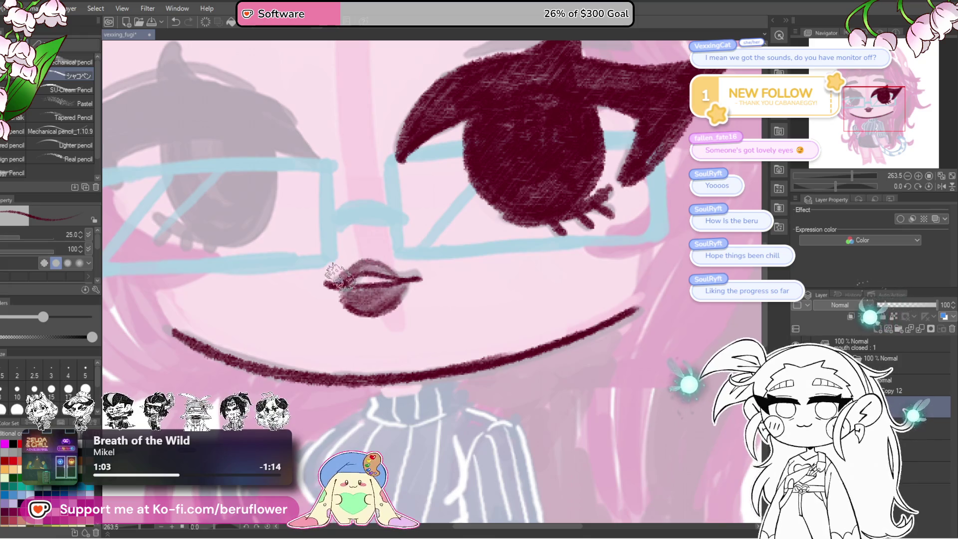
Frame the chin and collar, then outline the turtleneck collar ring in dark maroon
scroll(385, 290, "down", 5)
mouse_move(602, 393)
left_mouse_down()
mouse_move(627, 364)
mouse_move(621, 410)
left_mouse_up()
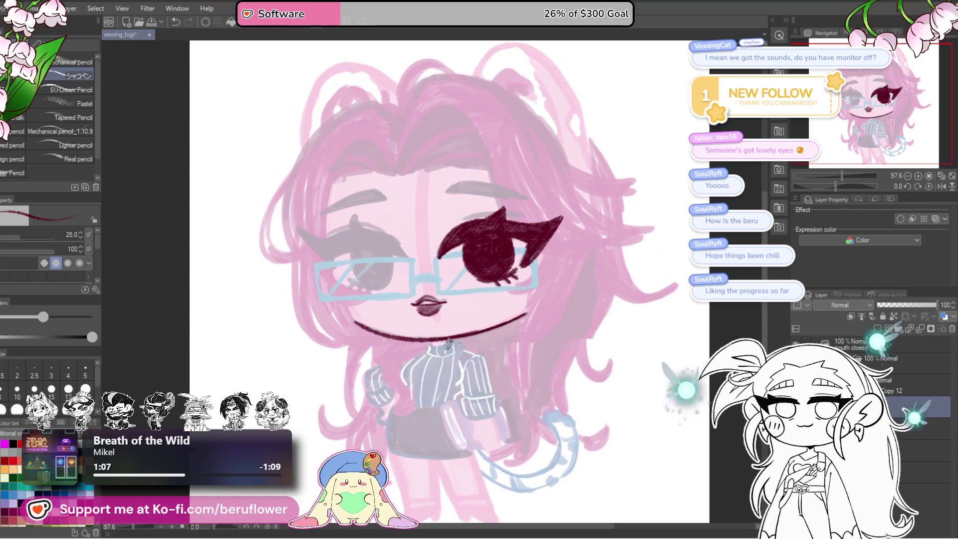
scroll(448, 343, "up", 3)
left_click_drag(449, 340, 455, 298)
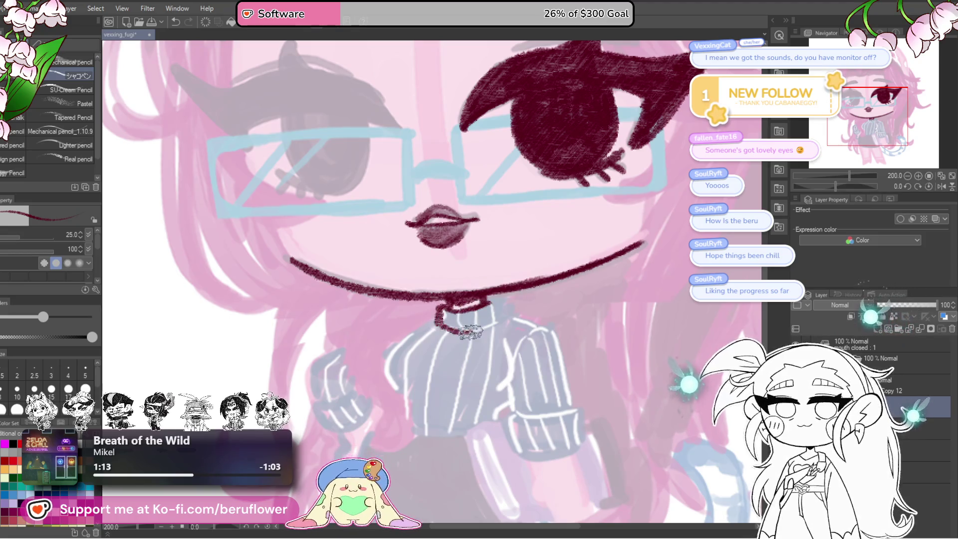
left_click_drag(485, 342, 484, 285)
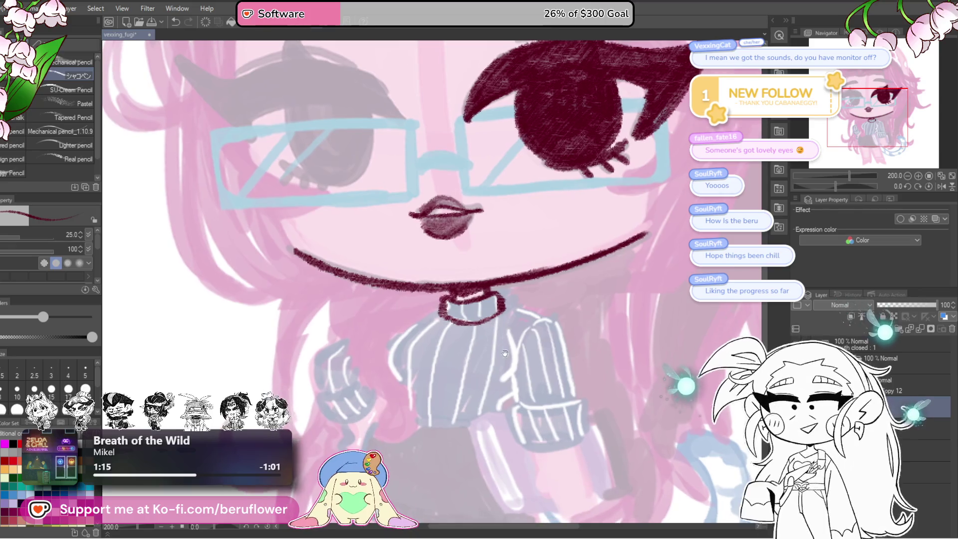
scroll(559, 296, "up", 1)
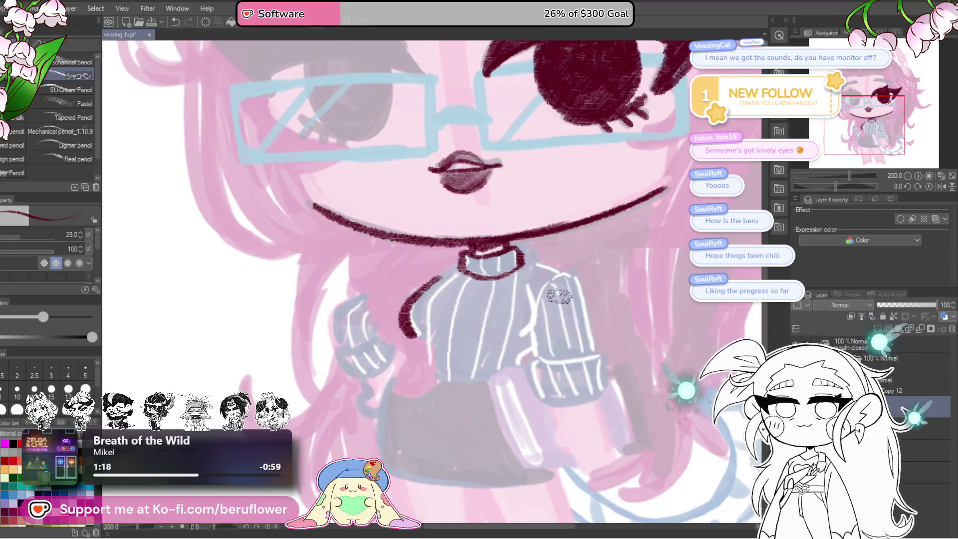
Undo the left sweater edge stroke and redraw it slightly shorter
key("ctrl+z")
left_click_drag(439, 276, 417, 331)
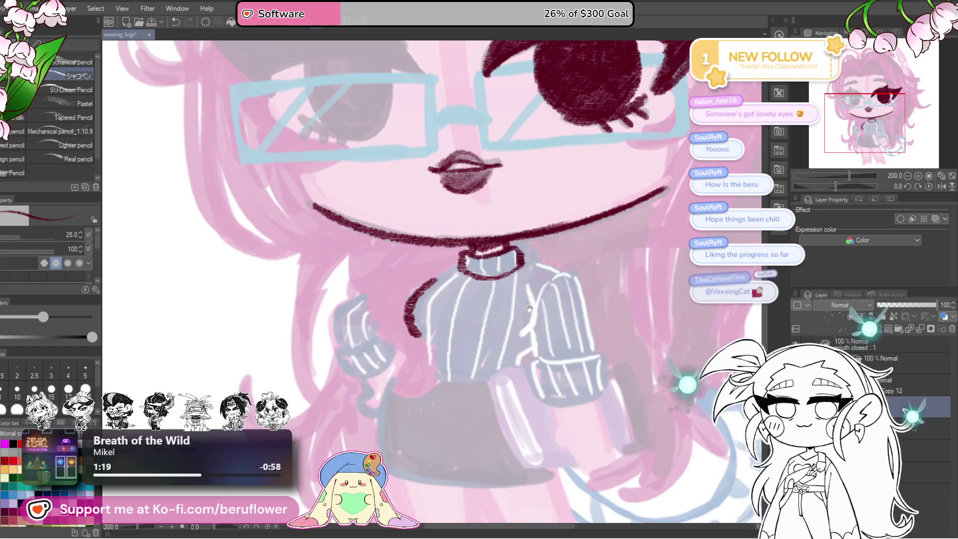
left_click_drag(523, 323, 523, 316)
scroll(522, 317, "up", 1)
scroll(415, 334, "down", 3)
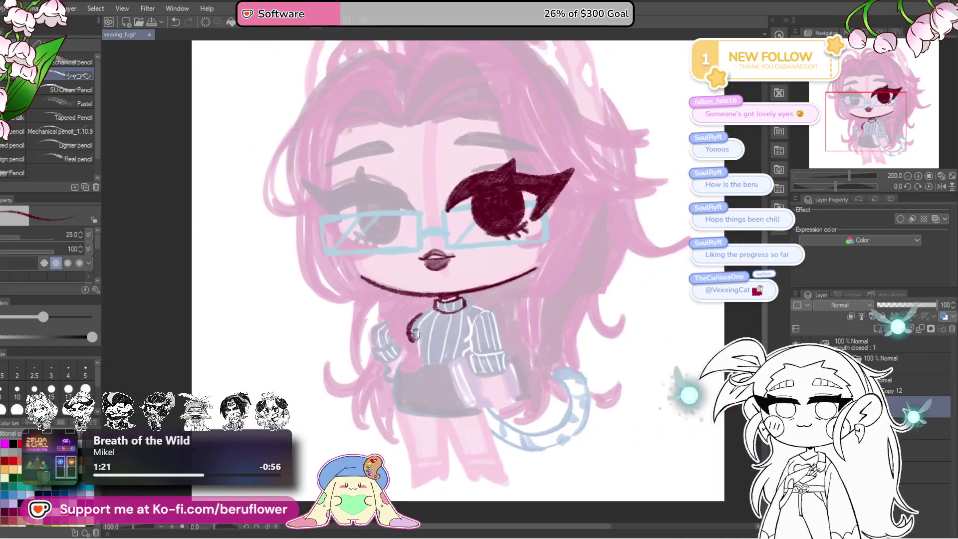
scroll(449, 349, "up", 2)
scroll(492, 407, "down", 1)
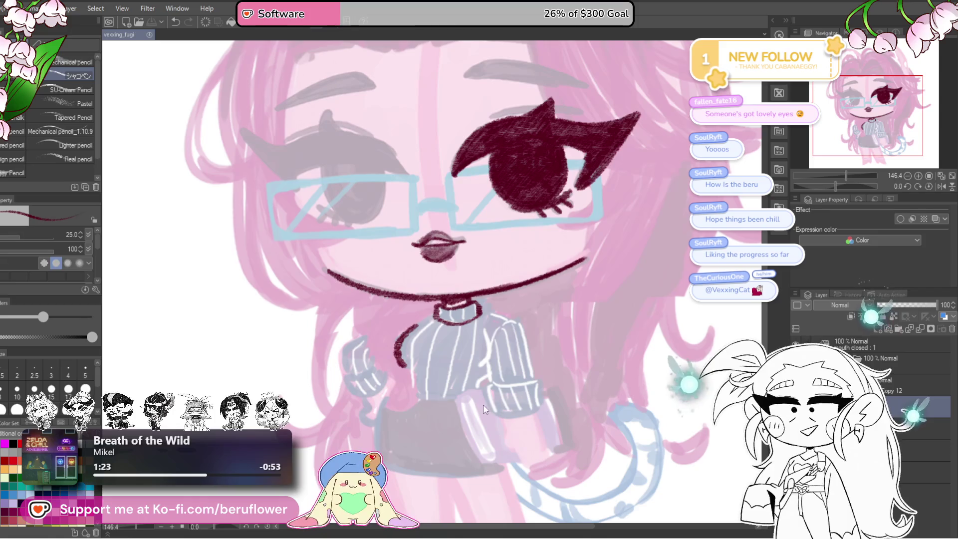
left_click_drag(486, 390, 509, 319)
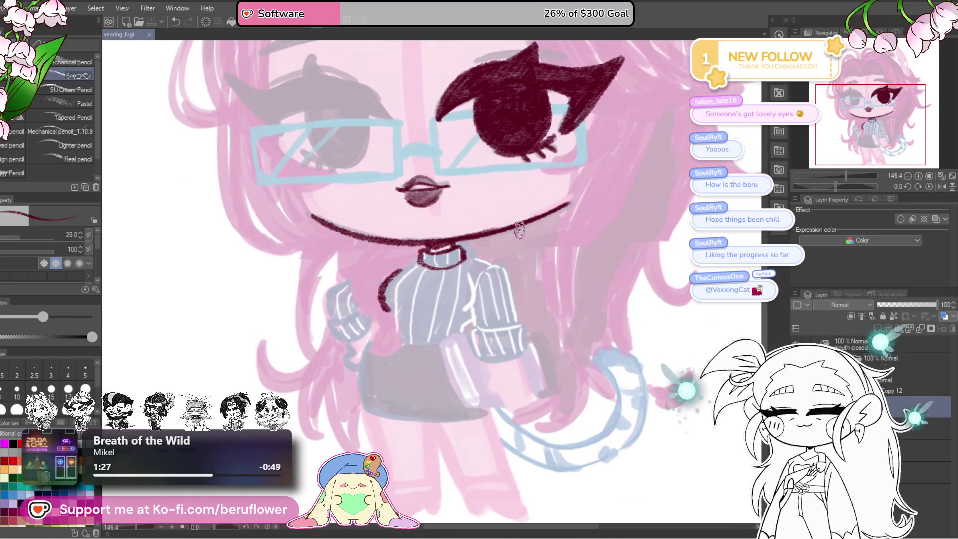
scroll(431, 285, "up", 4)
Try a line from the collar onto the shoulder, then undo it
left_click_drag(431, 285, 511, 268)
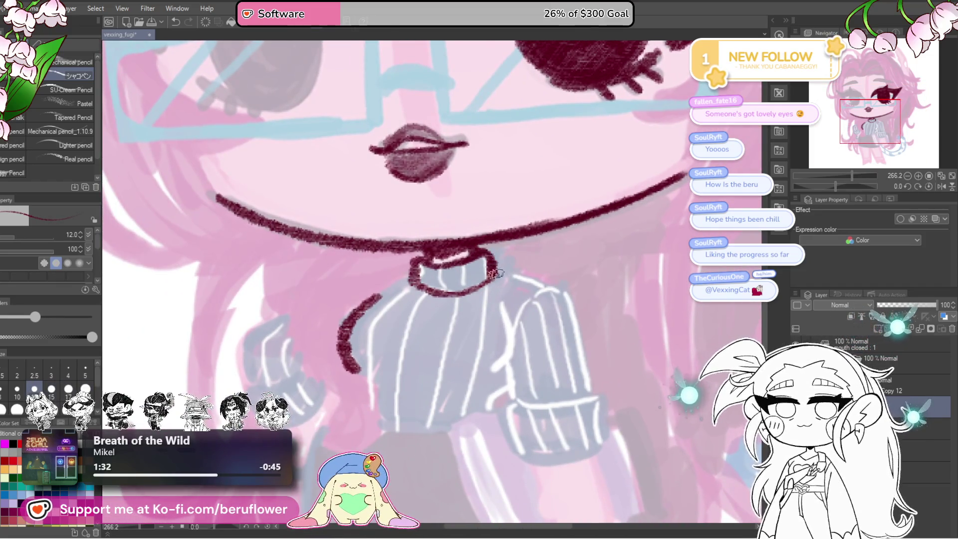
left_click_drag(485, 251, 540, 290)
left_click_drag(563, 245, 545, 217)
key("ctrl+z")
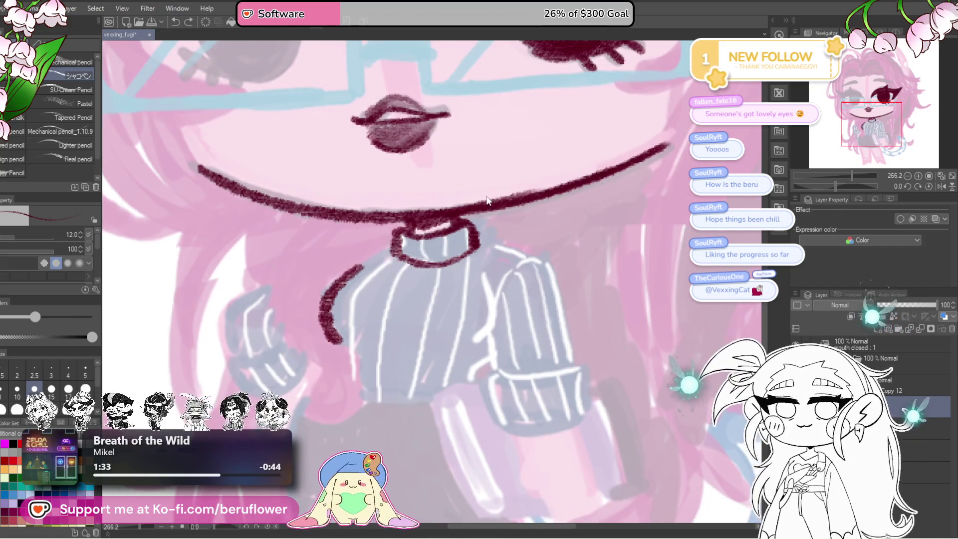
Ink short collar strokes and its right edge, drop a stray line, outline the nearby hair edge
left_click_drag(477, 246, 480, 230)
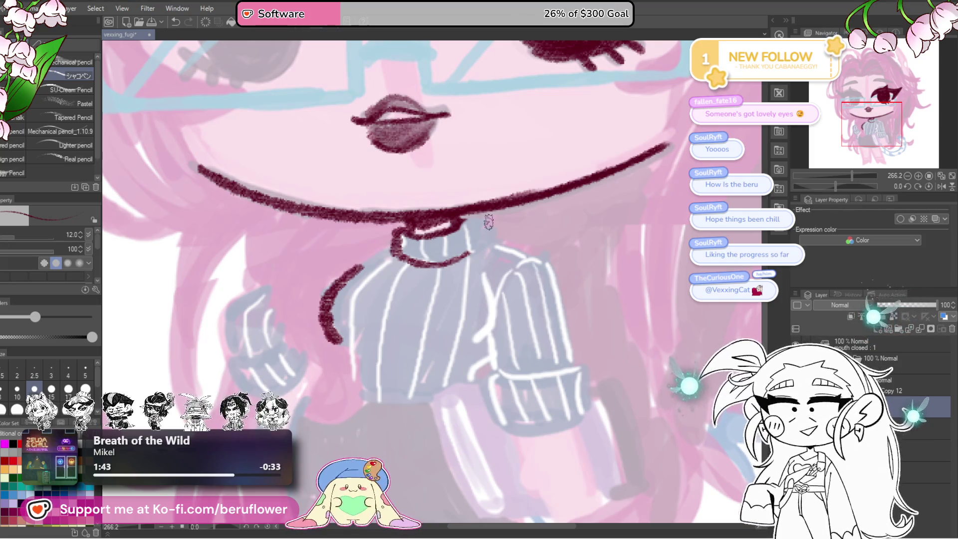
mouse_move(467, 219)
left_mouse_down()
mouse_move(469, 252)
mouse_move(610, 241)
left_mouse_up()
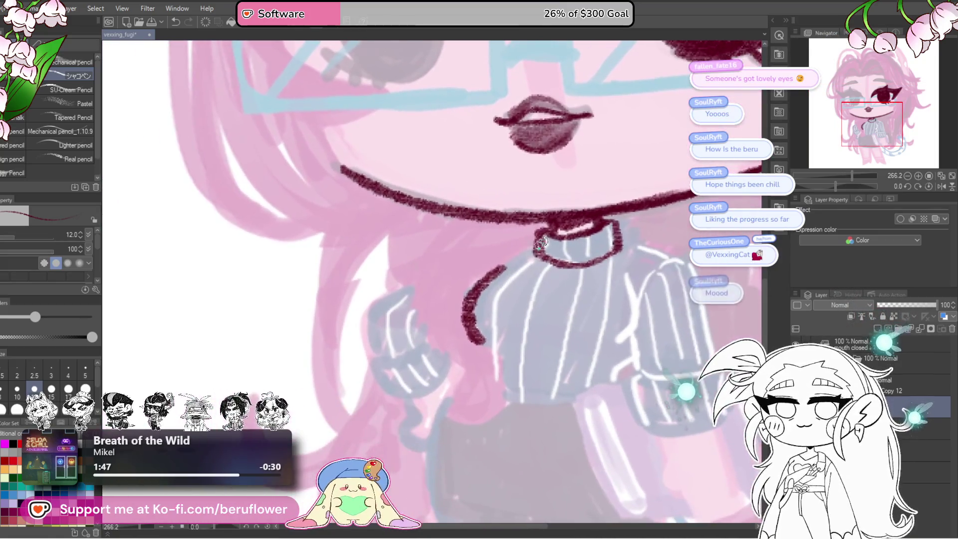
mouse_move(542, 239)
left_mouse_down()
mouse_move(484, 259)
mouse_move(523, 273)
left_mouse_up()
key("ctrl+z")
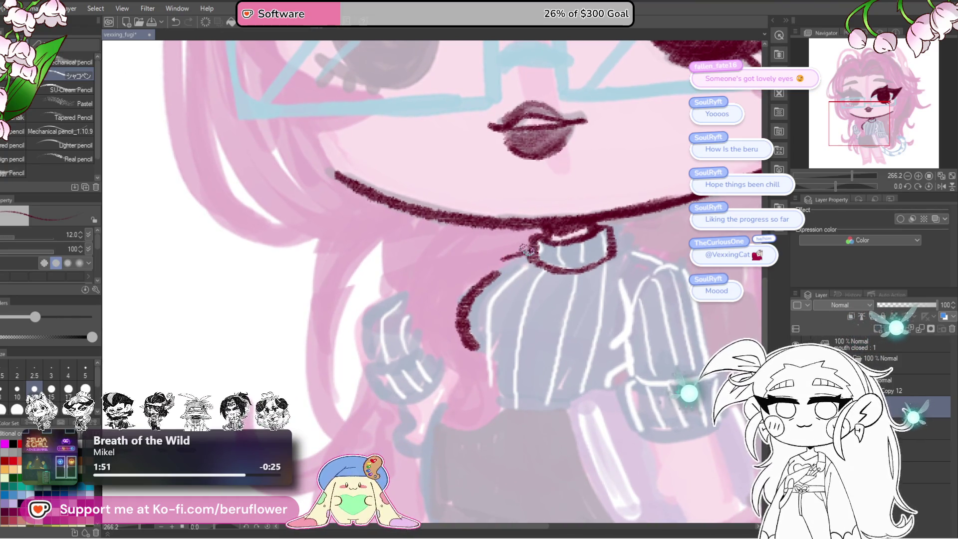
left_click_drag(442, 219, 402, 324)
Trace the hair strand down the sweater, undoing the curl end and redrawing it lower
key("ctrl+z")
left_click_drag(439, 220, 400, 344)
left_click_drag(418, 270, 432, 352)
left_click_drag(419, 304, 466, 396)
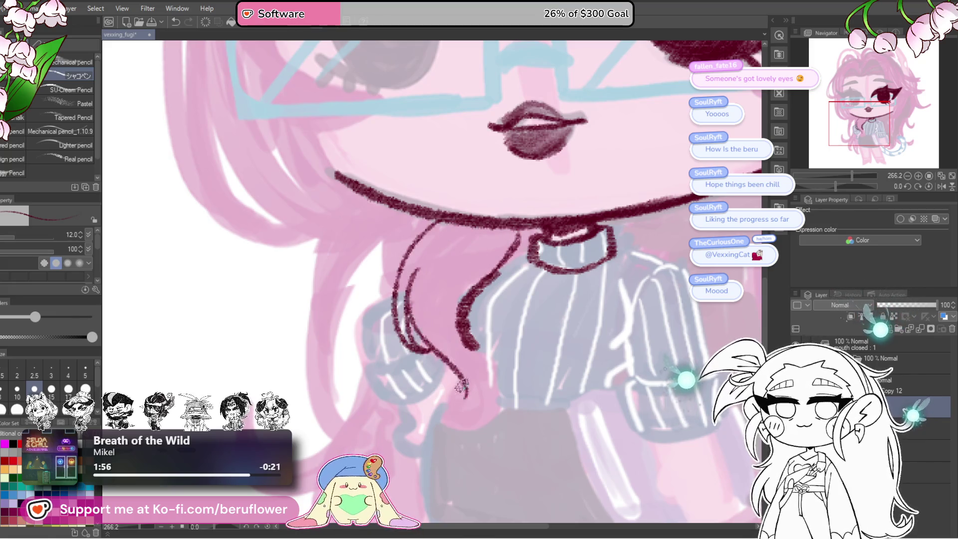
left_click_drag(461, 332, 491, 396)
key("ctrl+z")
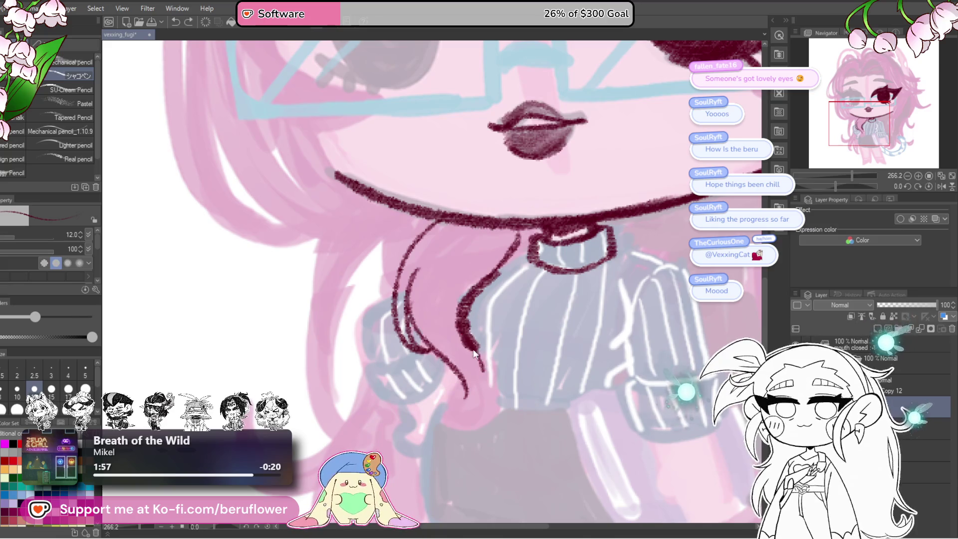
key("ctrl+z")
mouse_move(470, 359)
left_mouse_down()
mouse_move(434, 428)
mouse_move(431, 405)
mouse_move(454, 394)
mouse_move(441, 389)
left_mouse_up()
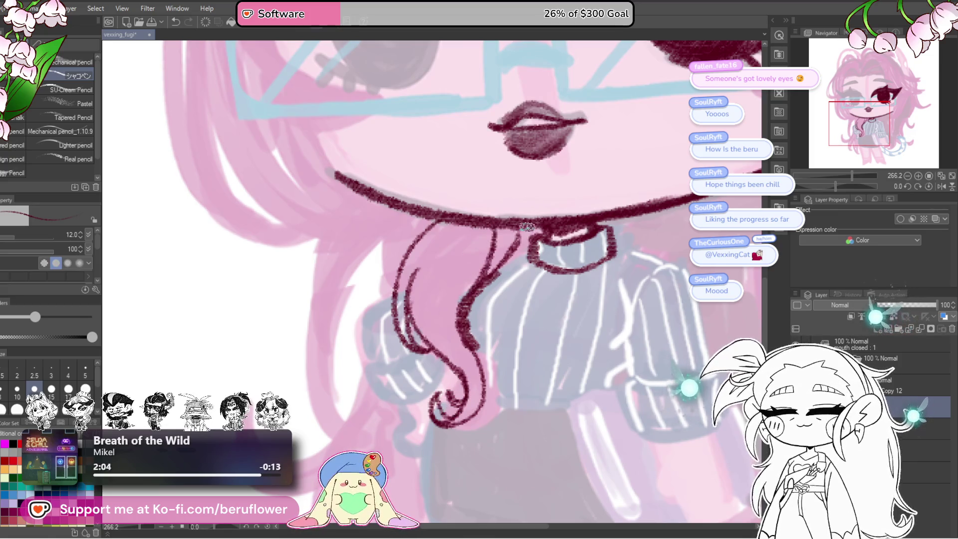
Add thin inner hair strand lines and ink the hair edge along the sweater's left side
left_click_drag(612, 234, 611, 213)
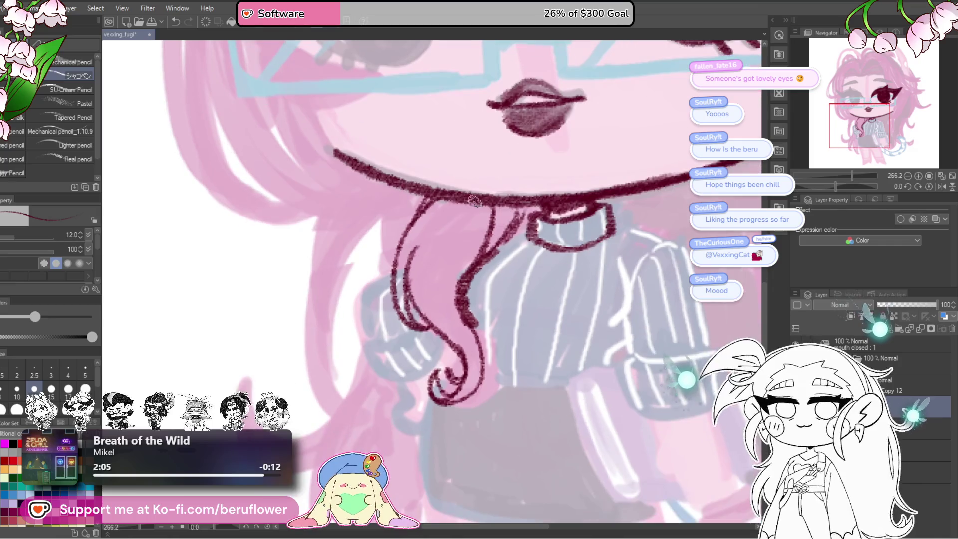
mouse_move(452, 202)
left_mouse_down()
mouse_move(423, 283)
mouse_move(461, 397)
left_mouse_up()
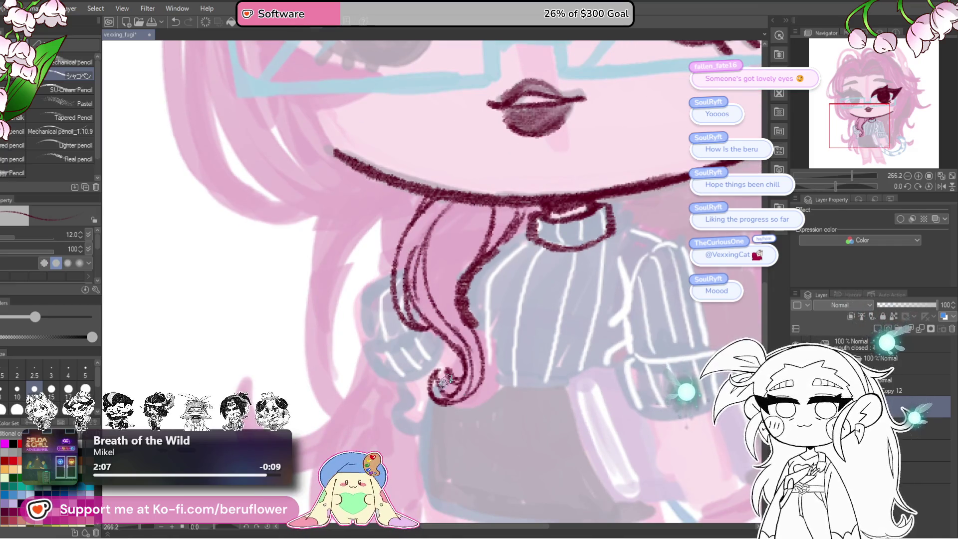
key("ctrl+0")
scroll(562, 292, "up", 4)
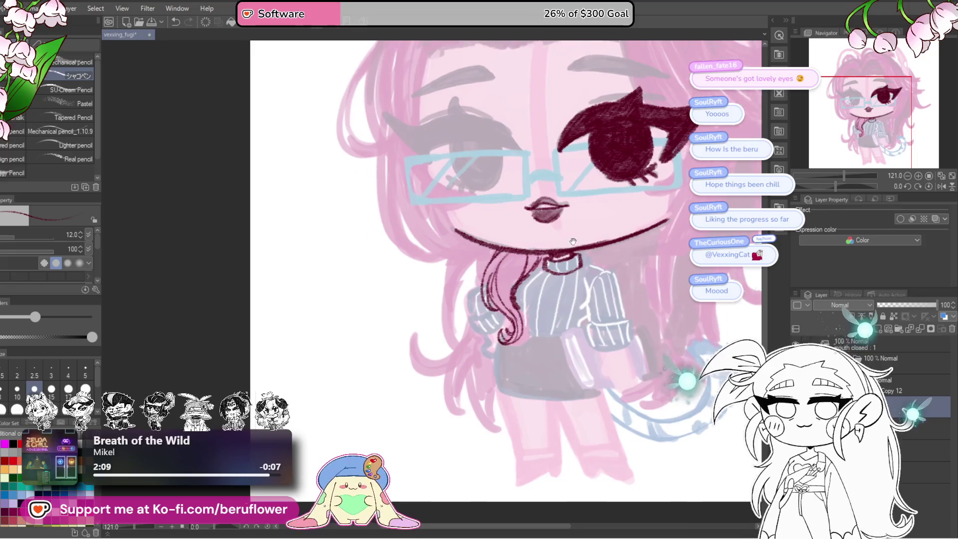
scroll(562, 292, "up", 4)
left_click_drag(439, 275, 423, 320)
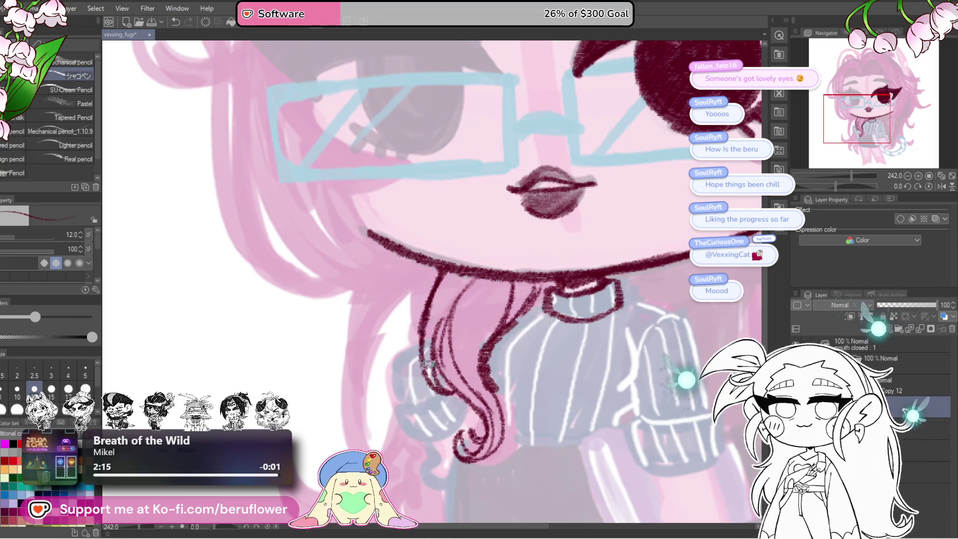
left_click_drag(582, 303, 577, 306)
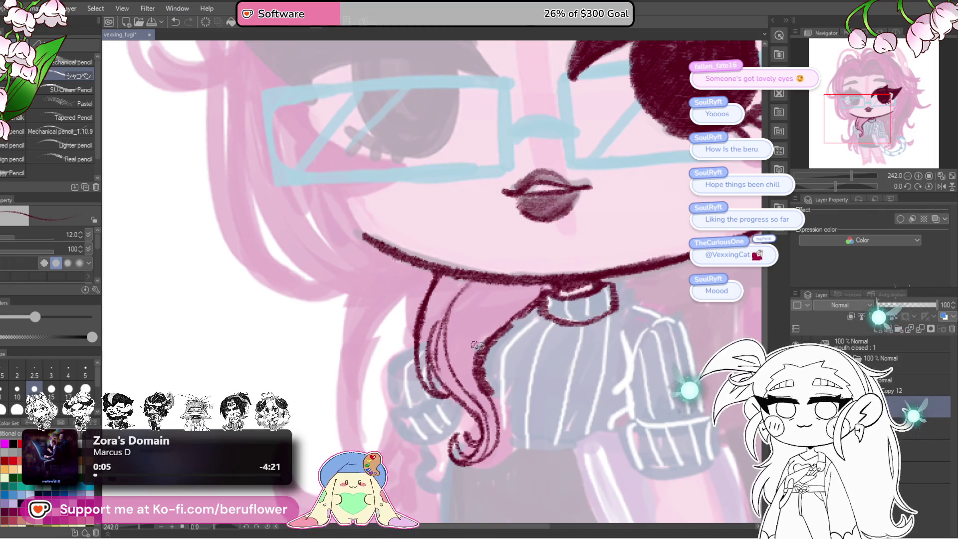
left_click_drag(505, 313, 480, 393)
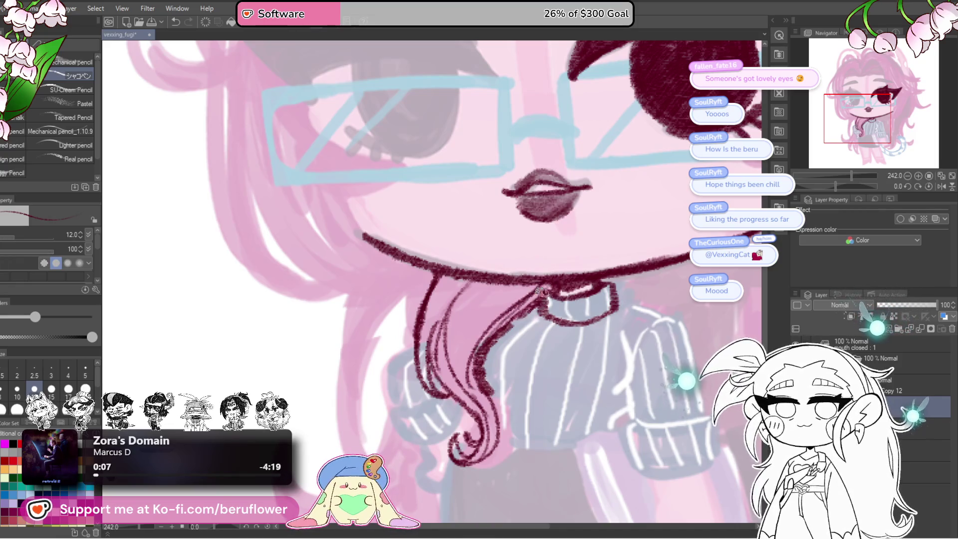
Thicken the hair line running along the shirt edge over the sweater front
scroll(534, 290, "down", 5)
scroll(531, 284, "up", 3)
scroll(530, 283, "up", 1)
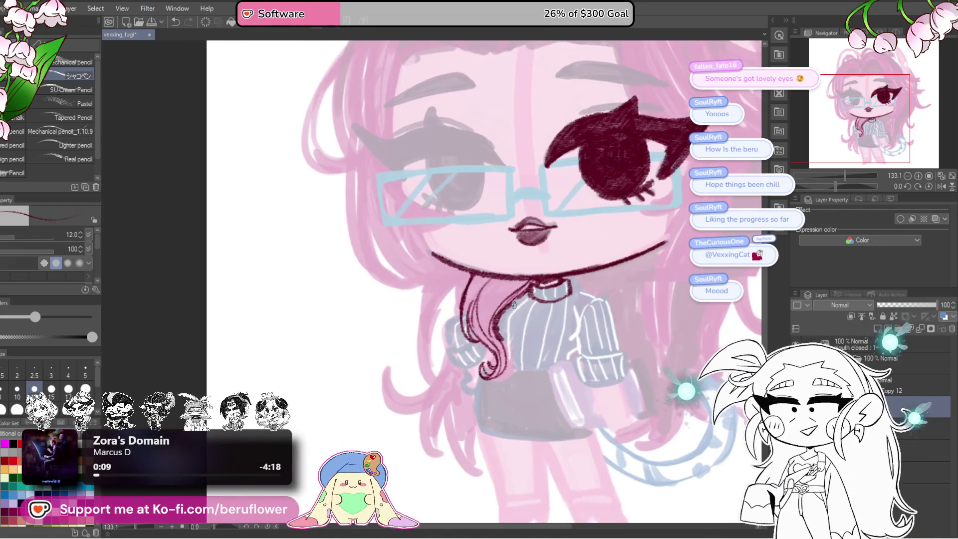
scroll(524, 299, "up", 1)
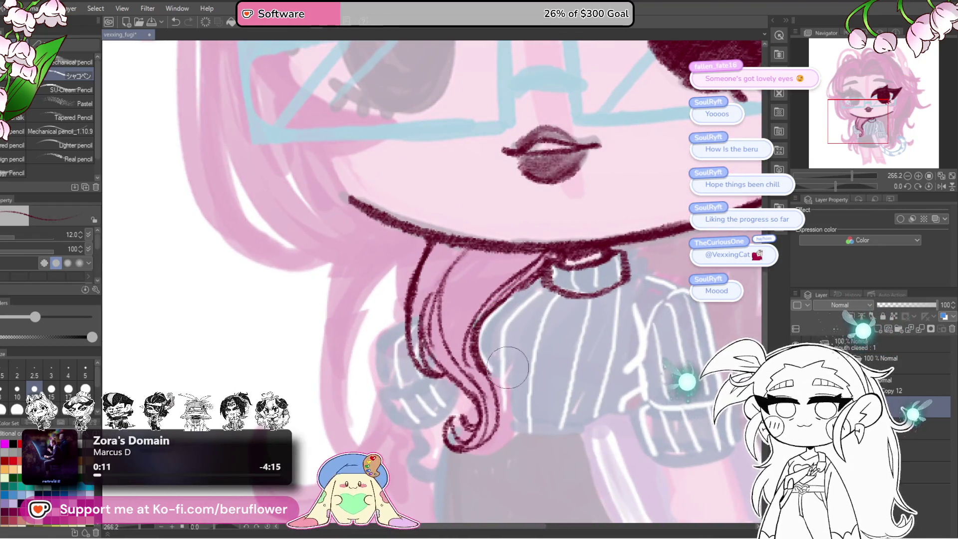
left_click_drag(497, 362, 506, 356)
mouse_move(524, 293)
left_mouse_down()
mouse_move(495, 371)
mouse_move(556, 338)
left_mouse_up()
scroll(556, 338, "down", 2)
scroll(556, 338, "up", 2)
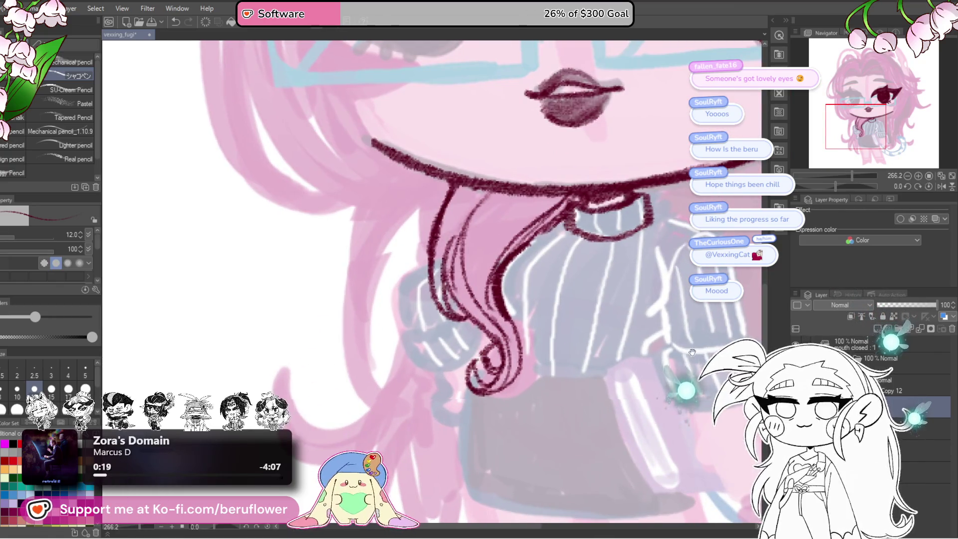
left_click_drag(489, 363, 478, 361)
Undo the hooked curl strokes and redraw the hair curl lower with its hooked end
key("ctrl+z")
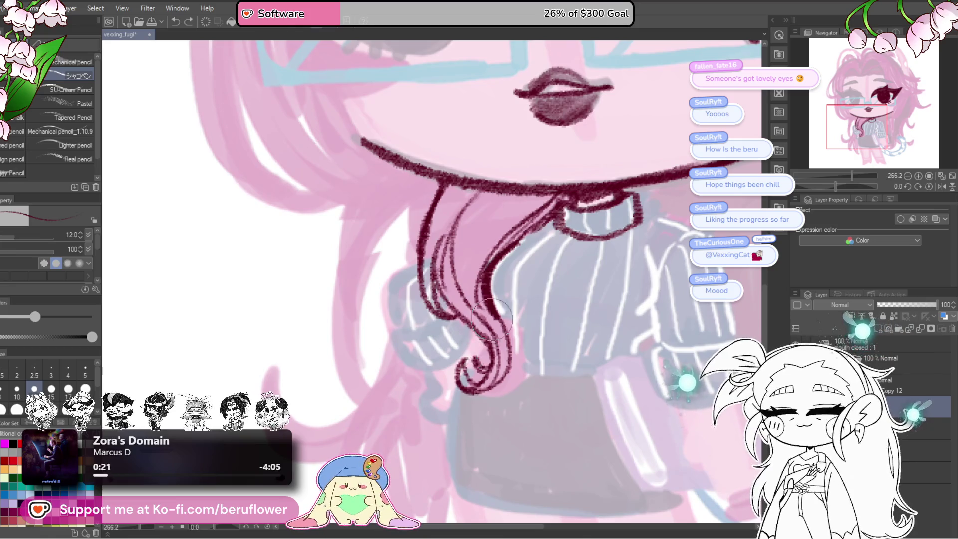
key("ctrl+z")
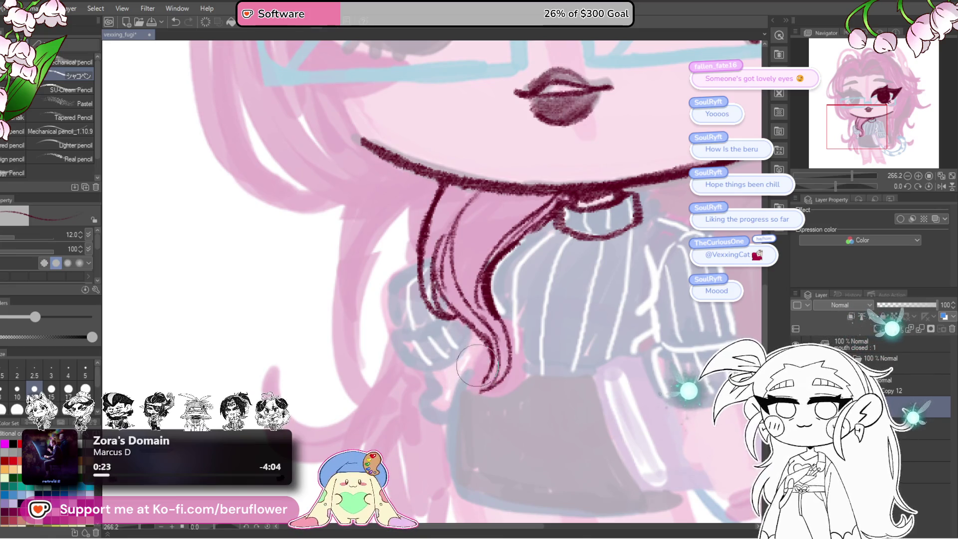
left_click_drag(464, 330, 477, 394)
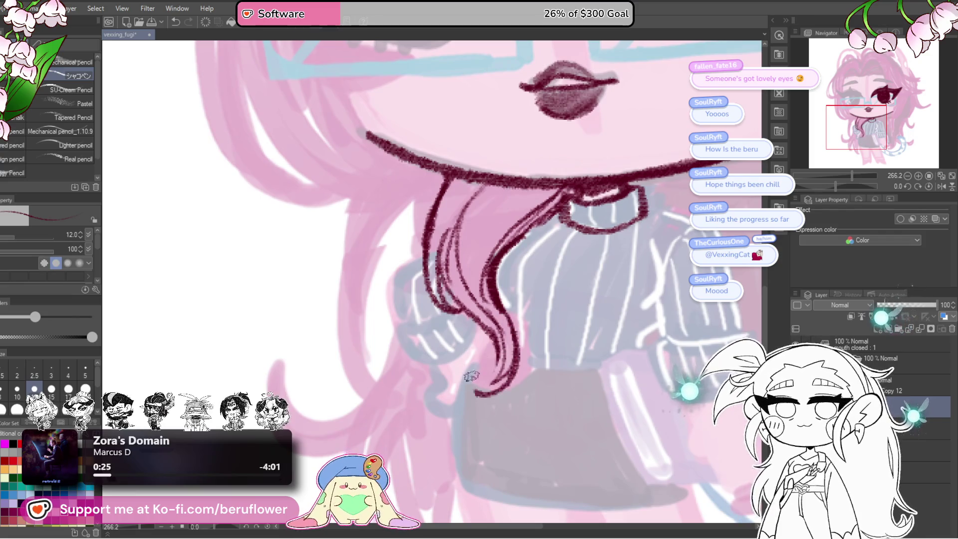
mouse_move(499, 357)
left_mouse_down()
mouse_move(459, 375)
mouse_move(499, 389)
left_mouse_up()
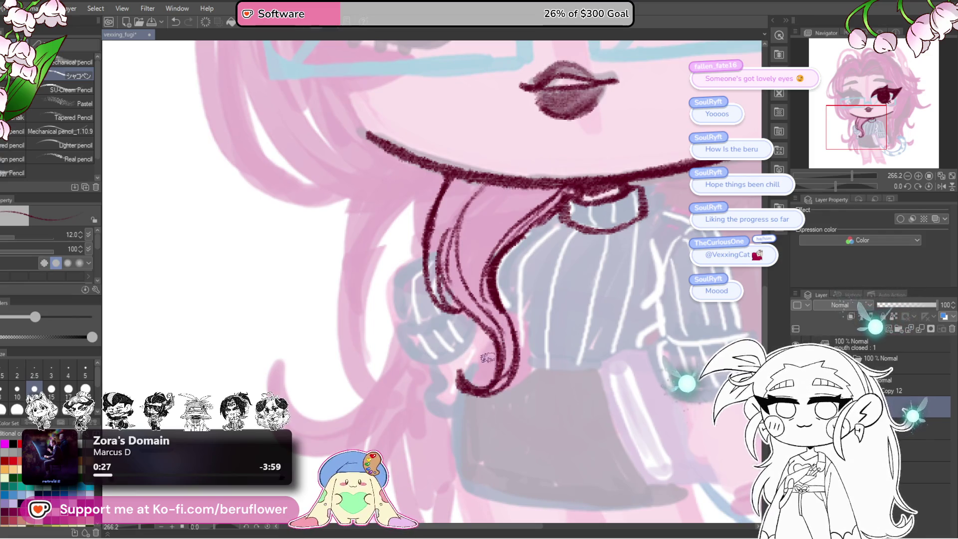
left_click_drag(552, 272, 551, 276)
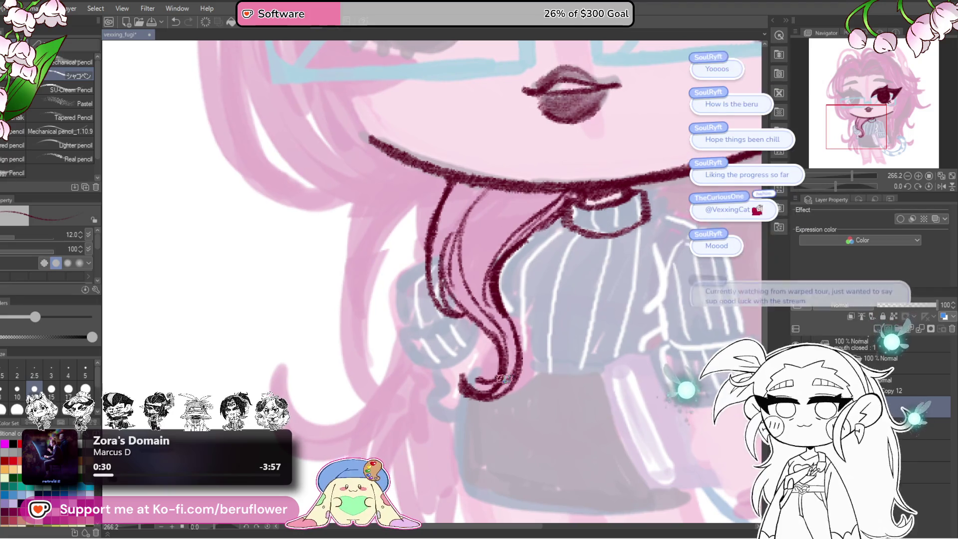
left_click_drag(535, 372, 529, 371)
mouse_move(656, 369)
left_mouse_down()
mouse_move(594, 384)
mouse_move(617, 353)
left_mouse_up()
mouse_move(599, 210)
left_mouse_down()
mouse_move(590, 257)
mouse_move(563, 234)
mouse_move(595, 259)
mouse_move(564, 234)
mouse_move(606, 301)
left_mouse_up()
scroll(605, 301, "down", 3)
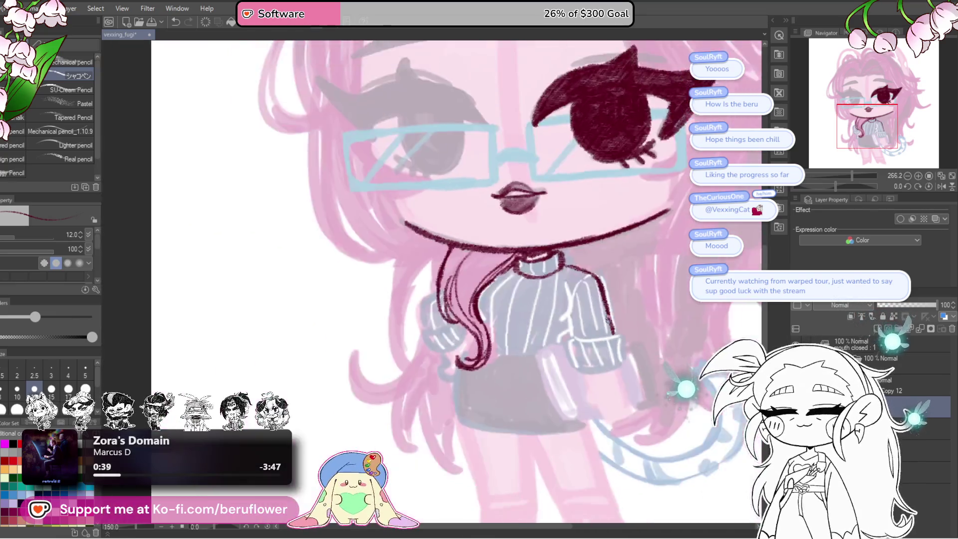
scroll(553, 356, "up", 2)
left_click_drag(553, 356, 545, 360)
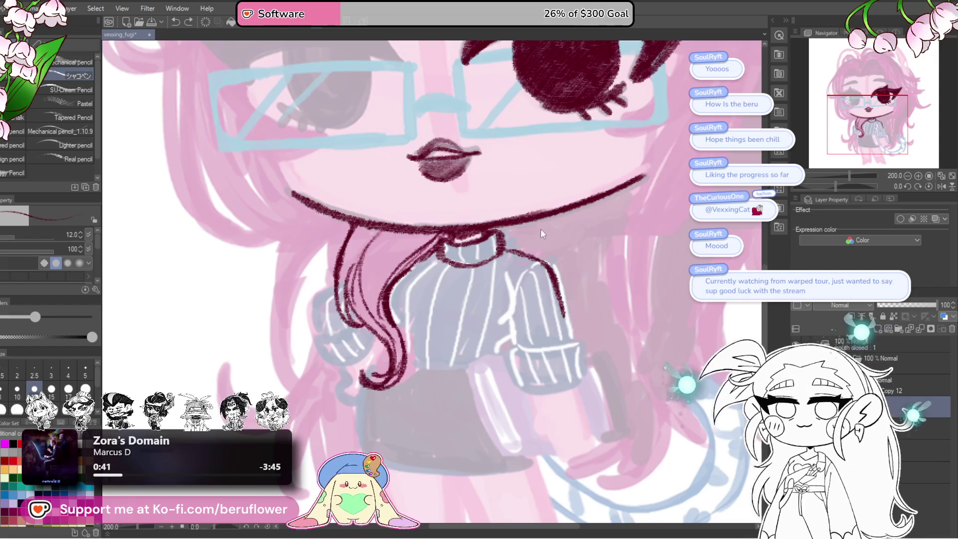
Draw the collar line toward the right sleeve, replacing the overlong first stroke with a thinner one
left_click_drag(512, 252, 568, 325)
key("ctrl+z")
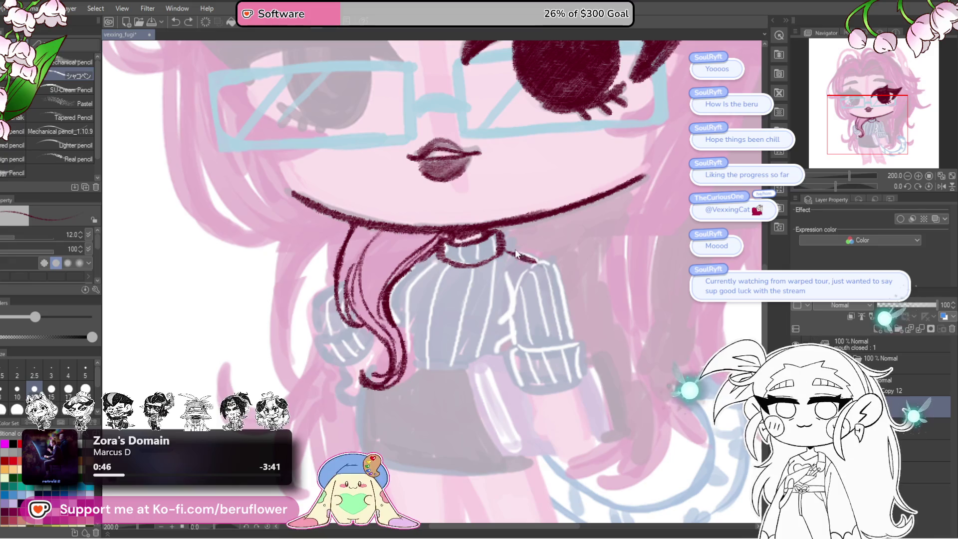
scroll(522, 243, "down", 2)
scroll(596, 271, "down", 3)
scroll(596, 270, "up", 3)
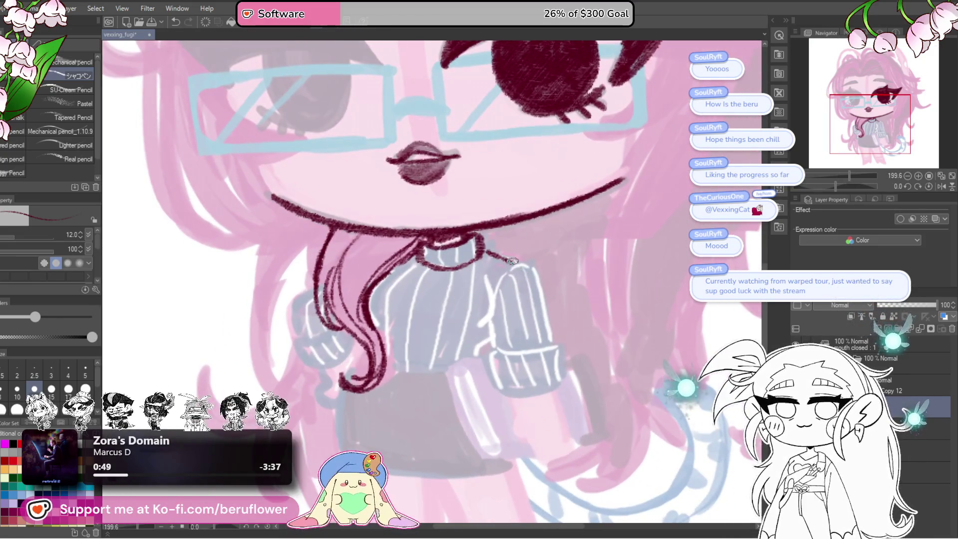
left_click_drag(517, 264, 526, 277)
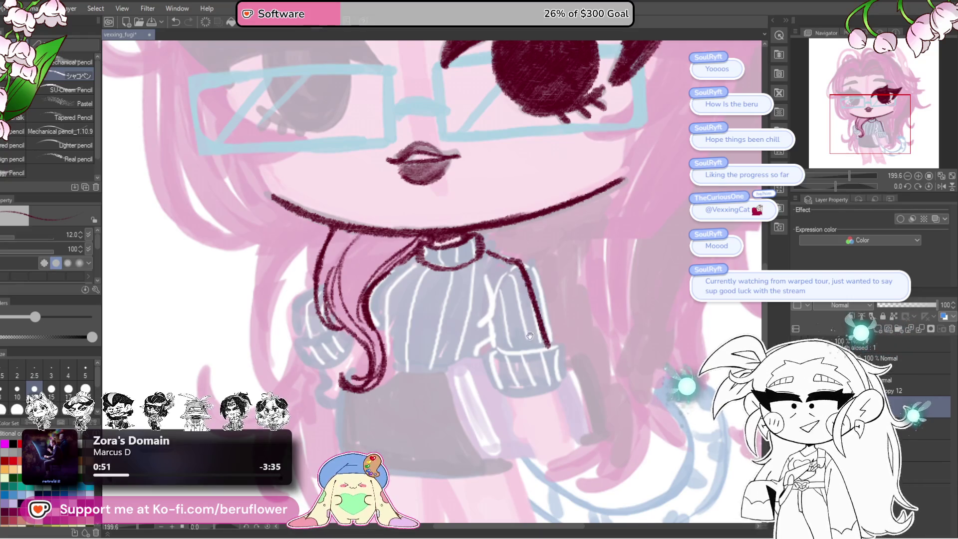
left_click_drag(530, 335, 557, 321)
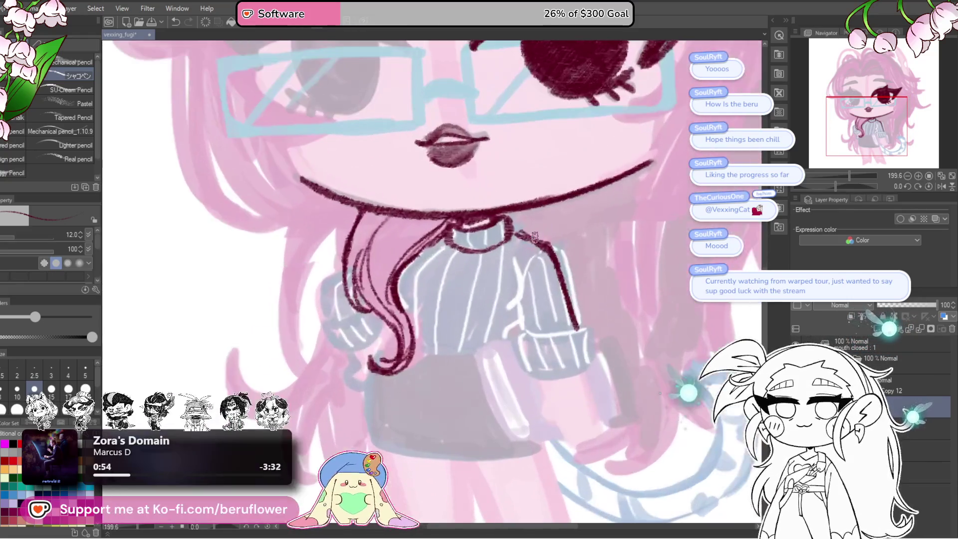
left_click_drag(531, 232, 551, 252)
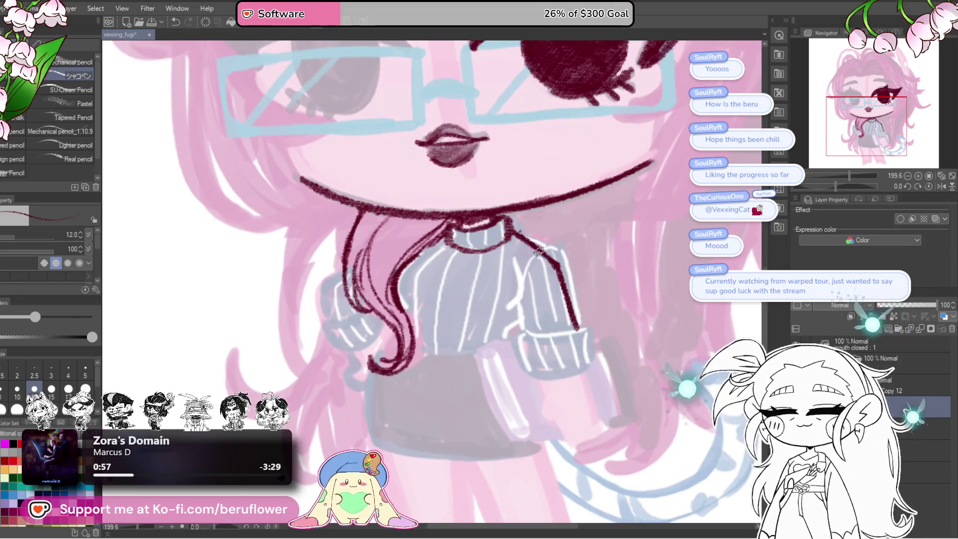
Add a short stroke by the right sleeve and a curved crease across the sweater front
scroll(556, 330, "down", 5)
scroll(555, 331, "up", 2)
scroll(549, 350, "up", 2)
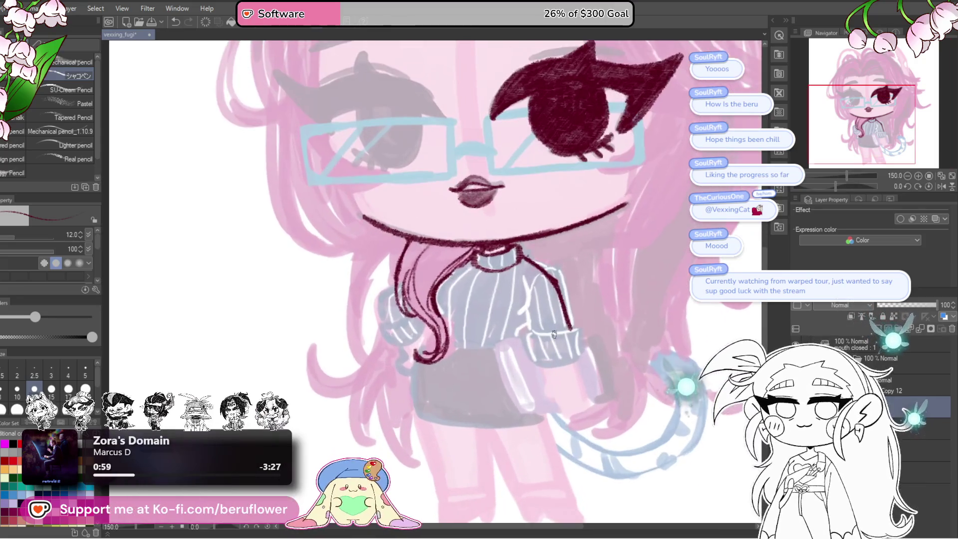
left_click_drag(565, 373, 534, 380)
scroll(517, 267, "up", 2)
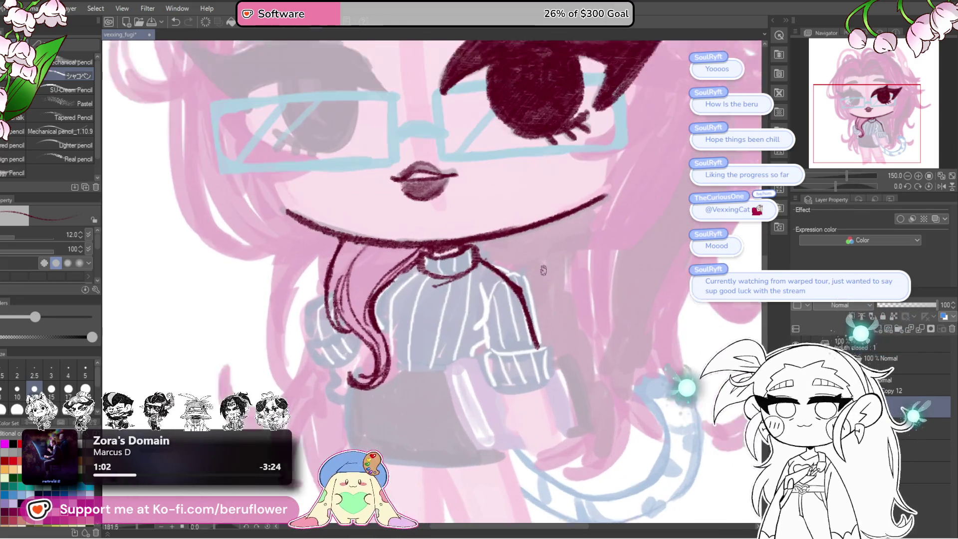
left_click_drag(482, 306, 492, 283)
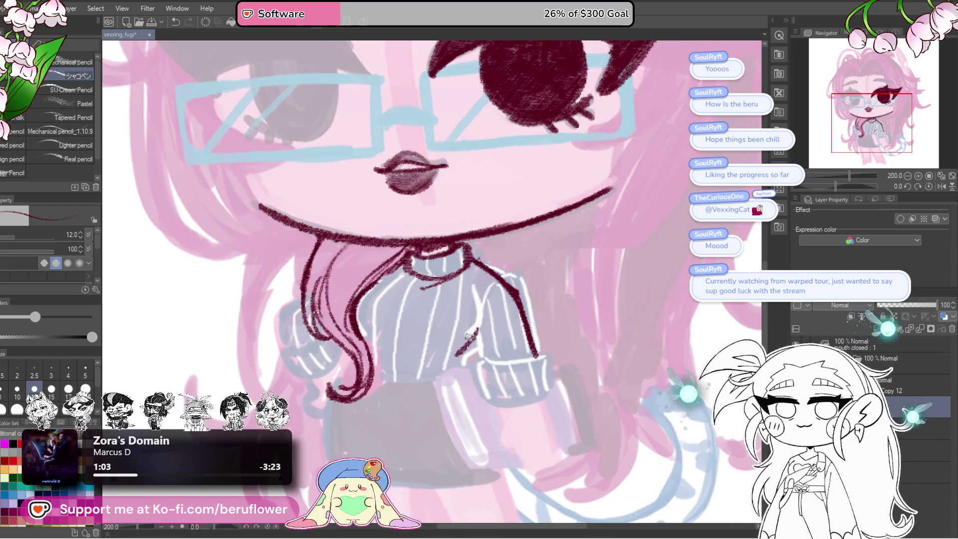
left_click_drag(380, 337, 464, 336)
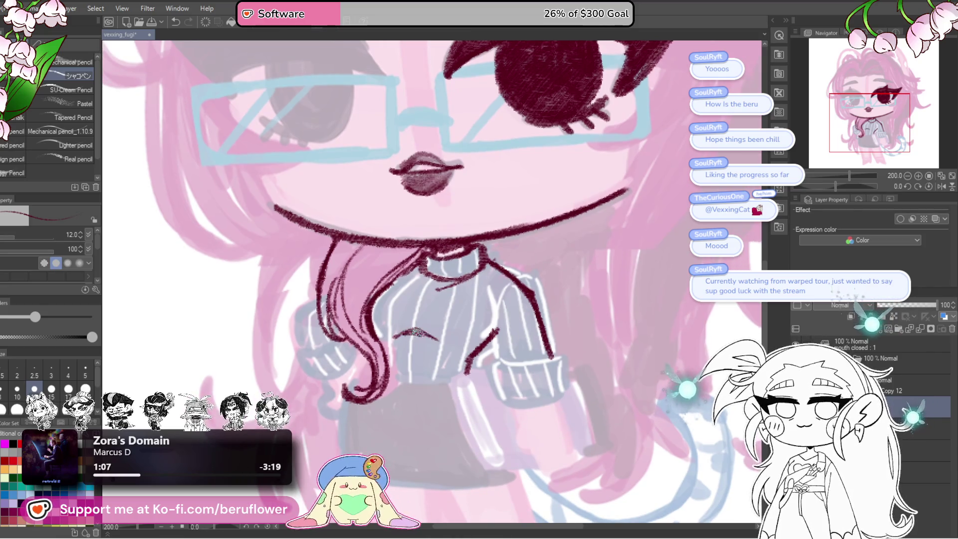
left_click_drag(484, 306, 493, 349)
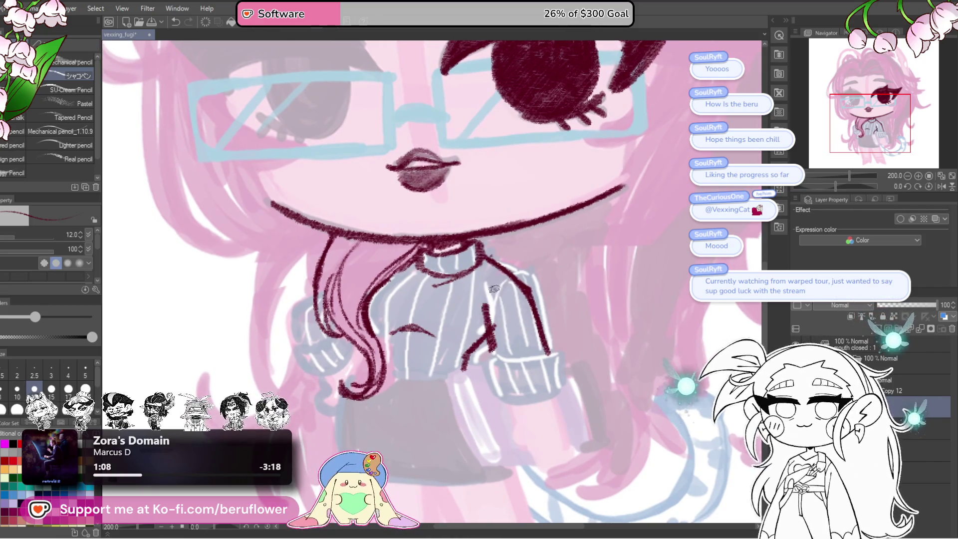
Erase the right shoulder line from the collar down to the sleeve
left_click_drag(497, 257, 543, 344)
left_click_drag(500, 314, 494, 344)
left_click_drag(520, 224, 502, 208)
left_click_drag(469, 241, 503, 250)
key("ctrl+z")
key("ctrl+z")
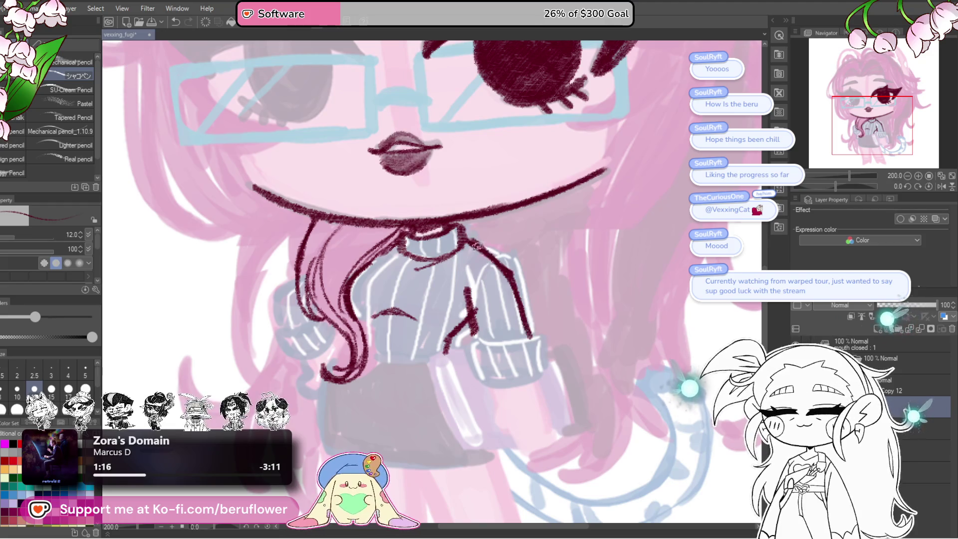
left_click_drag(480, 261, 522, 322)
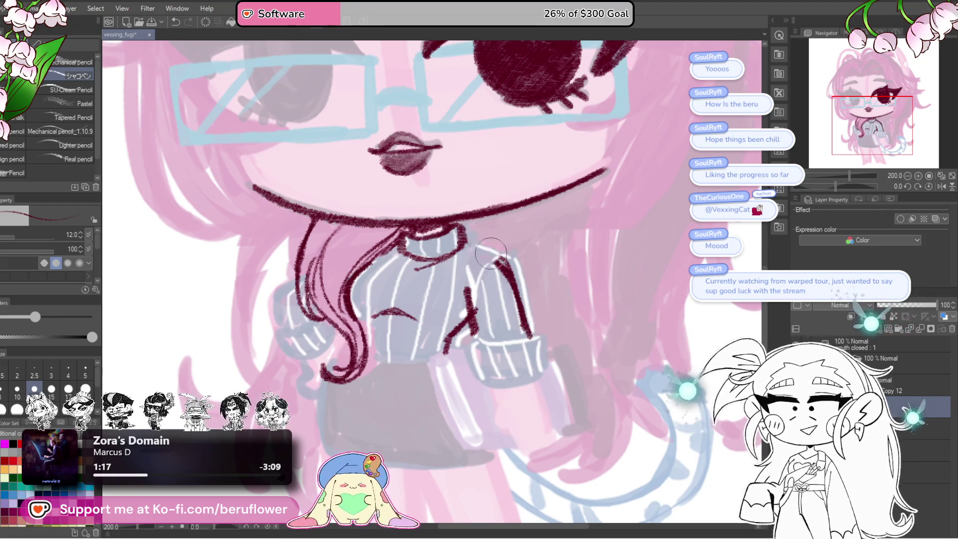
scroll(521, 319, "down", 5)
scroll(521, 320, "up", 5)
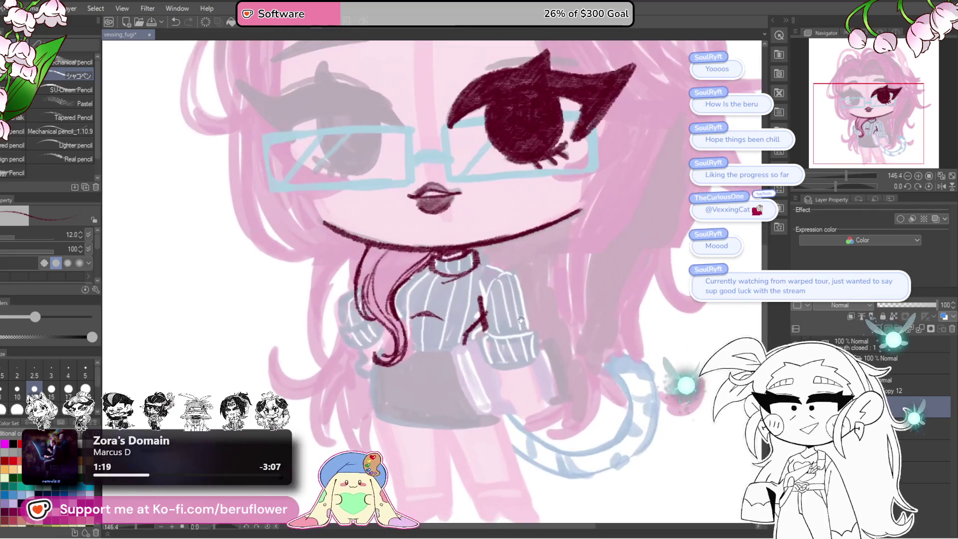
left_click_drag(574, 384, 574, 434)
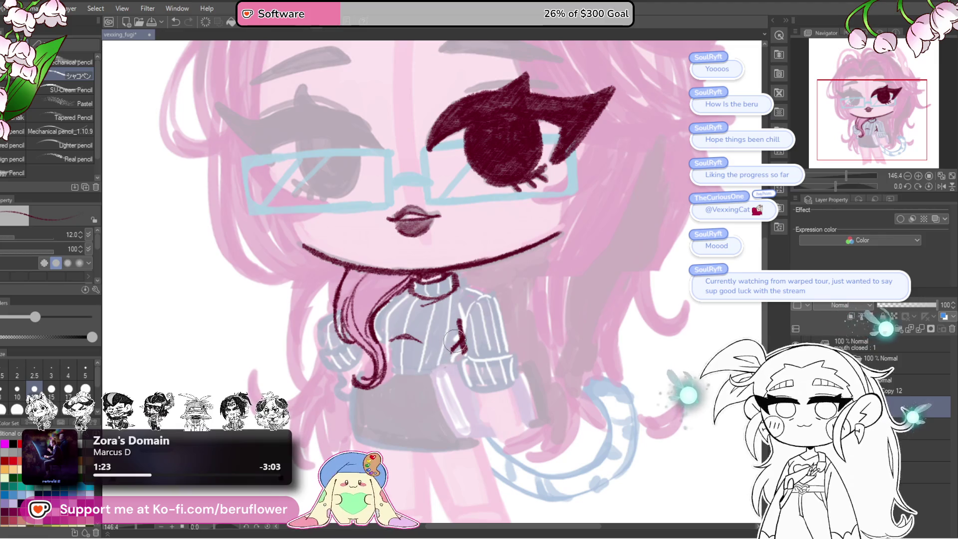
scroll(455, 341, "up", 4)
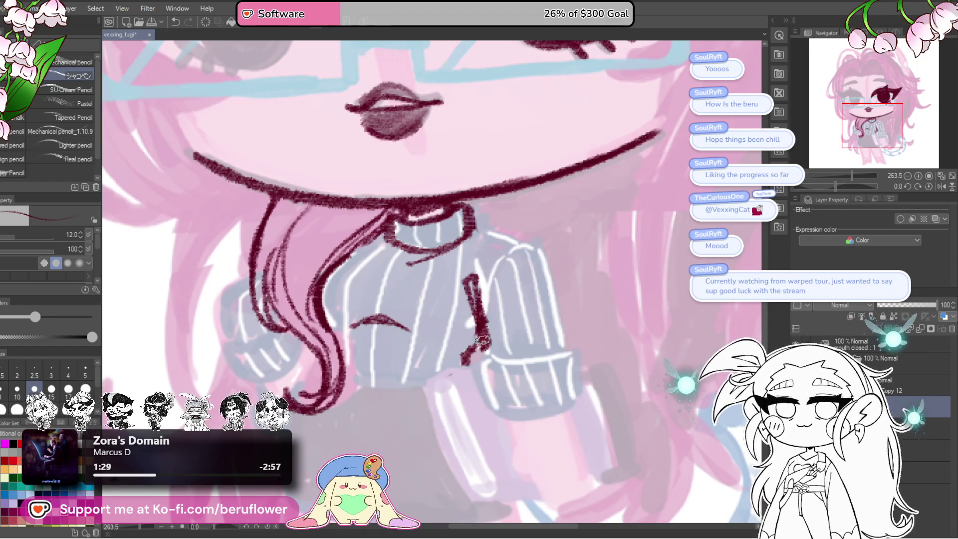
Draw the right shoulder line from the collar's right side down toward the sleeve
left_click_drag(551, 284, 542, 294)
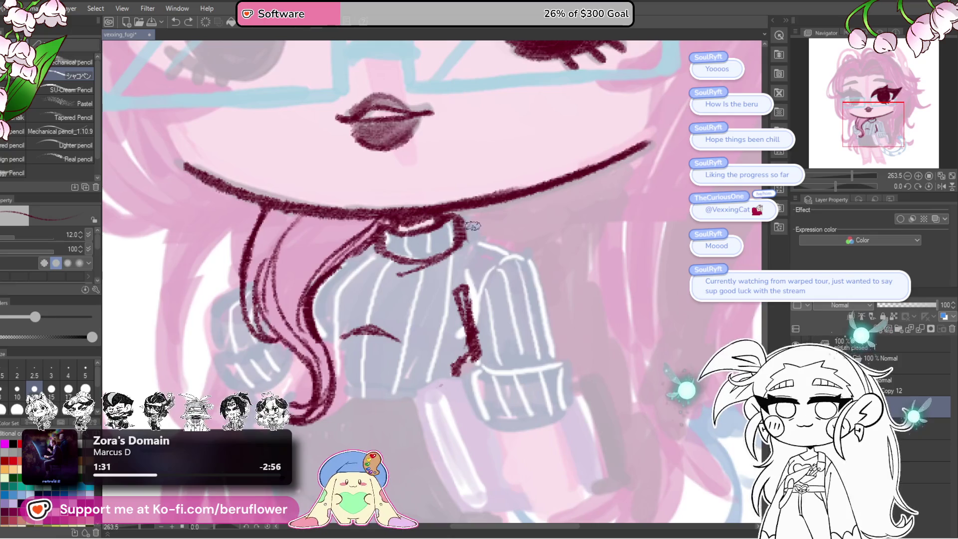
mouse_move(458, 231)
left_mouse_down()
mouse_move(508, 252)
mouse_move(544, 356)
left_mouse_up()
scroll(544, 356, "down", 5)
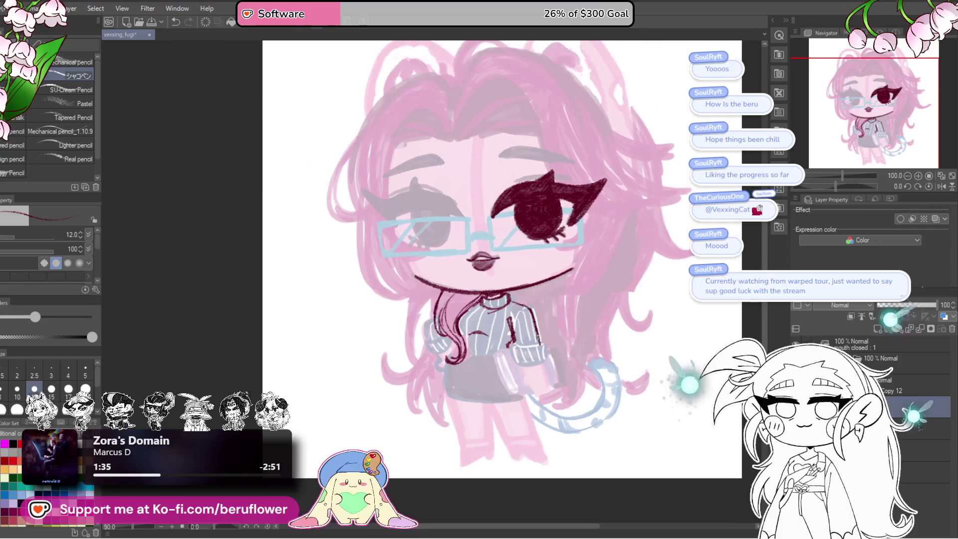
scroll(565, 372, "up", 5)
Outline the sleeve cuff's top, bottom and right edges in dark maroon
left_click_drag(472, 351, 542, 351)
left_click_drag(475, 395, 542, 394)
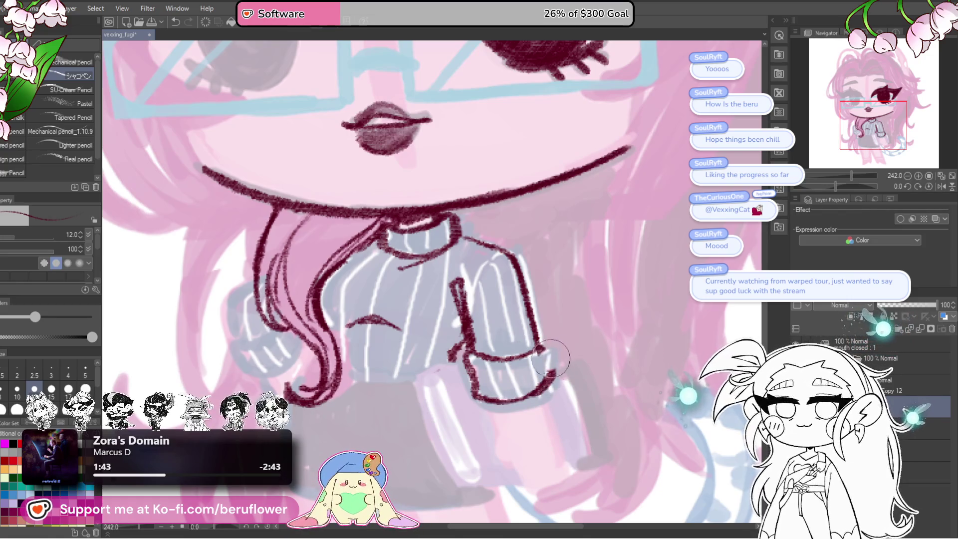
scroll(549, 339, "up", 5)
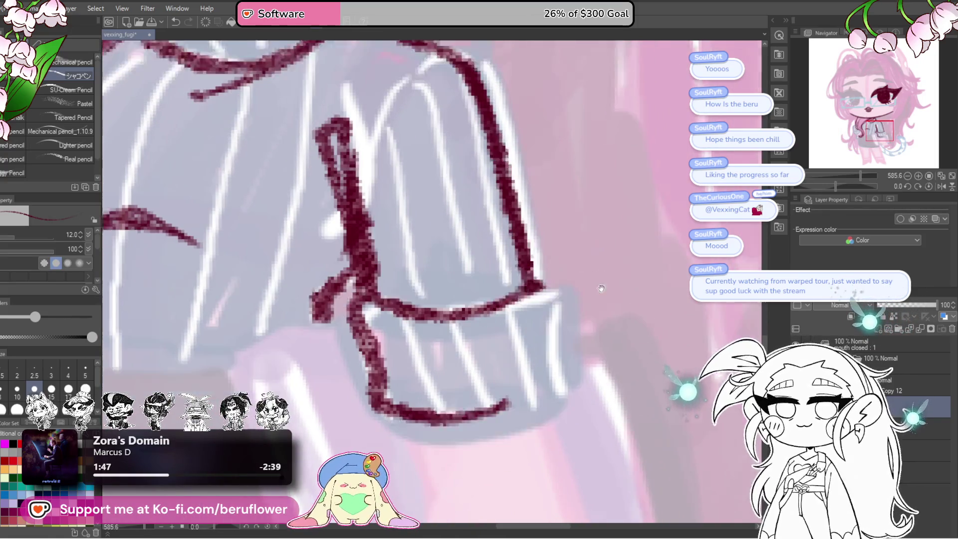
left_click_drag(560, 349, 561, 327)
mouse_move(536, 257)
left_mouse_down()
mouse_move(494, 378)
mouse_move(352, 314)
left_mouse_up()
scroll(499, 349, "down", 5)
scroll(534, 339, "up", 4)
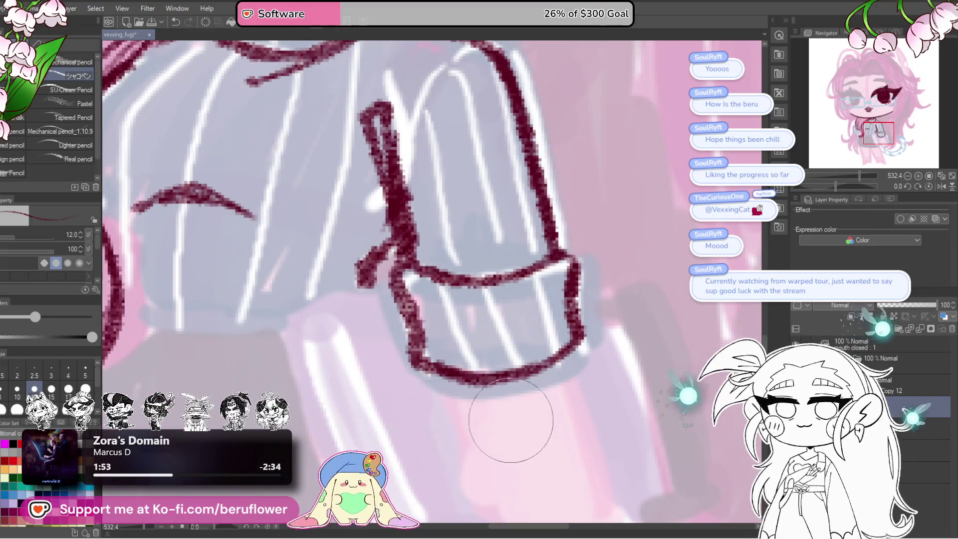
scroll(577, 379, "down", 5)
scroll(583, 298, "up", 4)
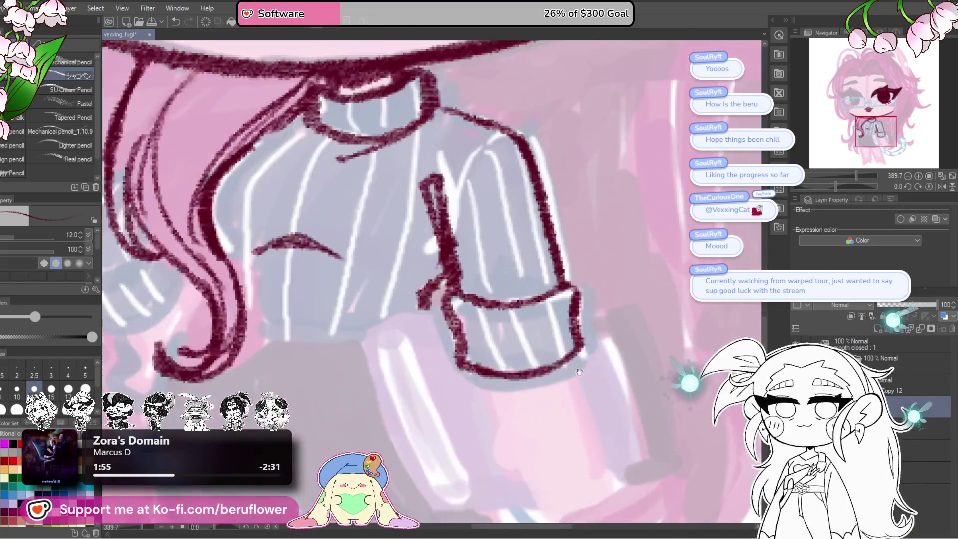
scroll(589, 350, "down", 2)
scroll(574, 339, "down", 2)
scroll(559, 325, "down", 2)
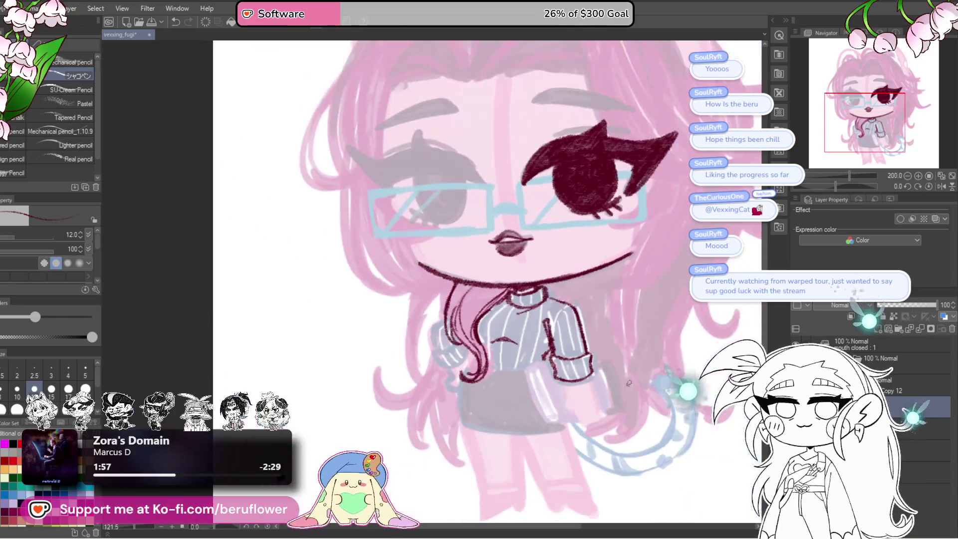
scroll(546, 314, "down", 2)
scroll(545, 314, "up", 3)
scroll(545, 315, "up", 3)
scroll(546, 314, "up", 2)
Draw both sides of the hand below the right cuff, undoing the closing bottom stroke
left_click_drag(514, 234, 549, 351)
left_click_drag(499, 310, 564, 290)
mouse_move(479, 245)
left_mouse_down()
mouse_move(503, 392)
mouse_move(544, 392)
left_mouse_up()
mouse_move(616, 330)
left_mouse_down()
mouse_move(622, 380)
mouse_move(591, 429)
mouse_move(545, 387)
left_mouse_up()
scroll(546, 394, "down", 5)
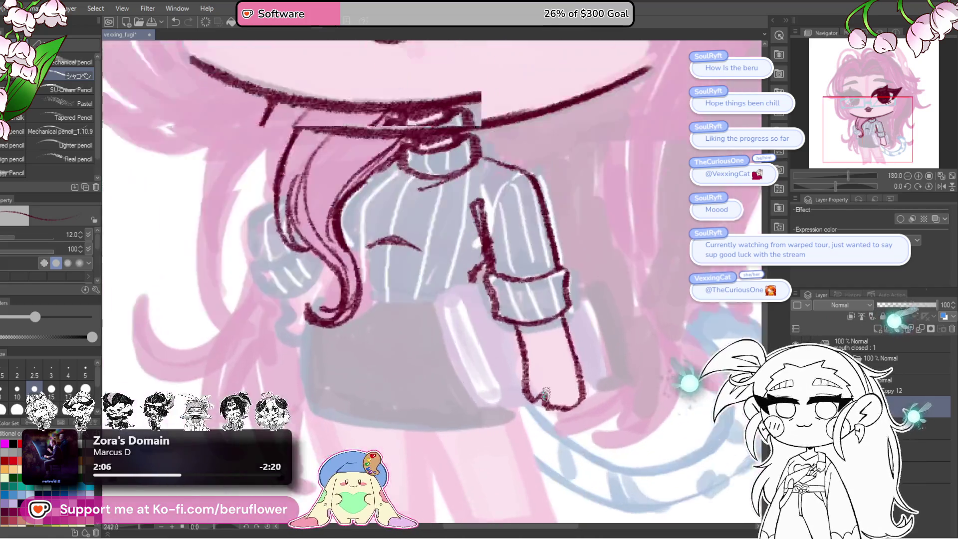
scroll(514, 400, "up", 3)
key("ctrl+z")
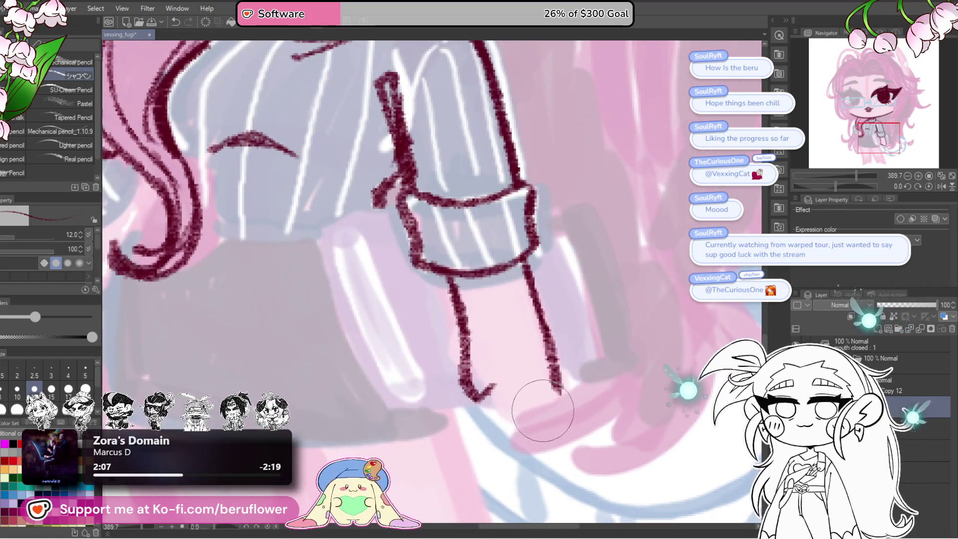
scroll(539, 407, "down", 3)
scroll(471, 363, "up", 4)
Redraw the hand's hooked end and the sleeve's right edge, undoing stray strokes
left_click_drag(451, 383, 494, 383)
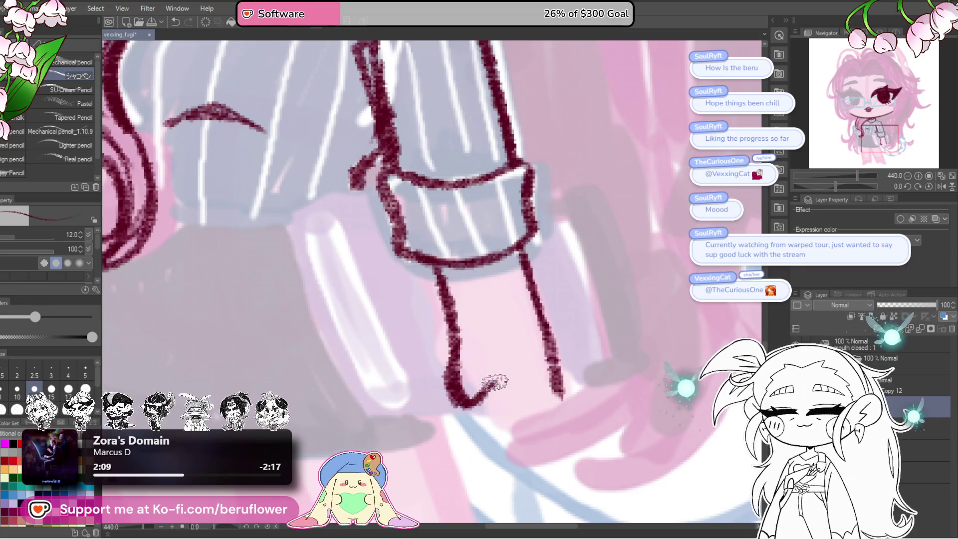
key("ctrl+z")
scroll(558, 375, "down", 5)
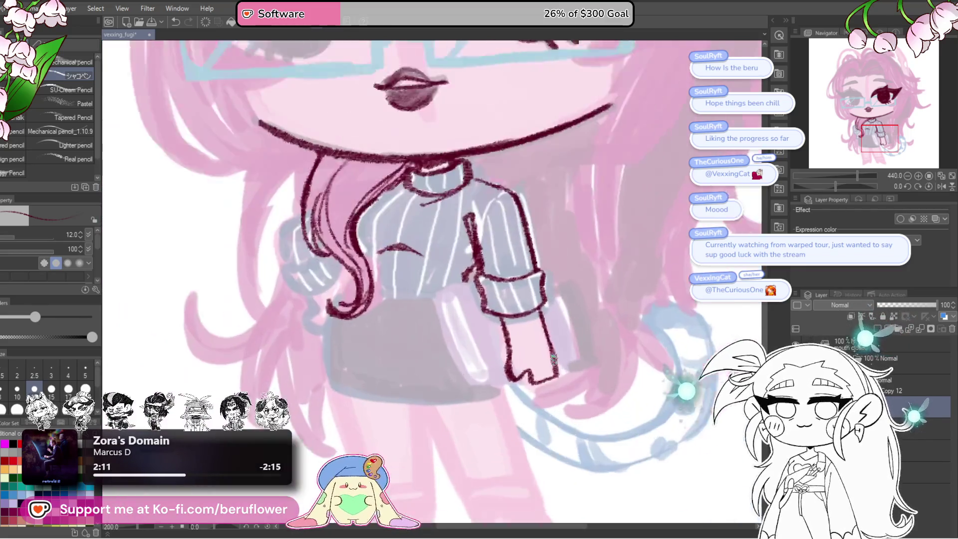
scroll(552, 331, "up", 2)
scroll(552, 331, "up", 1)
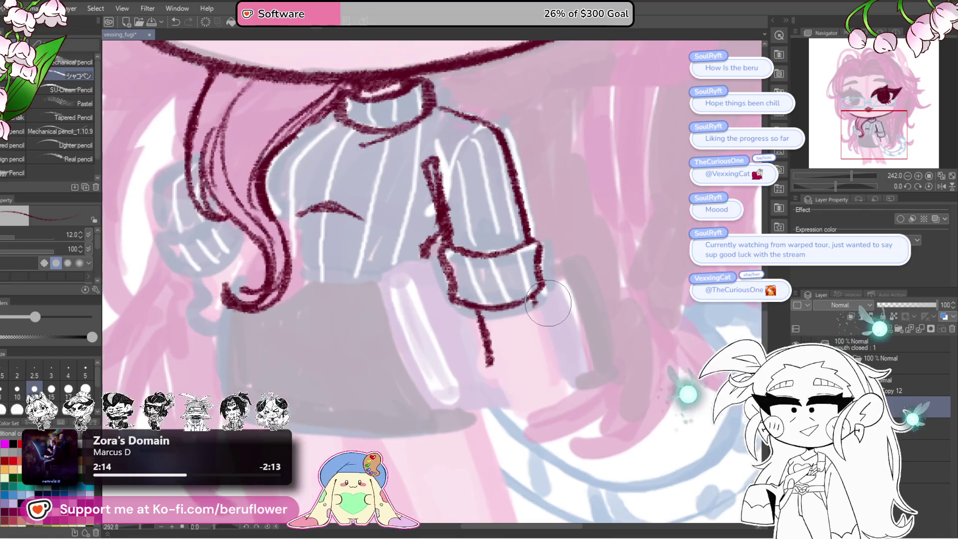
mouse_move(532, 299)
left_mouse_down()
mouse_move(544, 379)
mouse_move(565, 362)
mouse_move(506, 380)
mouse_move(510, 389)
mouse_move(533, 395)
mouse_move(578, 384)
left_mouse_up()
key("ctrl+z")
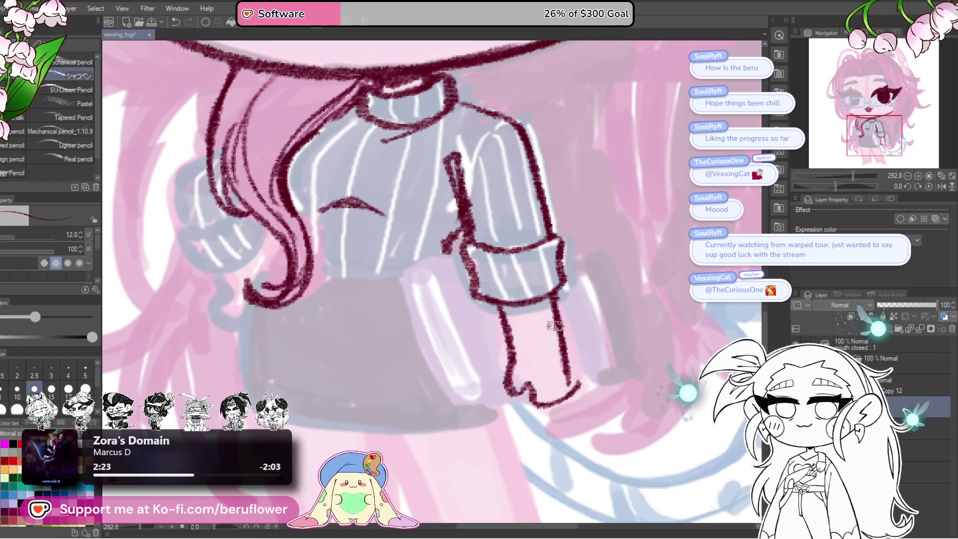
scroll(568, 385, "down", 3)
scroll(567, 373, "up", 2)
Erase the lower forearm line and redraw the hand's bottom and right side
left_click_drag(568, 374, 548, 325)
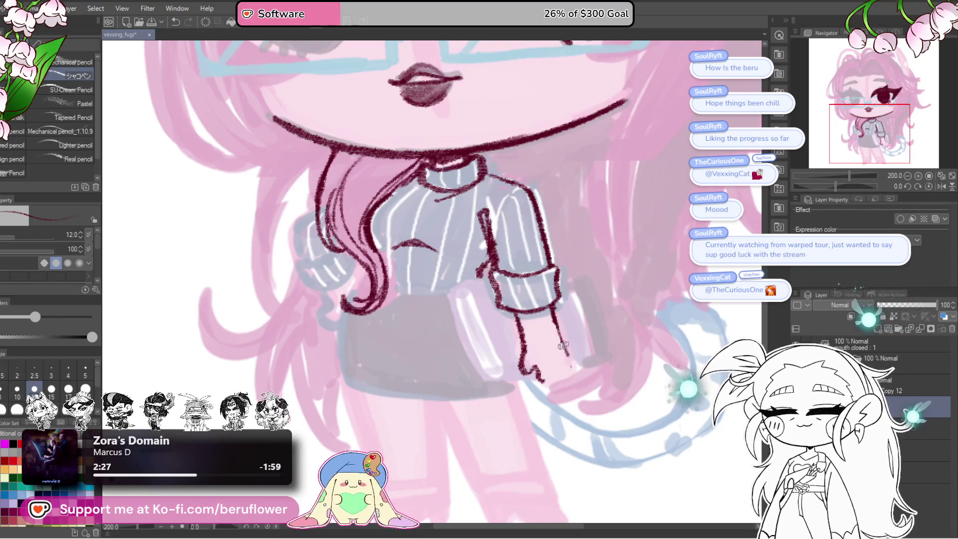
scroll(568, 379, "up", 3)
left_click_drag(523, 390, 549, 260)
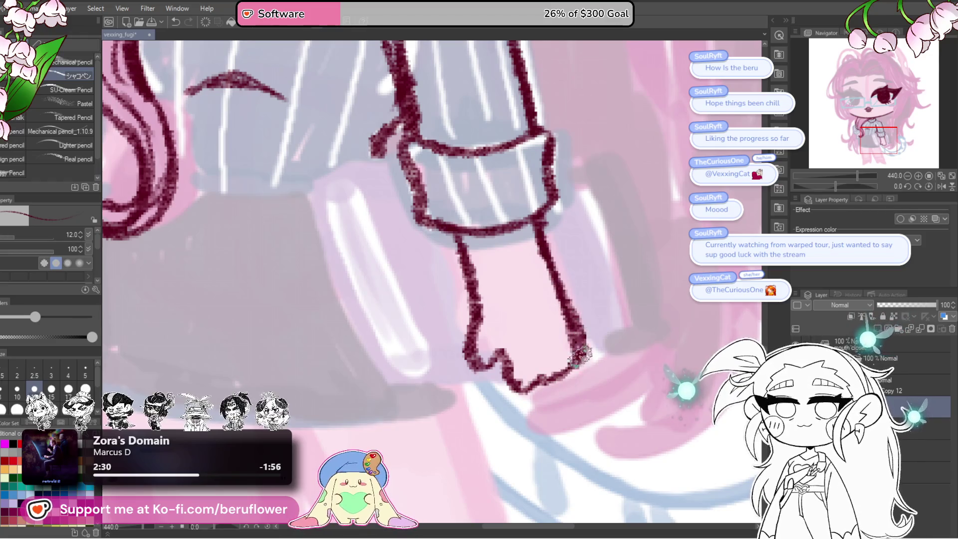
scroll(579, 349, "down", 5)
scroll(574, 325, "up", 5)
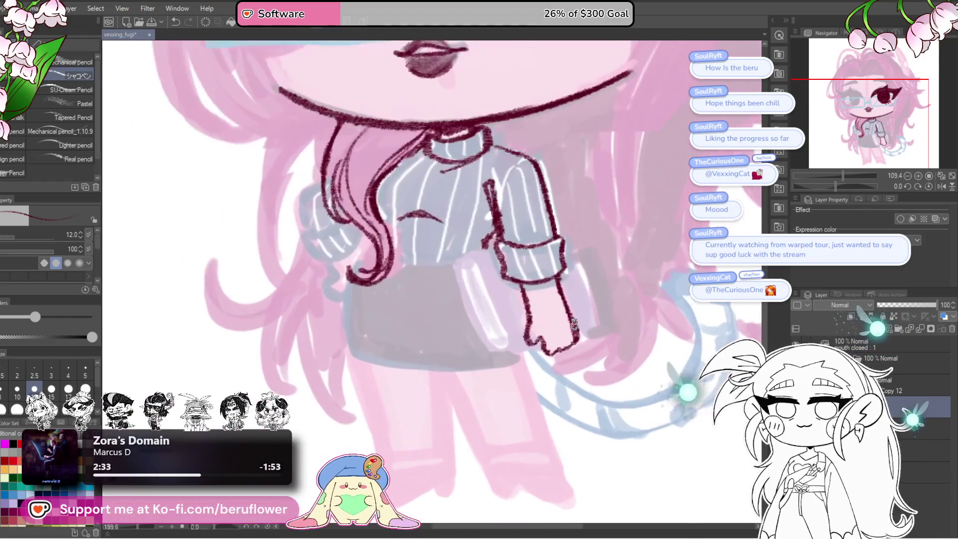
scroll(592, 413, "down", 5)
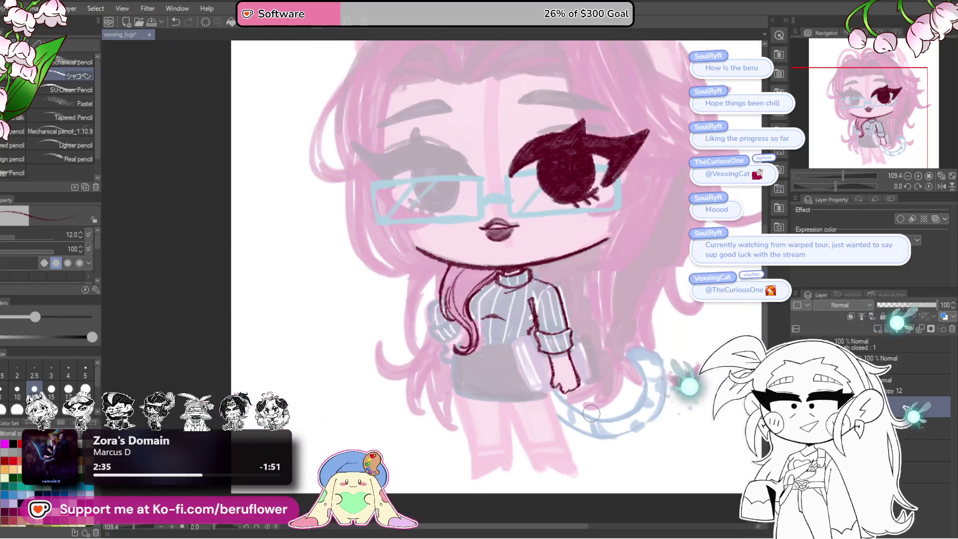
scroll(574, 394, "up", 2)
scroll(559, 380, "up", 1)
mouse_move(462, 254)
left_mouse_down()
mouse_move(552, 374)
mouse_move(533, 234)
left_mouse_up()
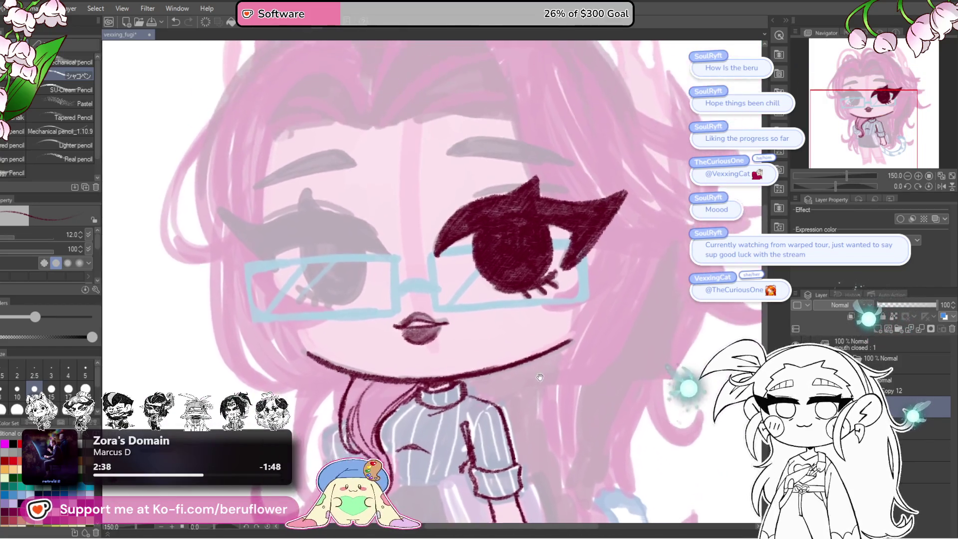
scroll(422, 273, "up", 1)
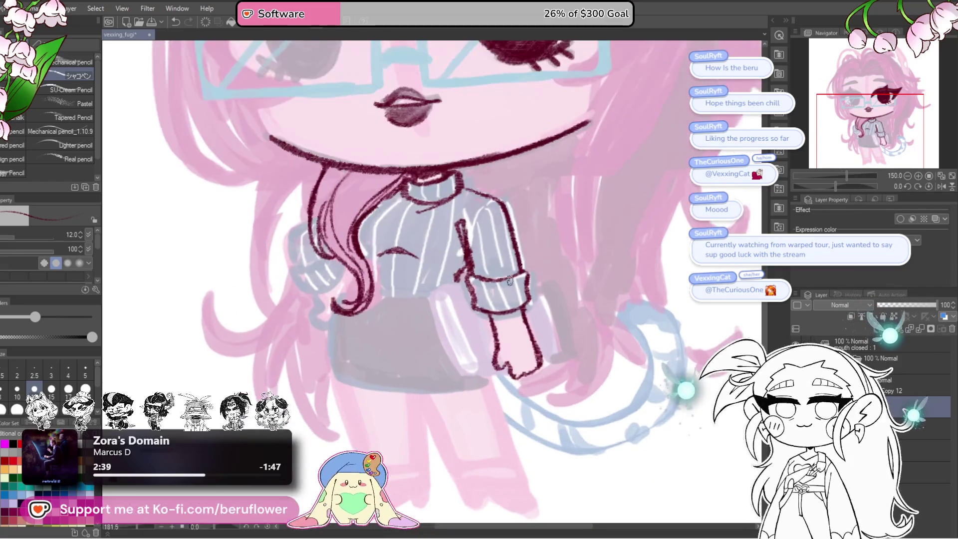
scroll(421, 274, "up", 2)
scroll(422, 274, "up", 2)
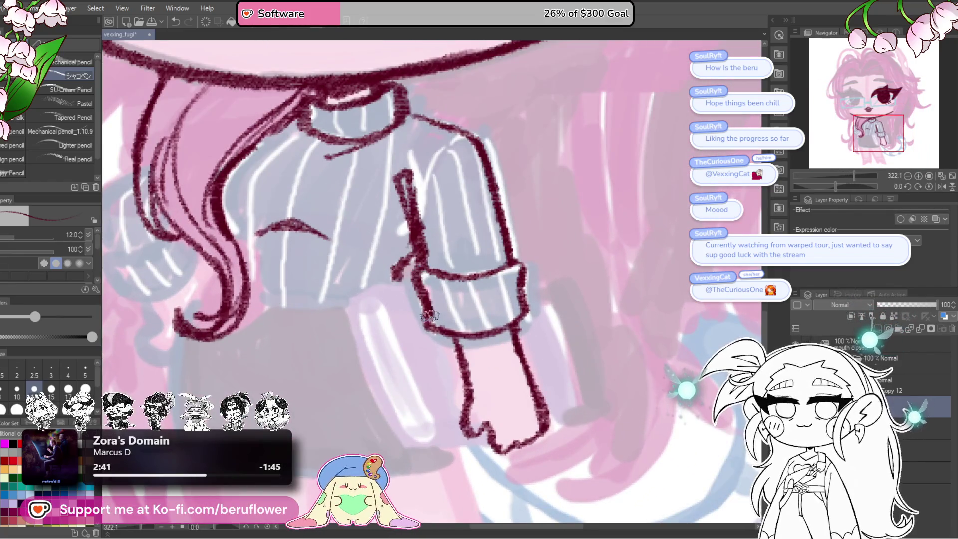
scroll(452, 324, "down", 1)
Trace the forearm's left edge and close the cuff's right edge in dark maroon
left_click_drag(453, 323, 467, 404)
left_click_drag(507, 315, 501, 312)
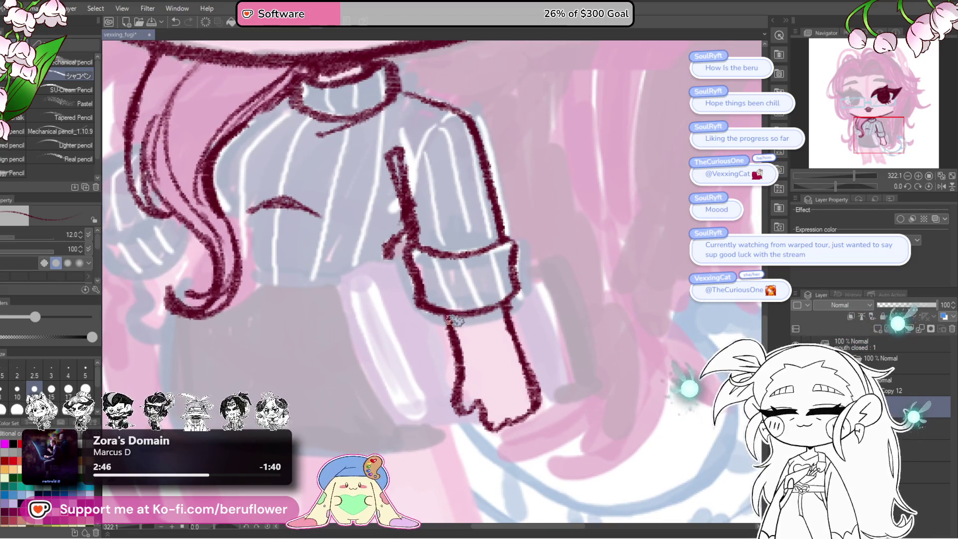
mouse_move(567, 261)
left_mouse_down()
mouse_move(547, 273)
mouse_move(526, 219)
left_mouse_up()
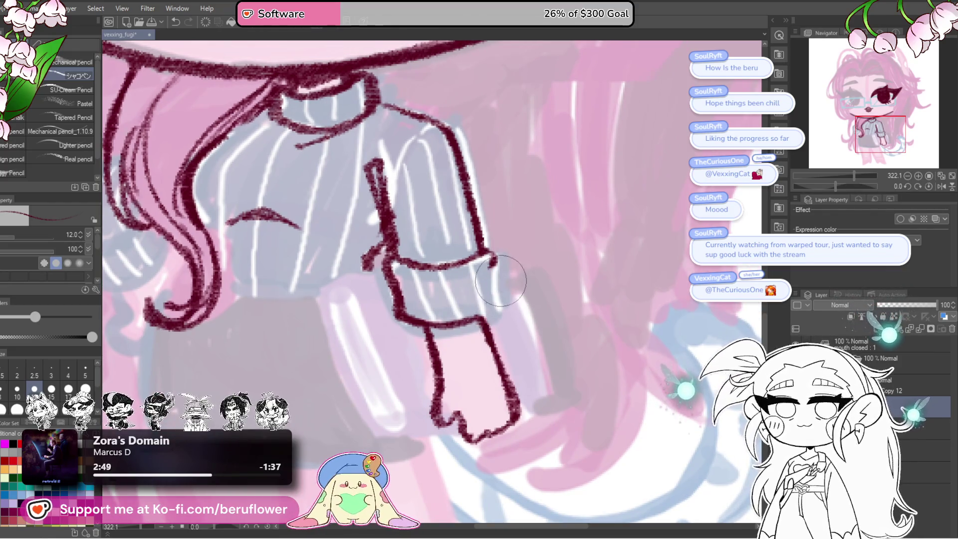
left_click_drag(489, 252, 494, 276)
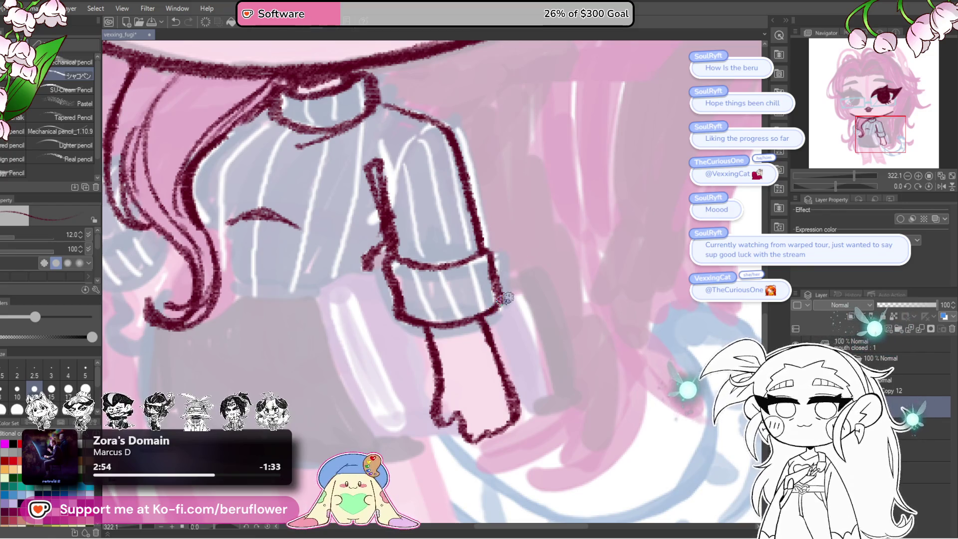
scroll(506, 298, "down", 5)
scroll(524, 359, "up", 2)
scroll(524, 359, "up", 1)
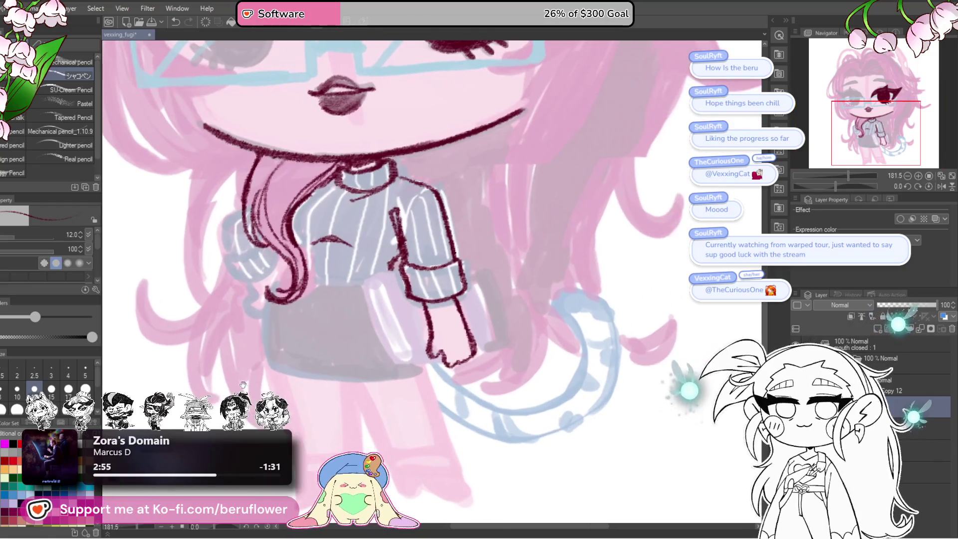
Lasso the inked hand, rotate it slightly clockwise and reposition it beneath the sleeve
key("m")
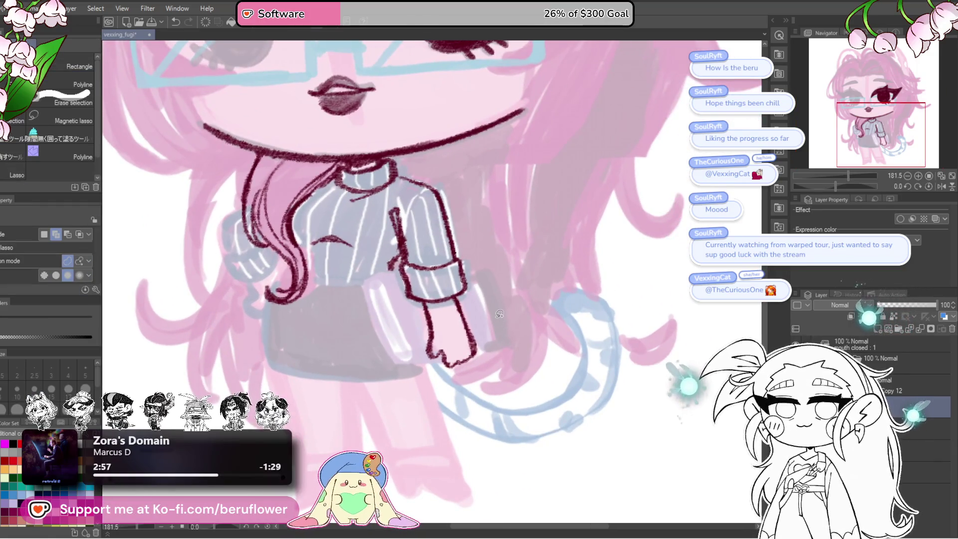
scroll(499, 313, "up", 2)
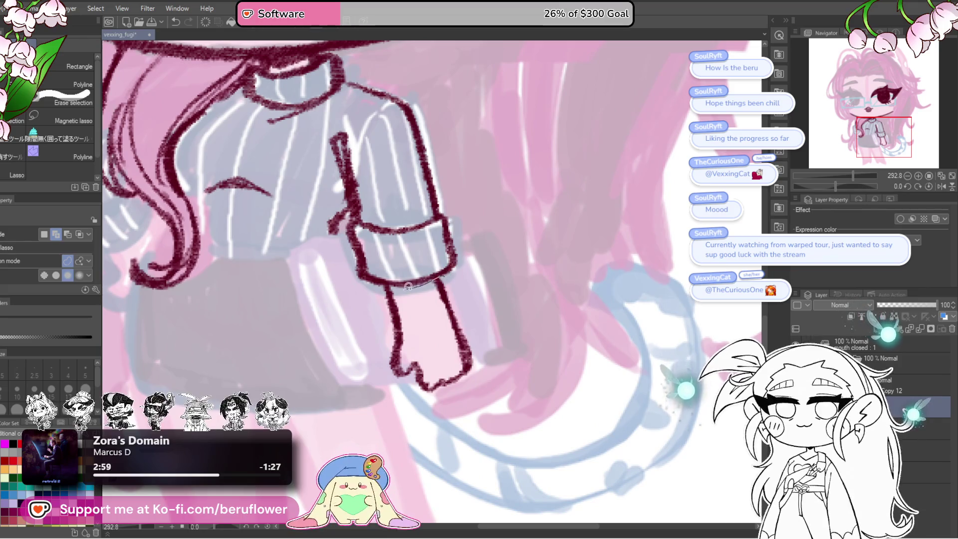
left_click_drag(443, 435, 492, 247)
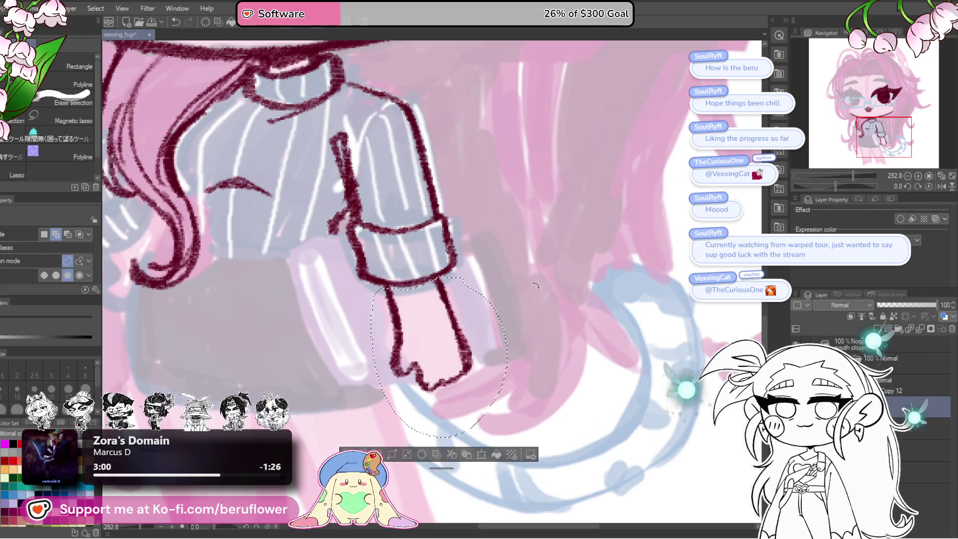
key("ctrl+t")
left_click_drag(575, 283, 583, 295)
left_click_drag(484, 390, 522, 349)
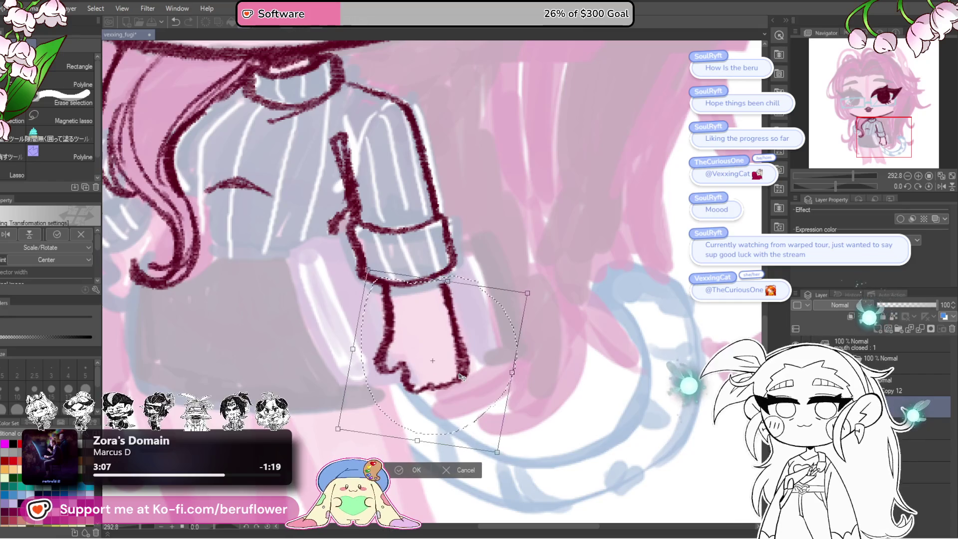
left_click_drag(463, 378, 457, 384)
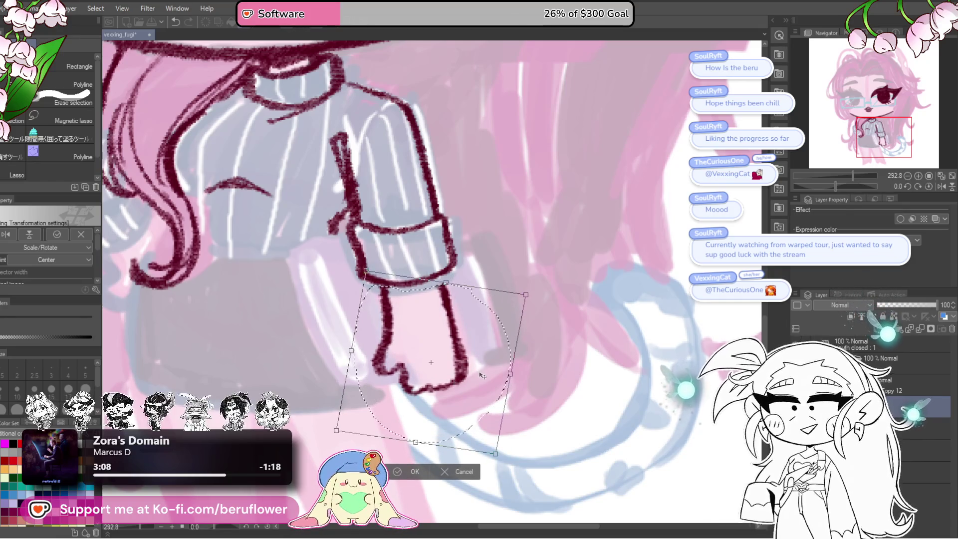
key("Return")
key("ctrl+d")
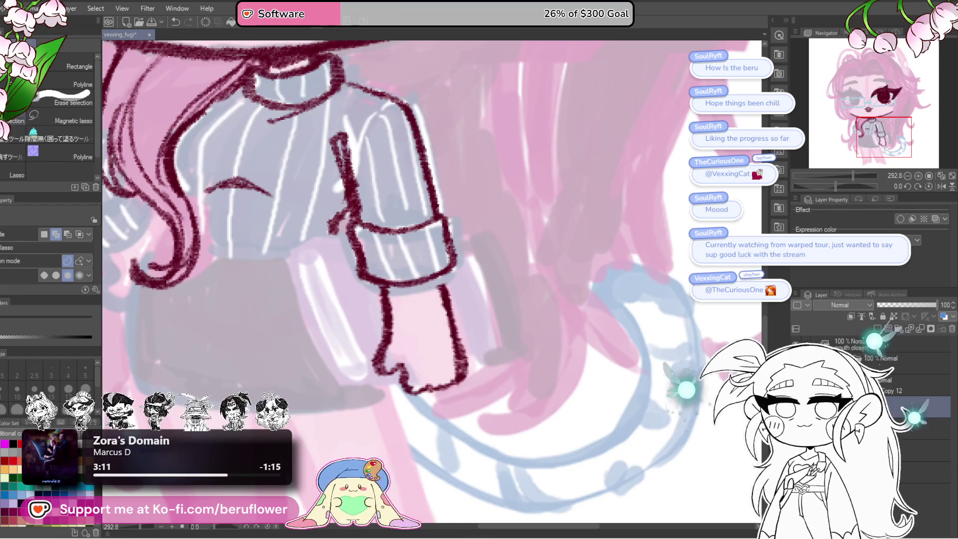
Return to the pencil and undo the last sleeve line
key("p")
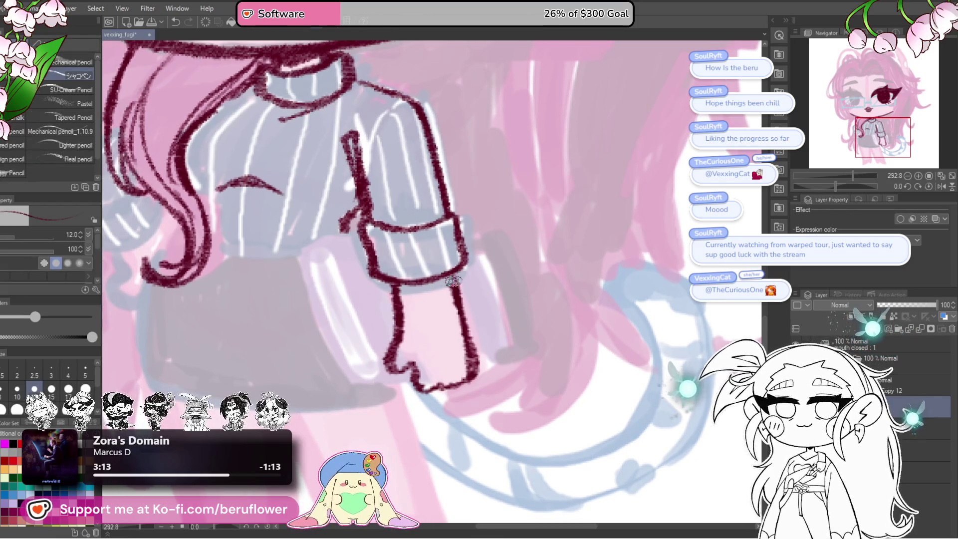
scroll(439, 267, "down", 5)
scroll(439, 267, "up", 4)
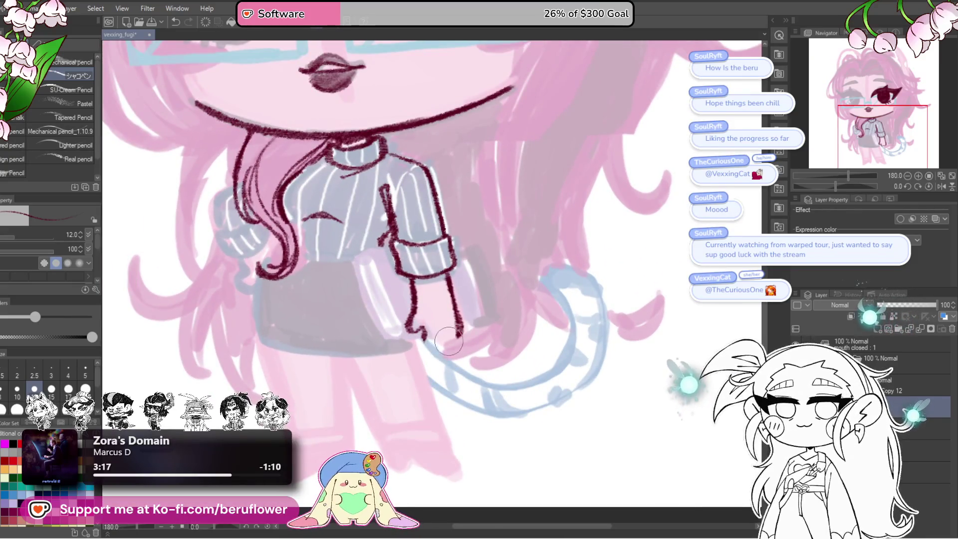
key("ctrl+z")
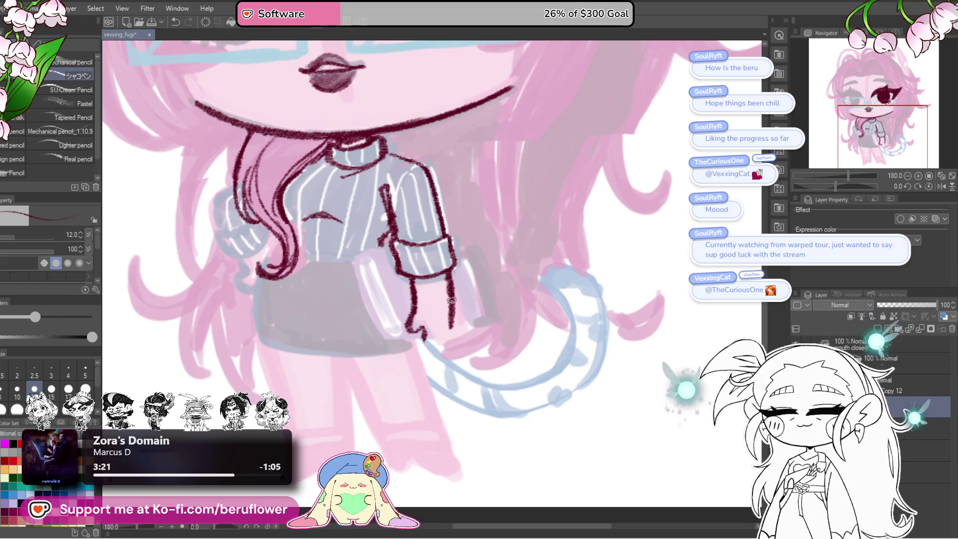
scroll(419, 323, "down", 5)
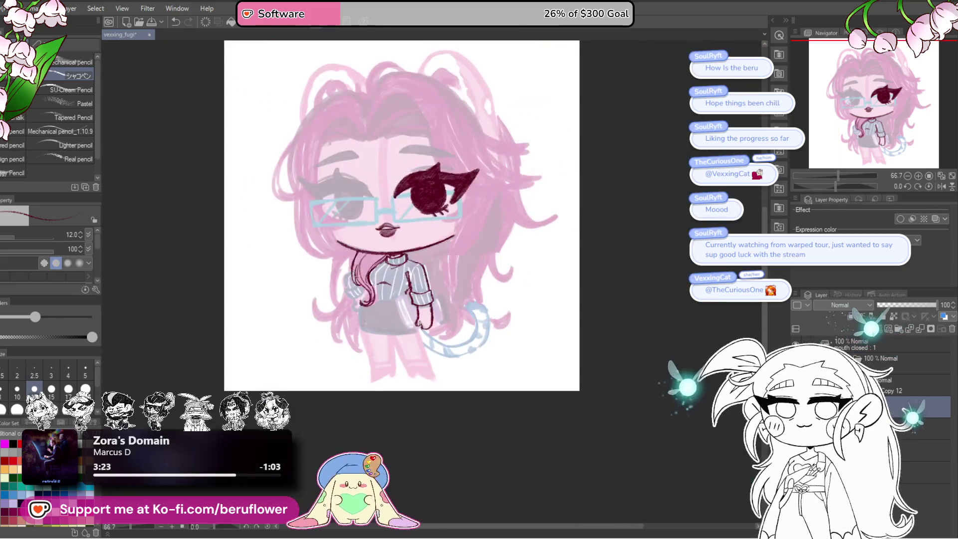
scroll(419, 323, "up", 4)
Move the view along the torso, then try and undo a line on the book's left edge
left_click_drag(568, 340, 570, 348)
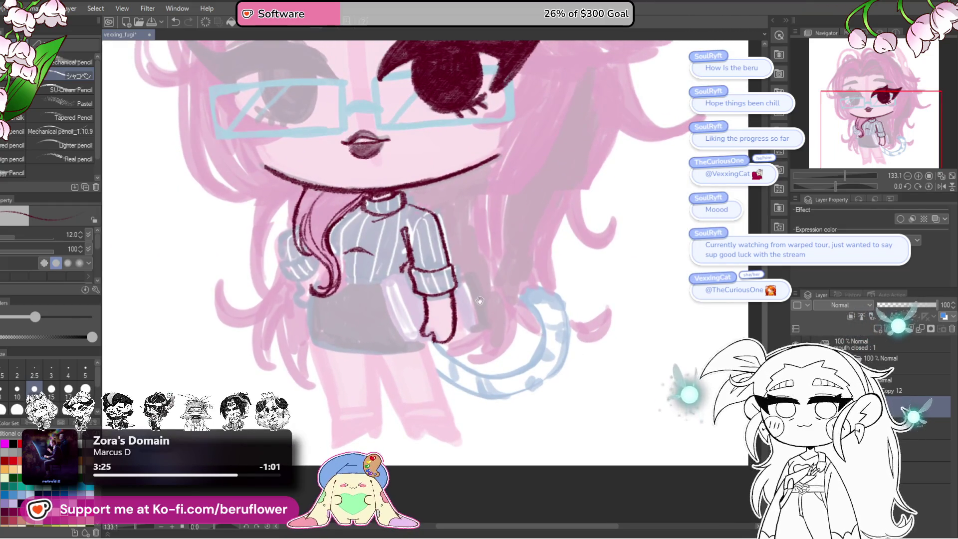
scroll(559, 324, "up", 2)
scroll(551, 311, "up", 2)
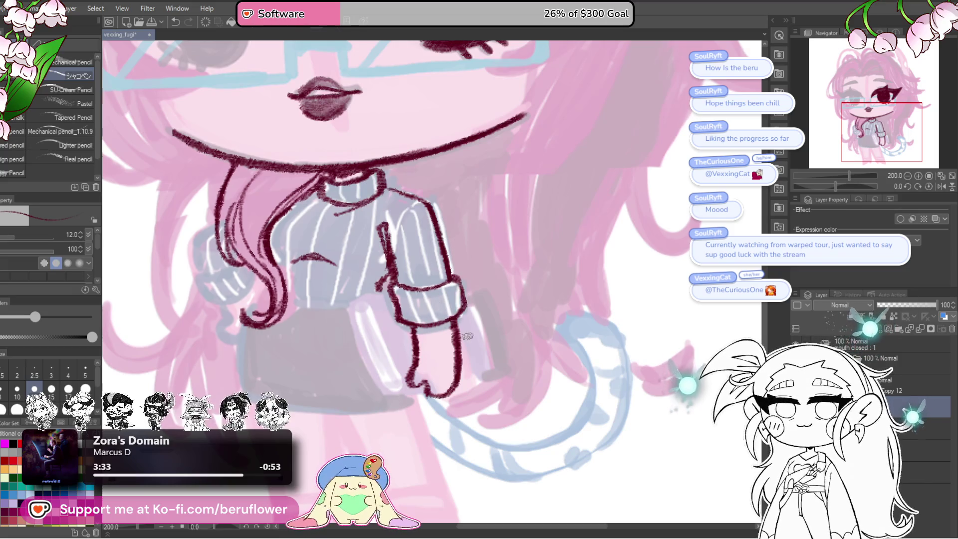
left_click_drag(467, 336, 481, 340)
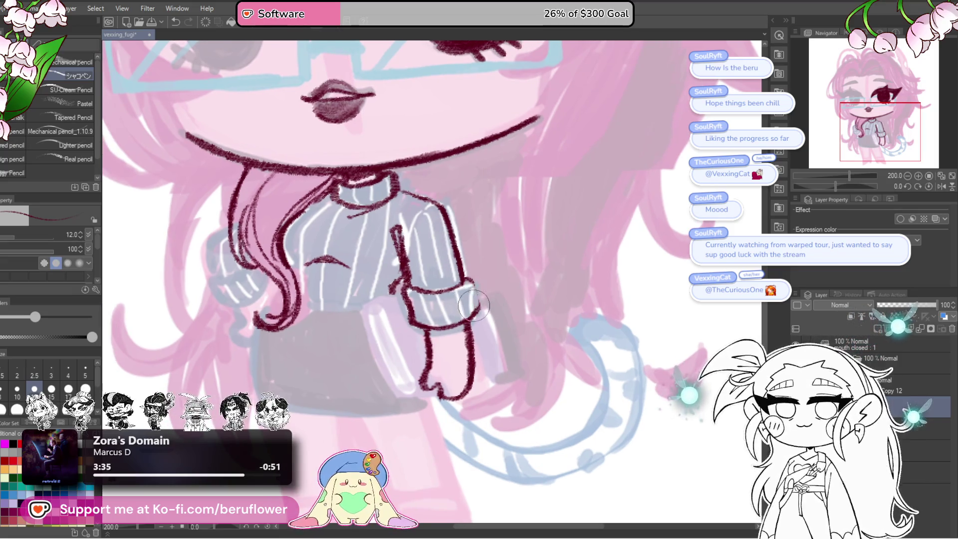
left_click_drag(446, 289, 534, 289)
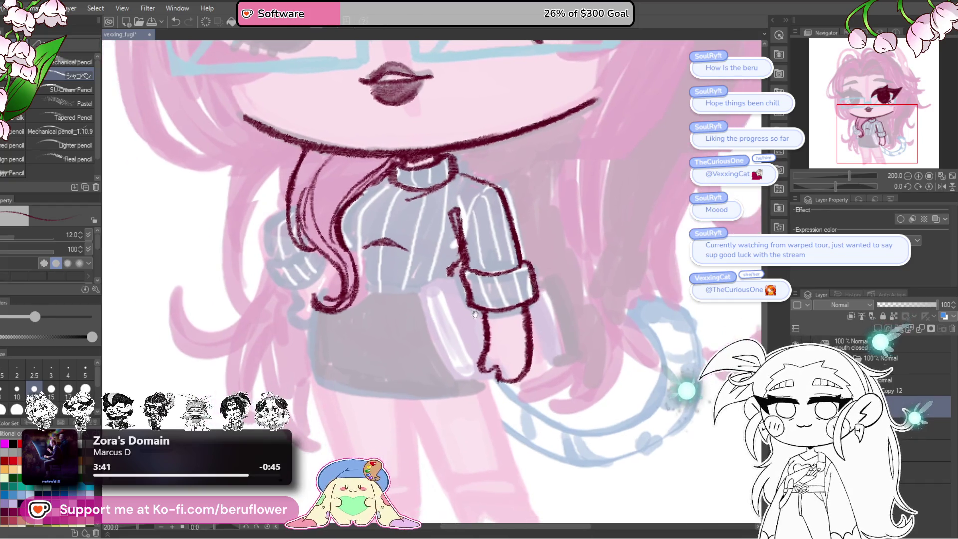
scroll(463, 283, "down", 3)
scroll(464, 284, "up", 3)
left_click_drag(443, 289, 467, 350)
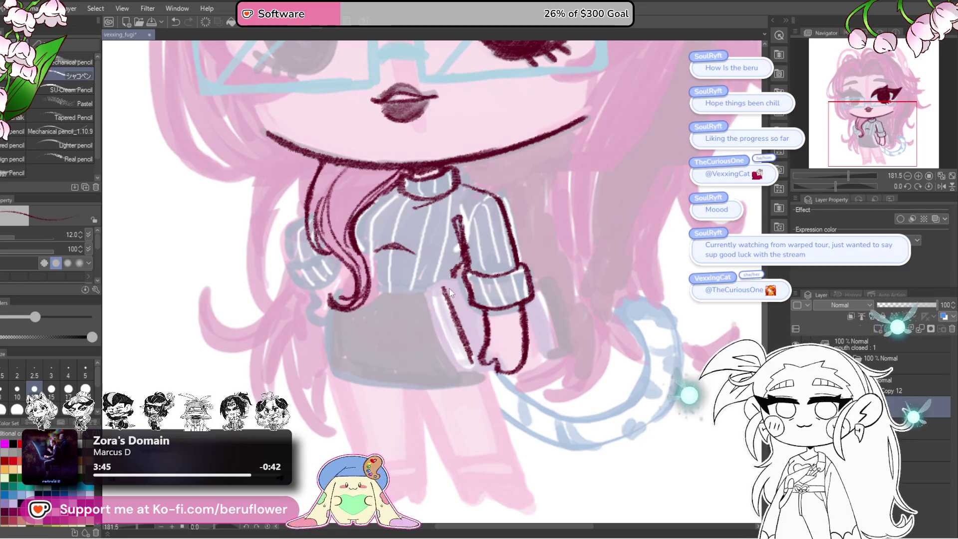
key("ctrl+z")
mouse_move(490, 353)
left_mouse_down()
mouse_move(482, 342)
mouse_move(490, 362)
left_mouse_up()
Outline the book's left, bottom and right edges in dark maroon
left_click_drag(436, 282, 461, 340)
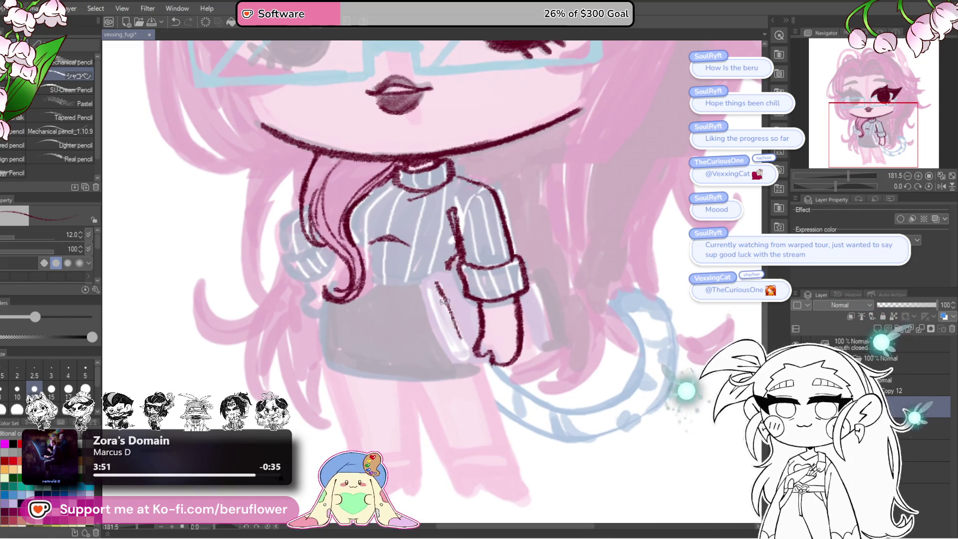
left_click_drag(420, 291, 451, 355)
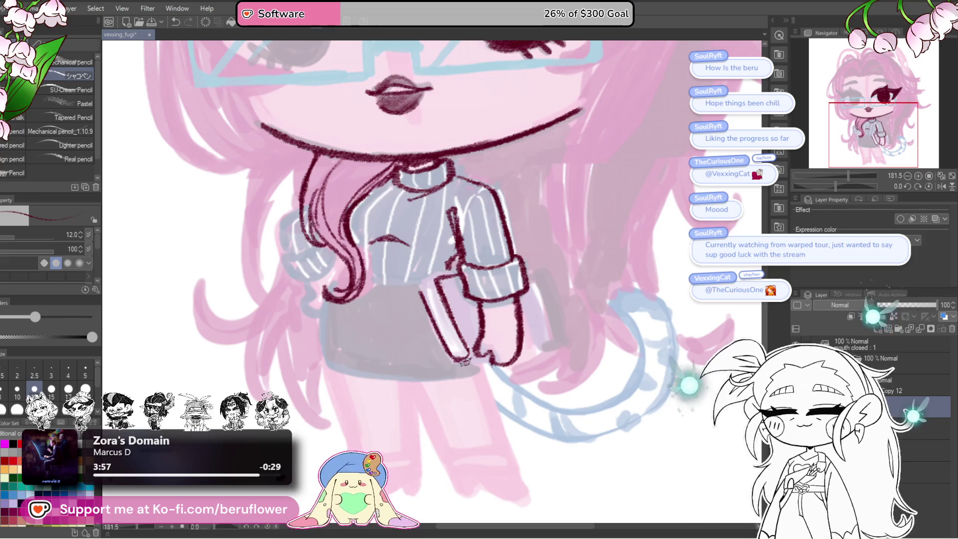
key("ctrl+z")
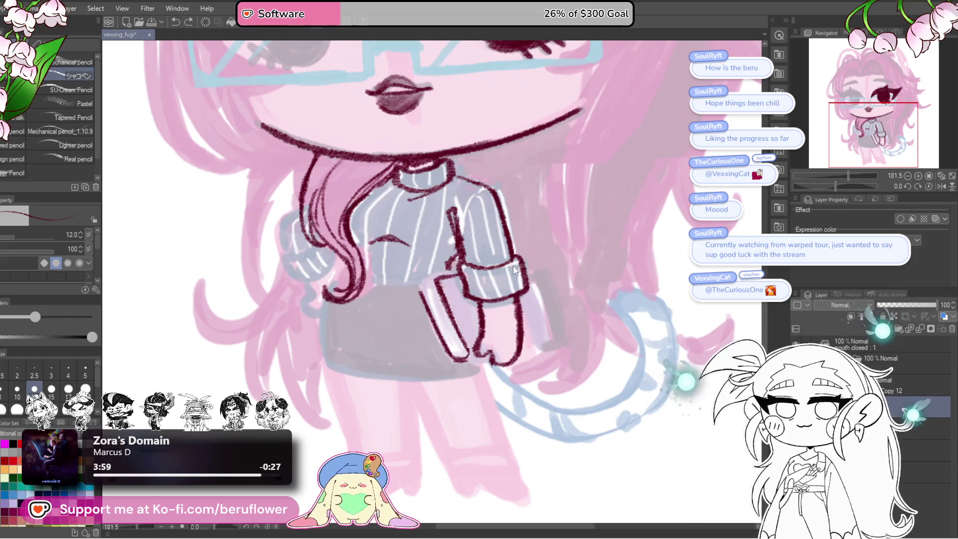
left_click_drag(448, 351, 490, 361)
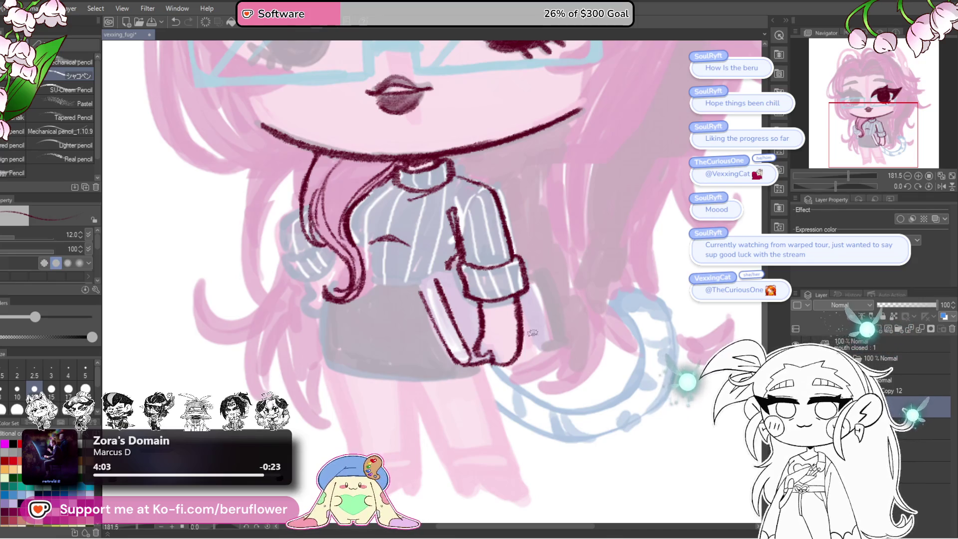
left_click_drag(531, 351, 544, 348)
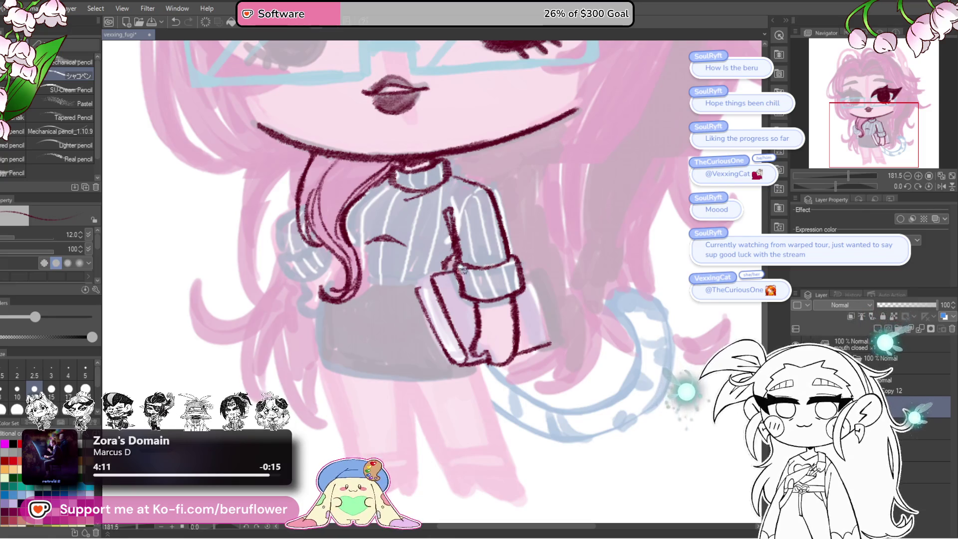
left_click_drag(524, 262, 558, 345)
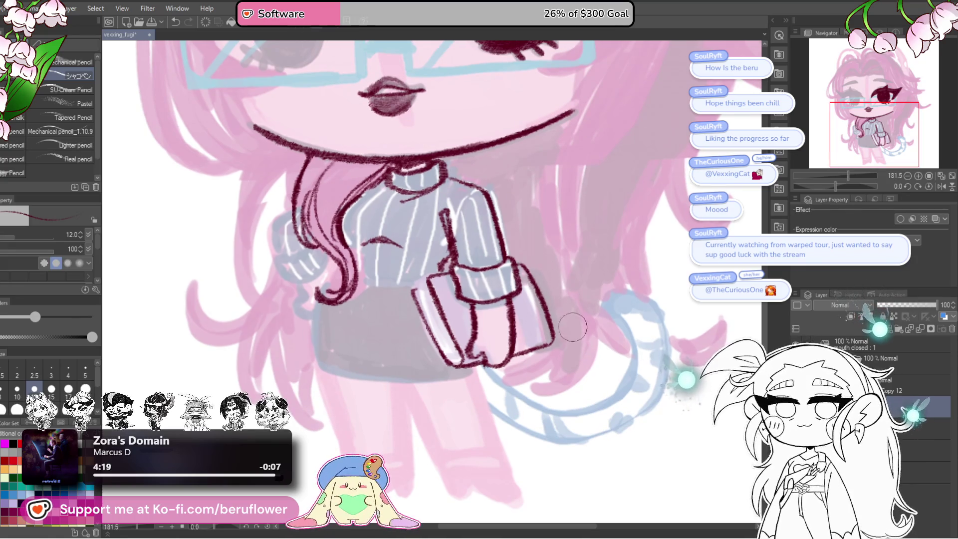
left_click_drag(514, 269, 547, 330)
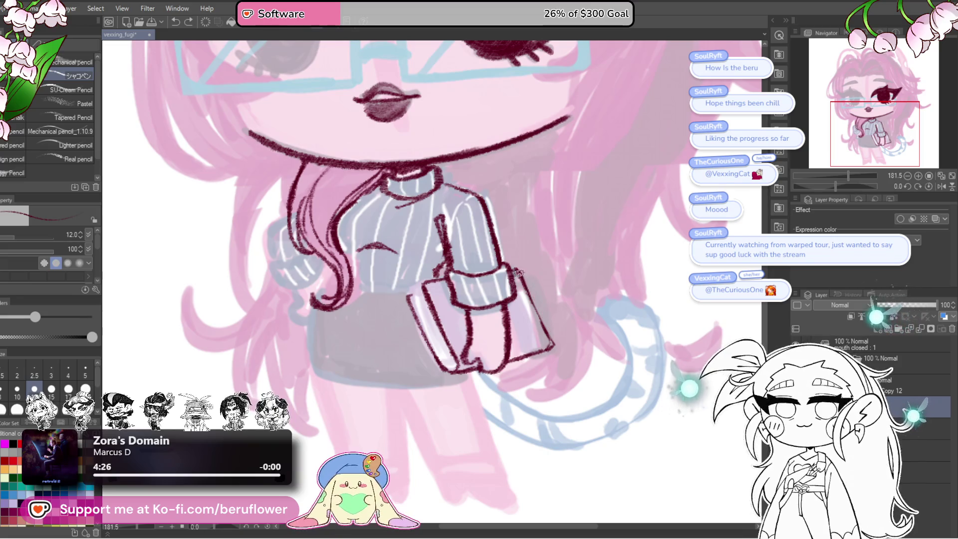
With the canvas tilted, draw a thicker, darker line along the book's right edge, then reset rotation
left_click_drag(837, 186, 824, 187)
scroll(479, 332, "up", 4)
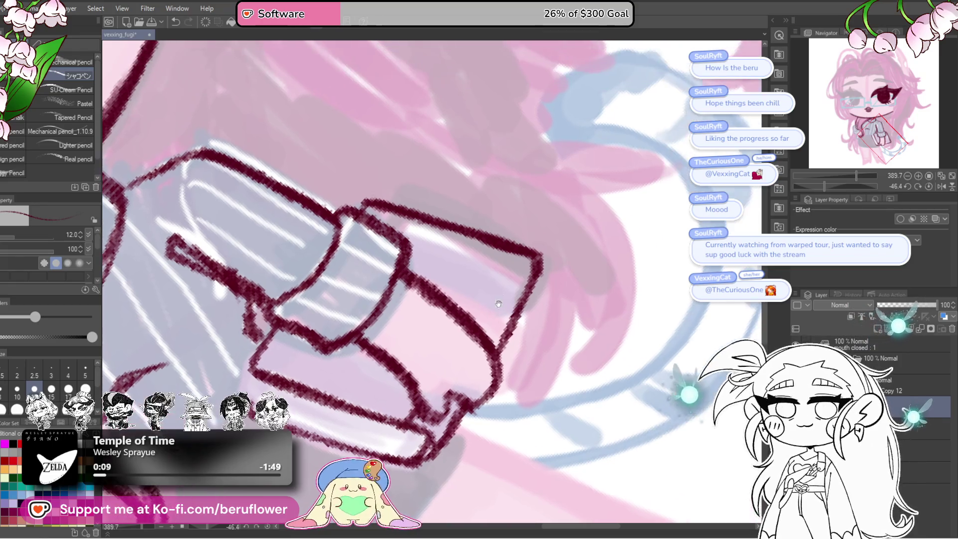
left_click_drag(437, 377, 412, 413)
left_click_drag(470, 315, 502, 254)
left_click_drag(468, 316, 509, 245)
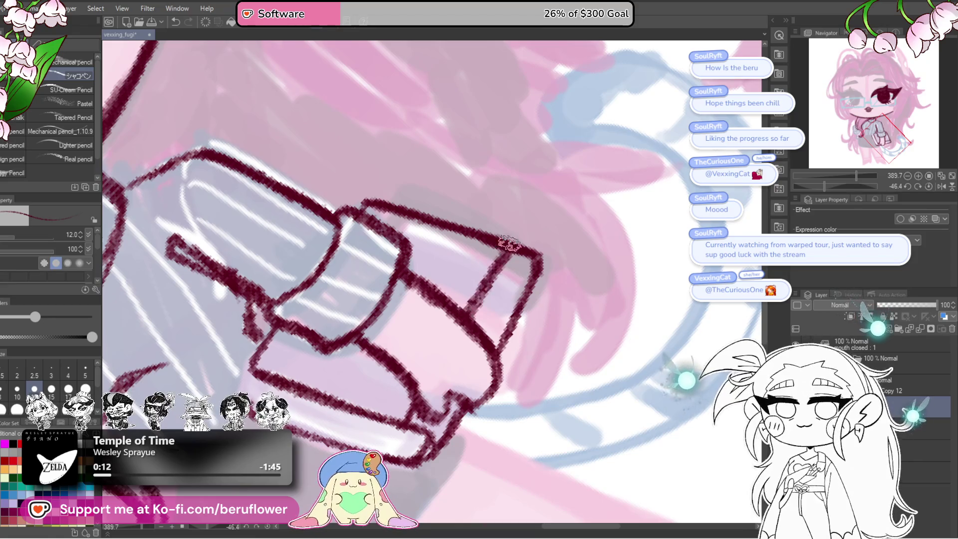
scroll(454, 319, "down", 2)
scroll(442, 339, "down", 2)
scroll(441, 339, "up", 2)
scroll(483, 382, "up", 2)
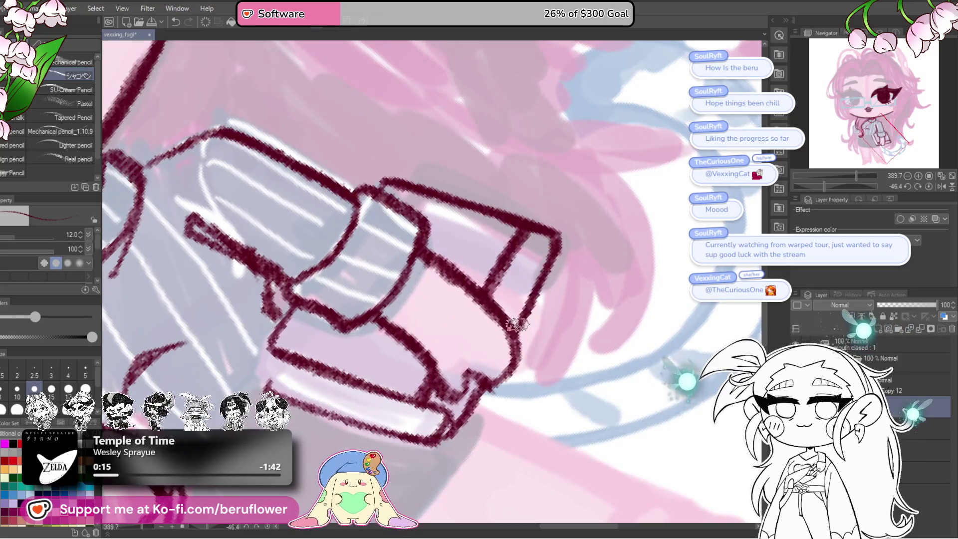
left_click(929, 187)
mouse_move(254, 242)
left_mouse_down()
mouse_move(370, 282)
mouse_move(443, 432)
left_mouse_up()
Draw page lines along the book's left edge, undoing and redrawing them
left_click_drag(382, 307, 444, 424)
left_click_drag(372, 270, 445, 414)
scroll(446, 414, "down", 10)
scroll(400, 325, "up", 10)
key("ctrl+z")
key("ctrl+z")
Settle the page lines down the book's left edge and add page strokes at its bottom corner
key("ctrl+z")
key("ctrl+z")
left_click_drag(382, 287, 442, 434)
left_click_drag(384, 290, 442, 432)
key("ctrl+z")
left_click_drag(385, 289, 445, 427)
key("ctrl+z")
left_click_drag(388, 298, 439, 412)
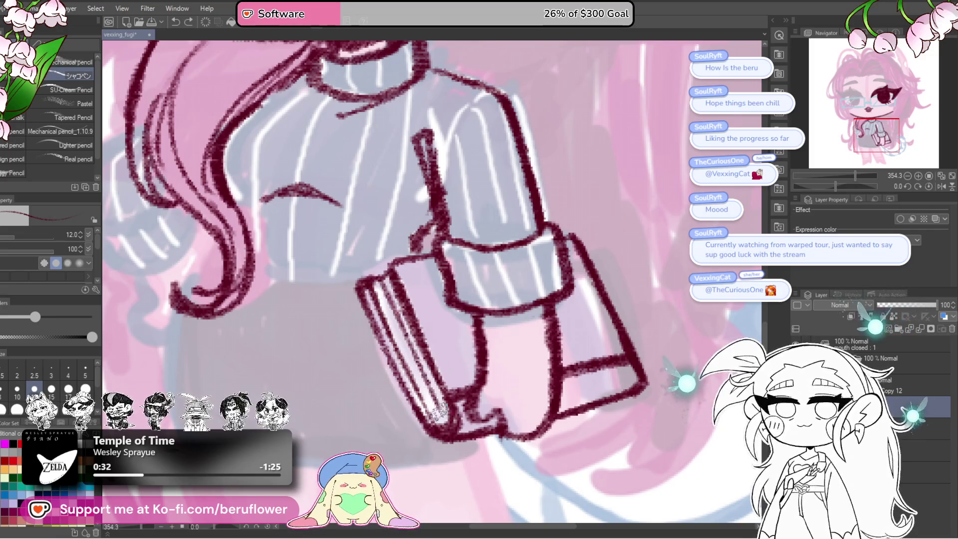
left_click_drag(379, 292, 445, 431)
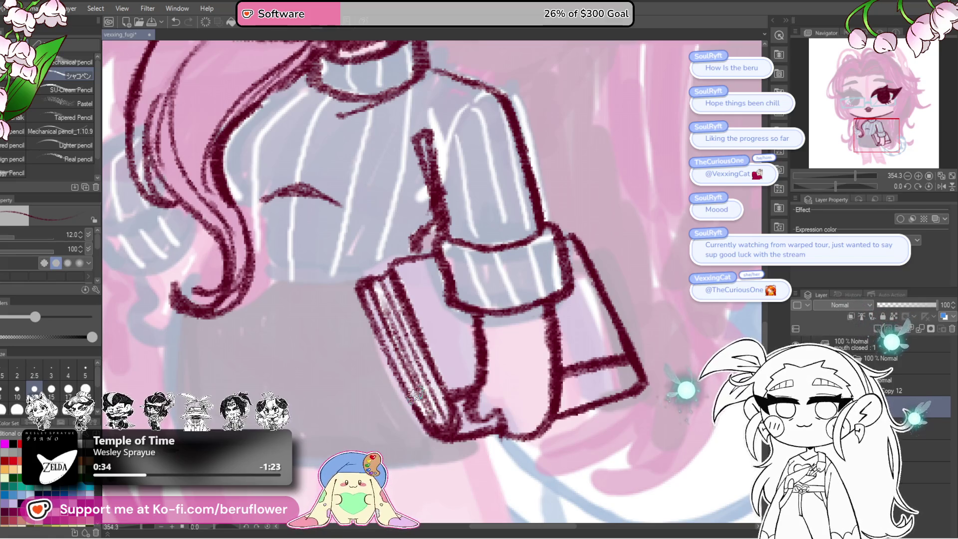
scroll(414, 392, "down", 8)
scroll(410, 403, "up", 2)
left_click_drag(503, 262, 518, 237)
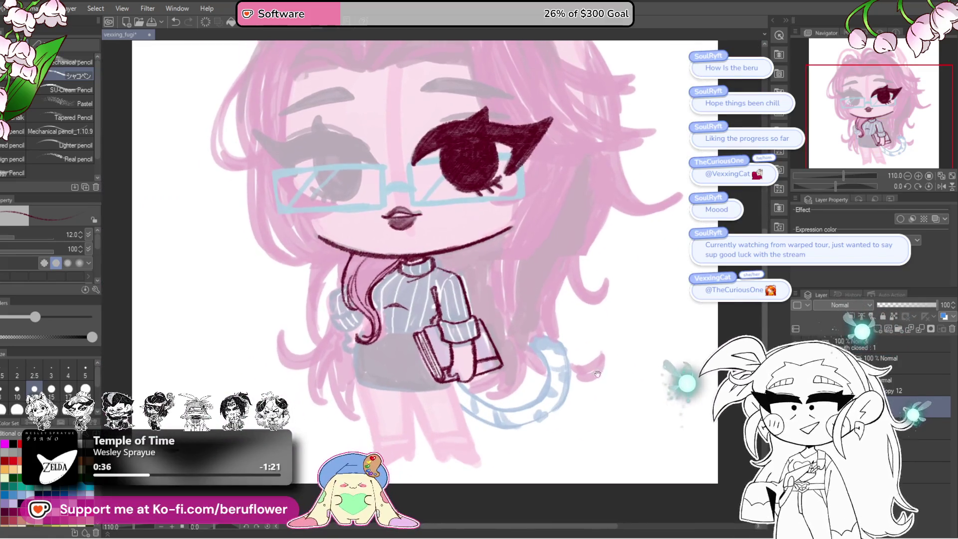
Zoom in on the book and rework its lower-left corner, adding short lines and a tick along the lower edge
left_click_drag(555, 351, 530, 338)
scroll(524, 325, "up", 1)
scroll(517, 314, "up", 1)
scroll(517, 314, "up", 1)
scroll(514, 315, "up", 1)
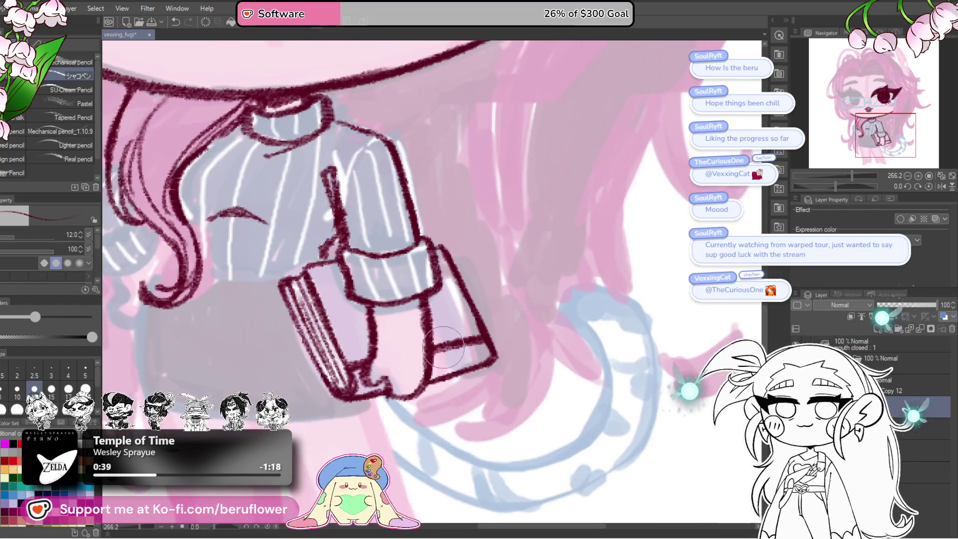
left_click_drag(444, 339, 496, 321)
scroll(494, 321, "up", 1)
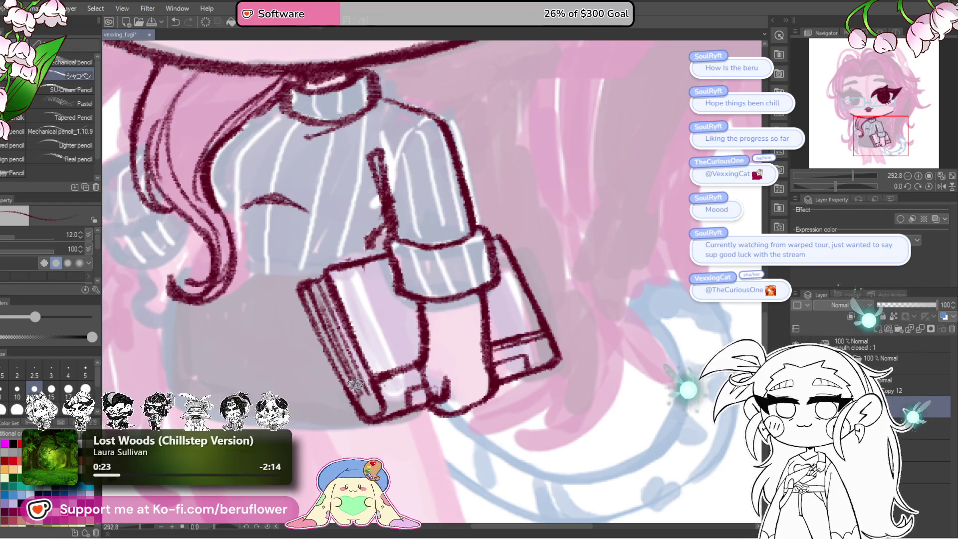
left_click_drag(358, 394, 369, 410)
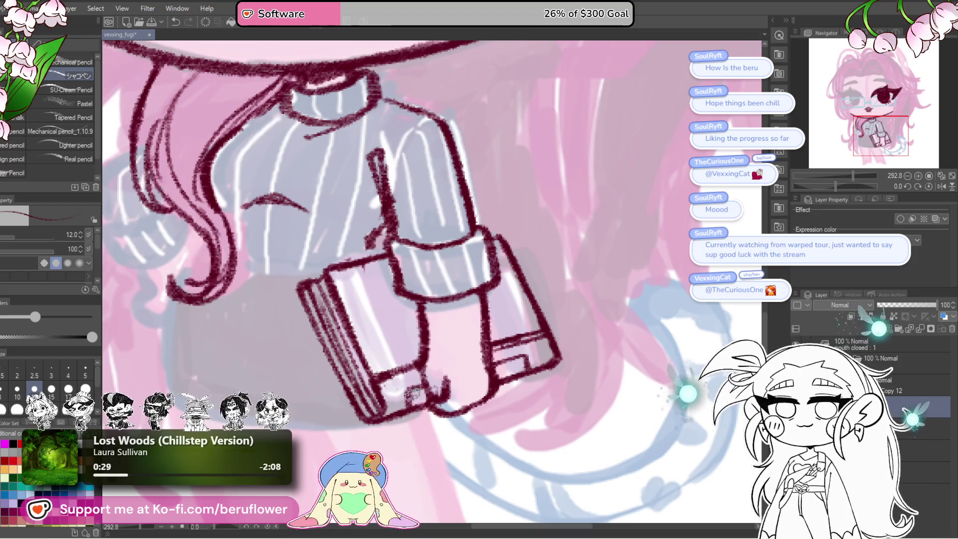
left_click_drag(411, 389, 414, 405)
left_click_drag(525, 358, 526, 368)
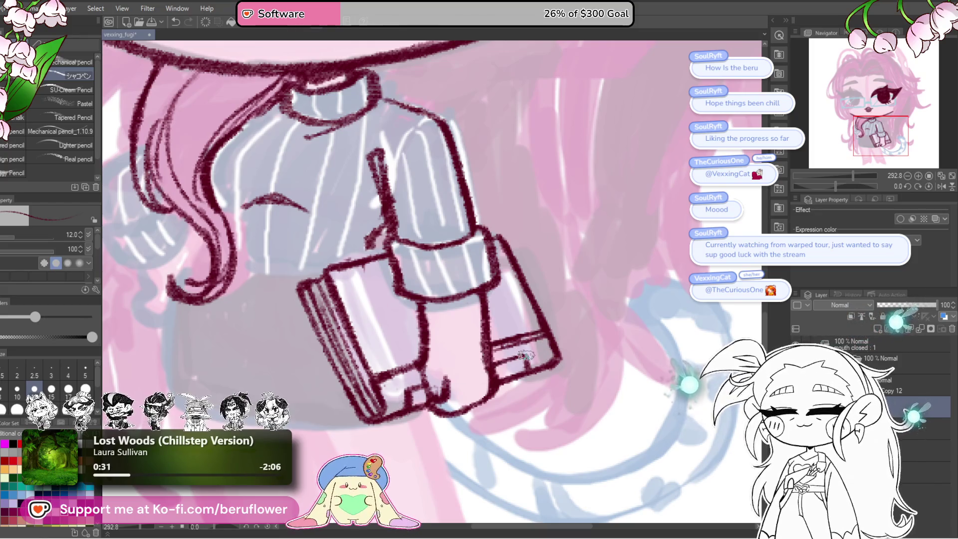
Ink the hair curl's tip and extend the skirt's left outline downward
scroll(520, 361, "down", 5)
scroll(519, 361, "down", 2)
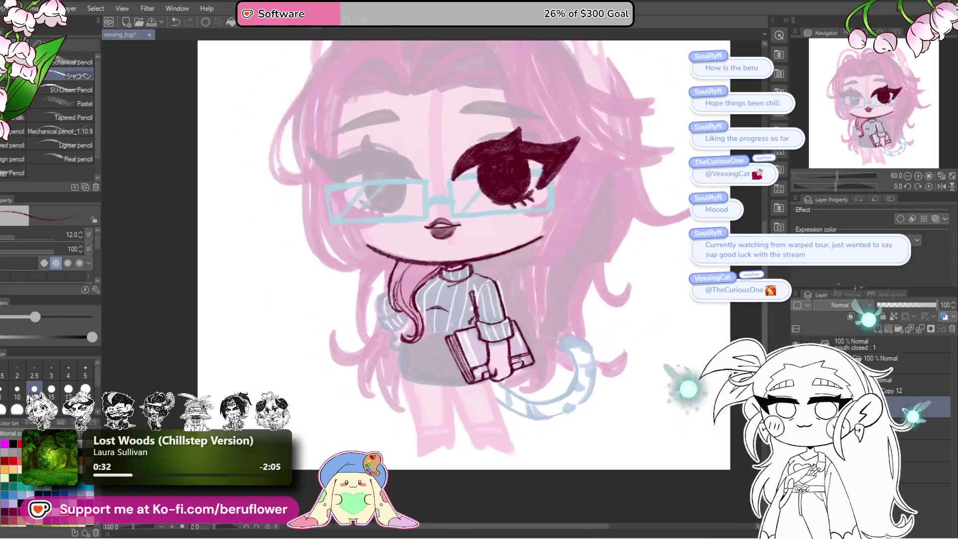
scroll(519, 361, "up", 2)
mouse_move(674, 447)
left_mouse_down()
mouse_move(657, 444)
mouse_move(666, 452)
left_mouse_up()
scroll(454, 304, "up", 1)
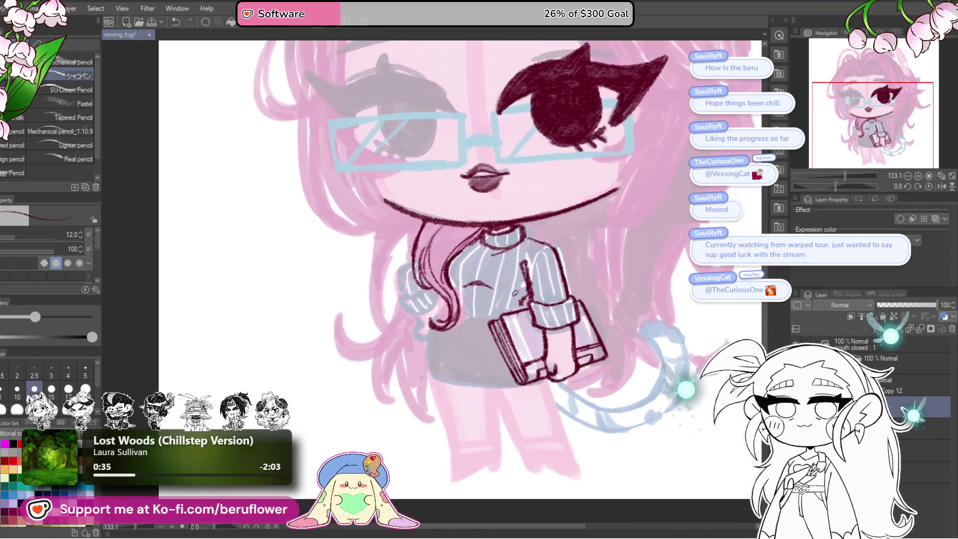
scroll(454, 303, "up", 1)
scroll(454, 303, "up", 1)
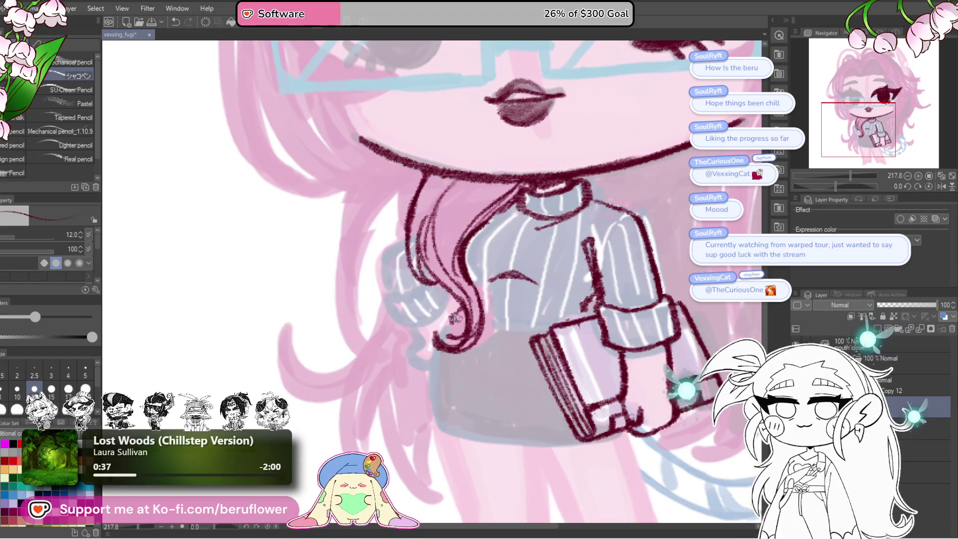
scroll(592, 278, "right", 1)
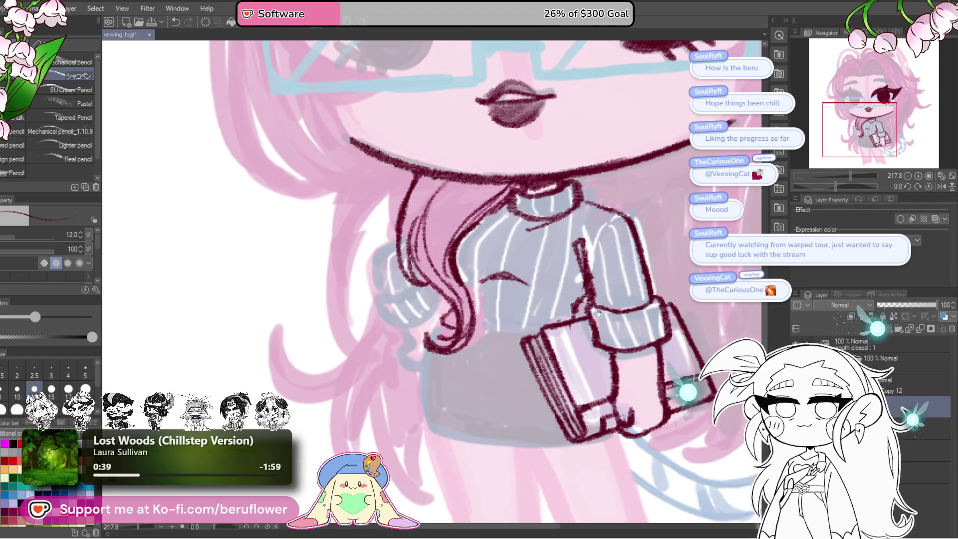
scroll(598, 313, "right", 1)
left_click_drag(507, 354, 534, 322)
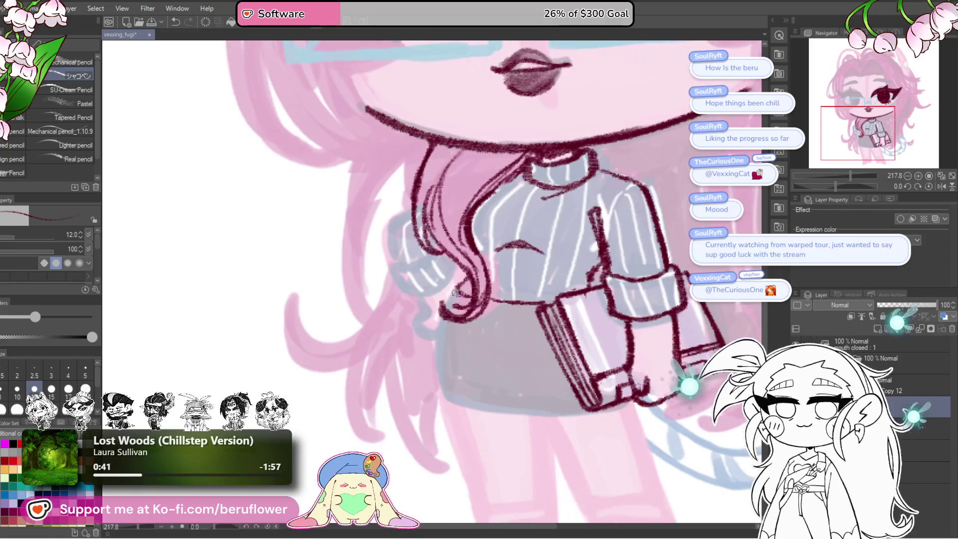
mouse_move(455, 294)
left_mouse_down()
mouse_move(441, 329)
mouse_move(447, 402)
left_mouse_up()
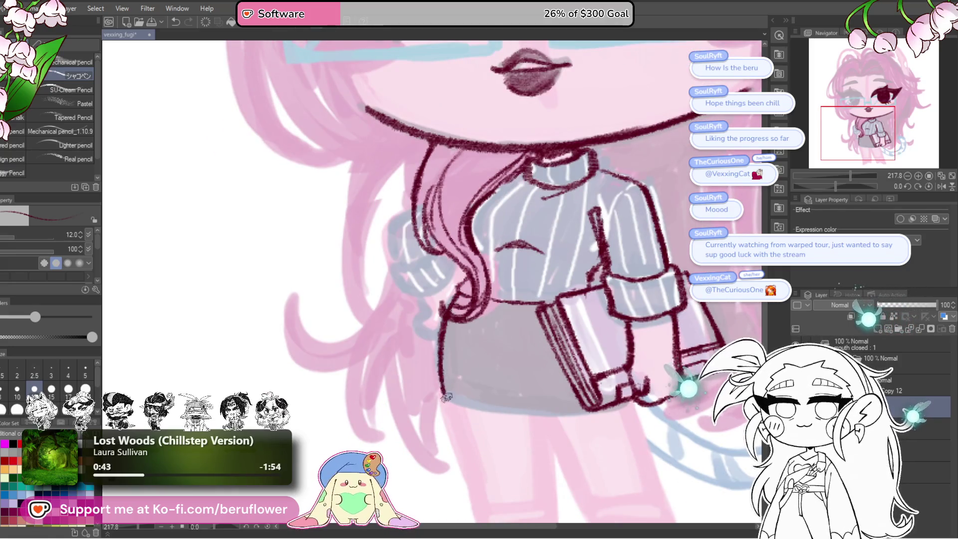
left_click_drag(733, 323, 685, 290)
left_click_drag(837, 185, 855, 187)
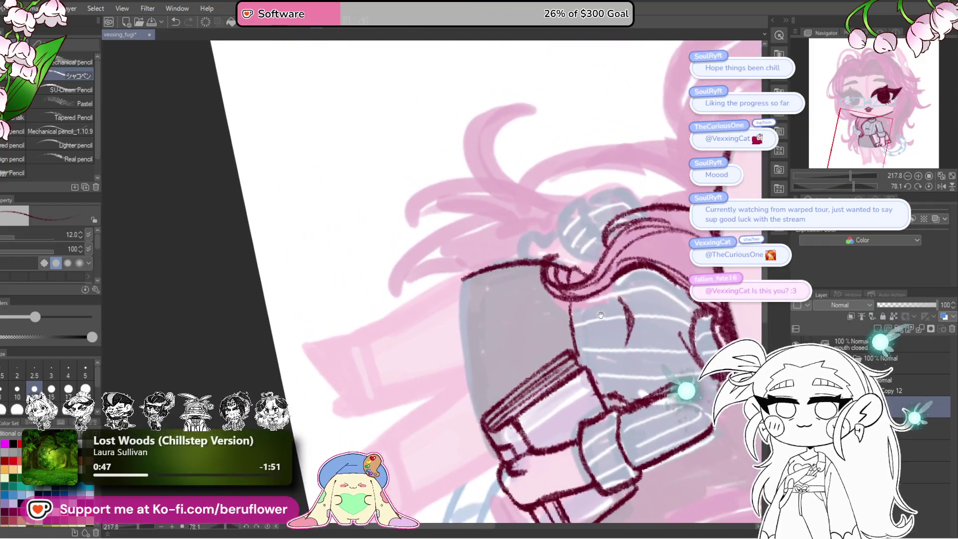
Rotate the canvas and redraw the skirt's outline in maroon along a shorter path
left_click_drag(601, 315, 610, 345)
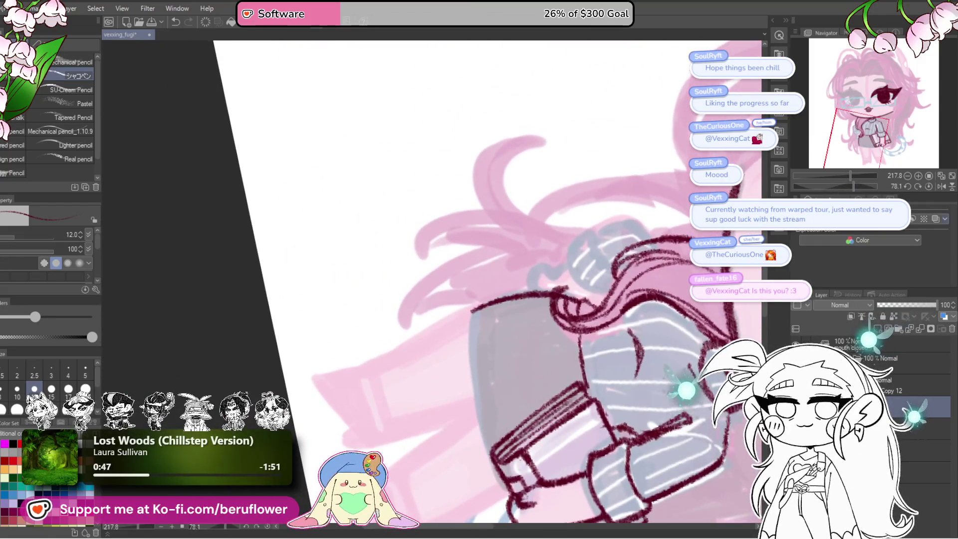
left_click(929, 186)
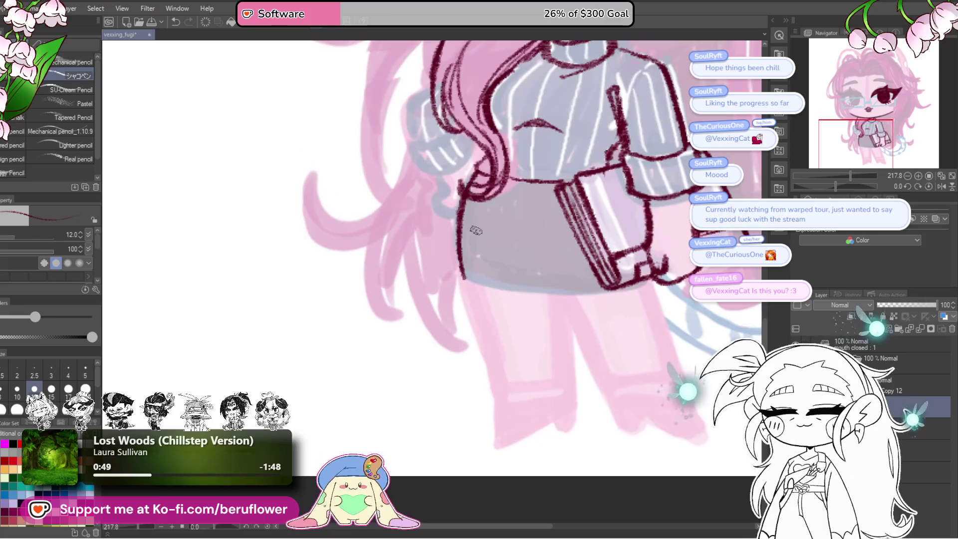
left_click_drag(835, 186, 858, 188)
left_click_drag(452, 229, 428, 356)
left_click_drag(453, 229, 429, 324)
key("ctrl+z")
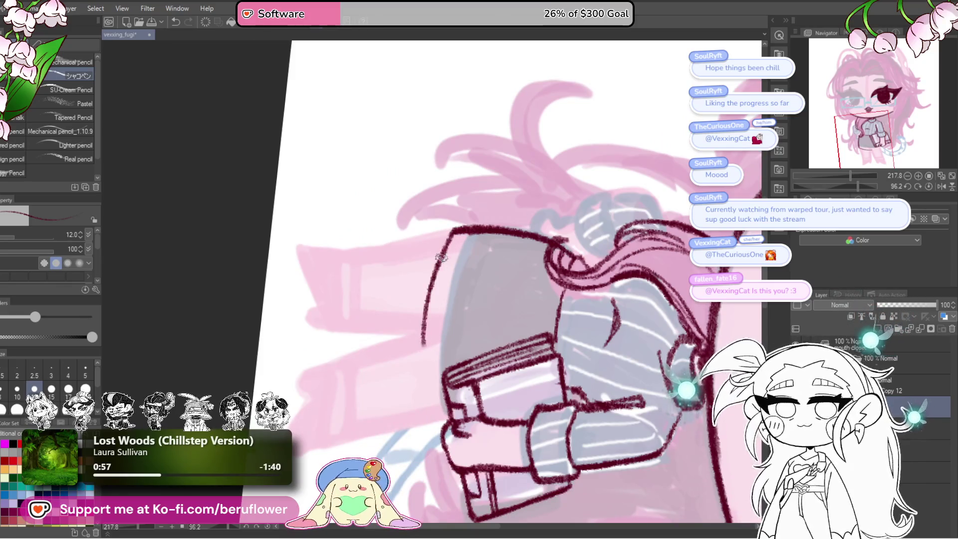
key("ctrl+z")
mouse_move(455, 229)
left_mouse_down()
mouse_move(432, 301)
mouse_move(427, 402)
left_mouse_up()
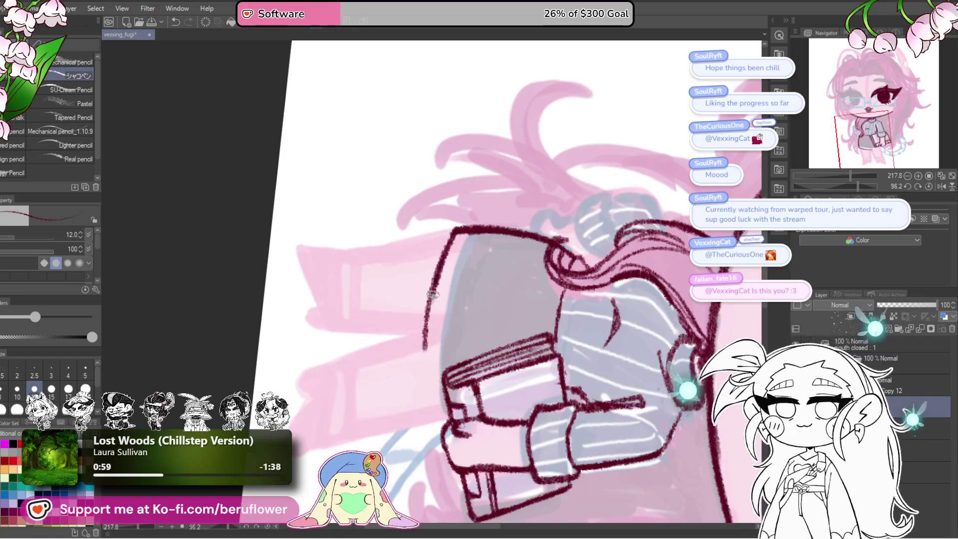
Redraw the skirt's left edge longer on the rotated canvas, undoing overshooting strokes
left_click(929, 186)
scroll(574, 334, "up", 5)
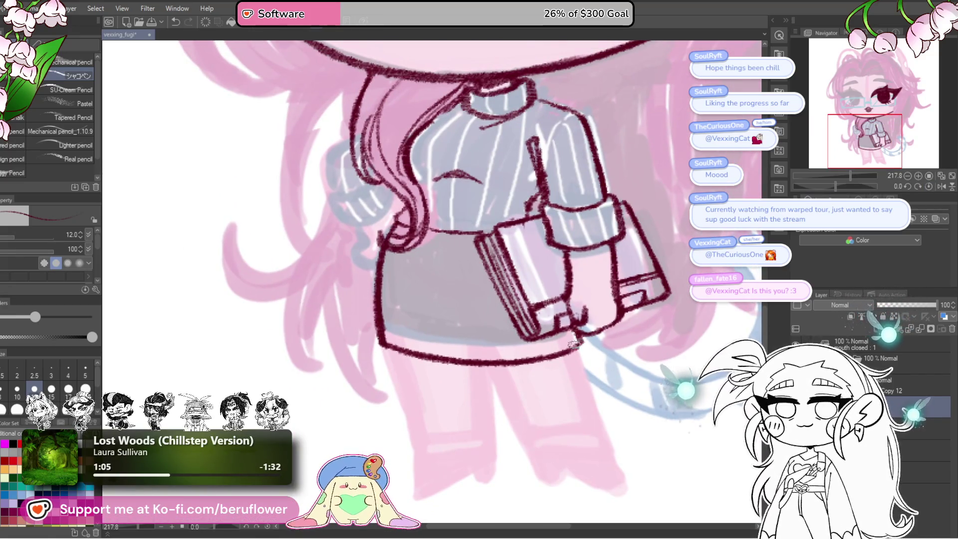
scroll(574, 349, "down", 1)
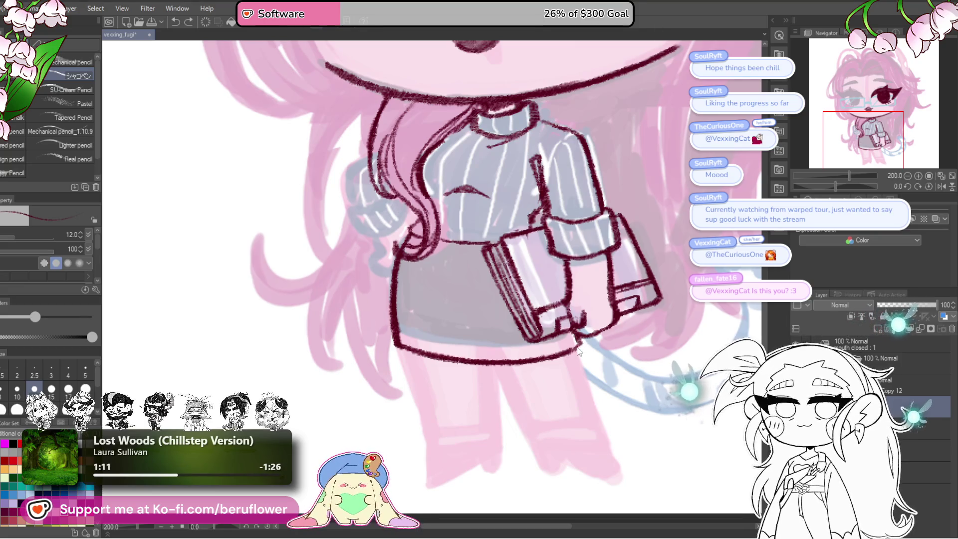
key("ctrl+z")
key("ctrl+z")
key("ctrl+z")
key("ctrl+z")
key("ctrl+z")
key("ctrl+z")
key("ctrl+z")
key("ctrl+z")
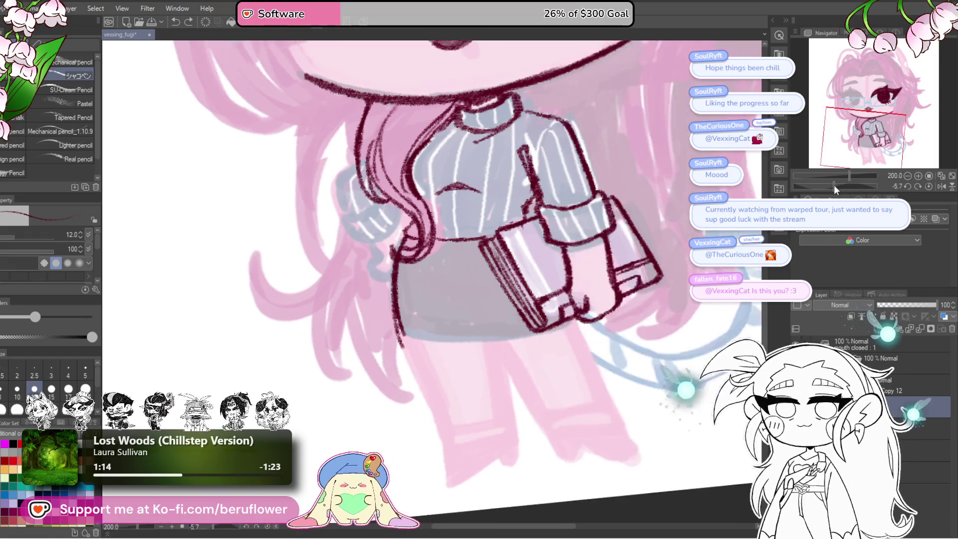
left_click_drag(449, 279, 419, 308)
left_click_drag(439, 254, 409, 390)
key("ctrl+z")
left_click_drag(444, 257, 407, 369)
key("ctrl+z")
key("ctrl+z")
left_click_drag(445, 256, 411, 350)
left_click_drag(434, 279, 404, 385)
left_click_drag(417, 313, 407, 402)
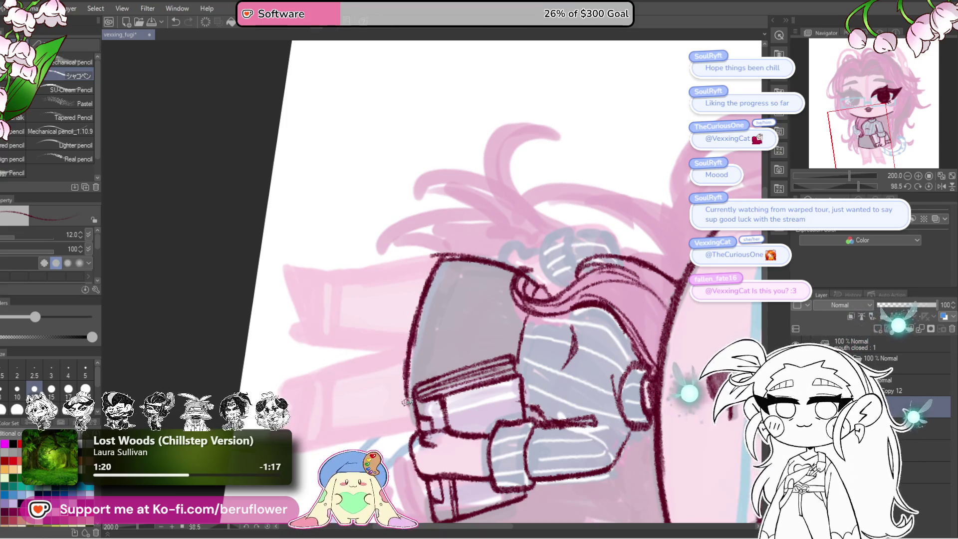
Reset the rotation, darken the skirt's left edge, and draw a long leg line from the hem
key("ctrl+at")
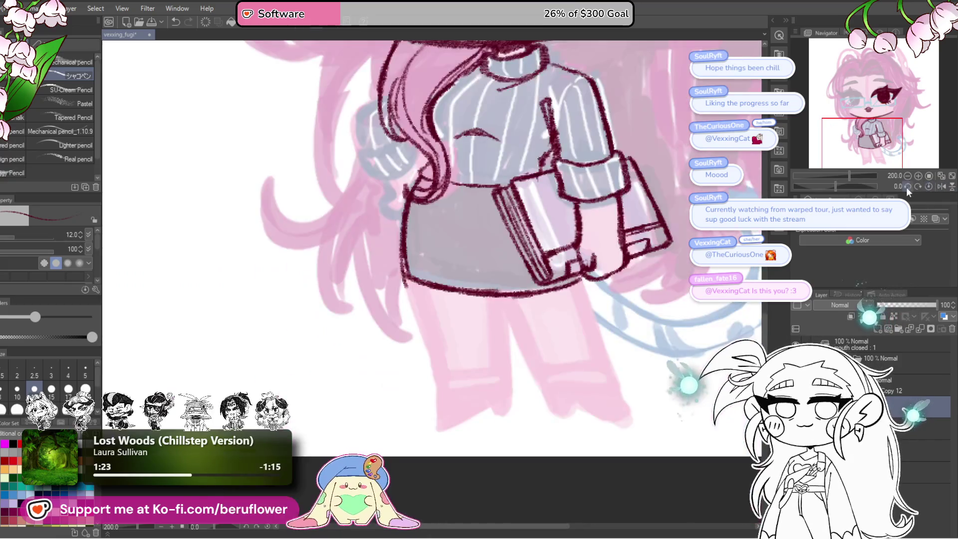
scroll(406, 288, "up", 2)
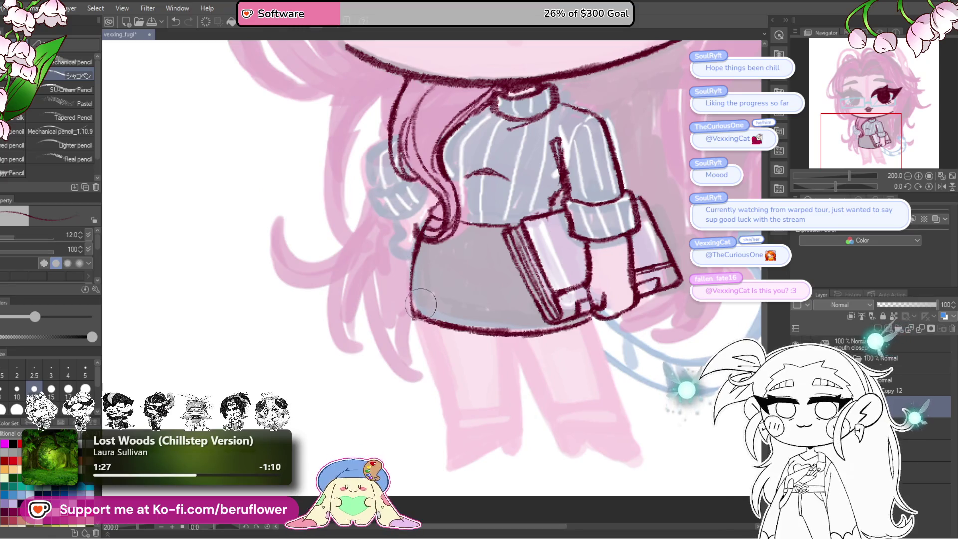
left_click_drag(410, 267, 413, 318)
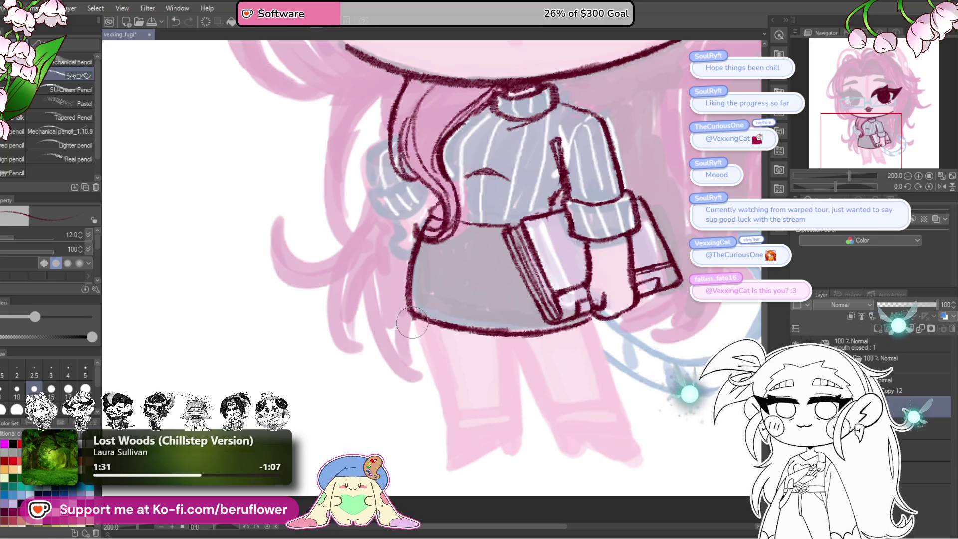
left_click_drag(526, 302, 418, 283)
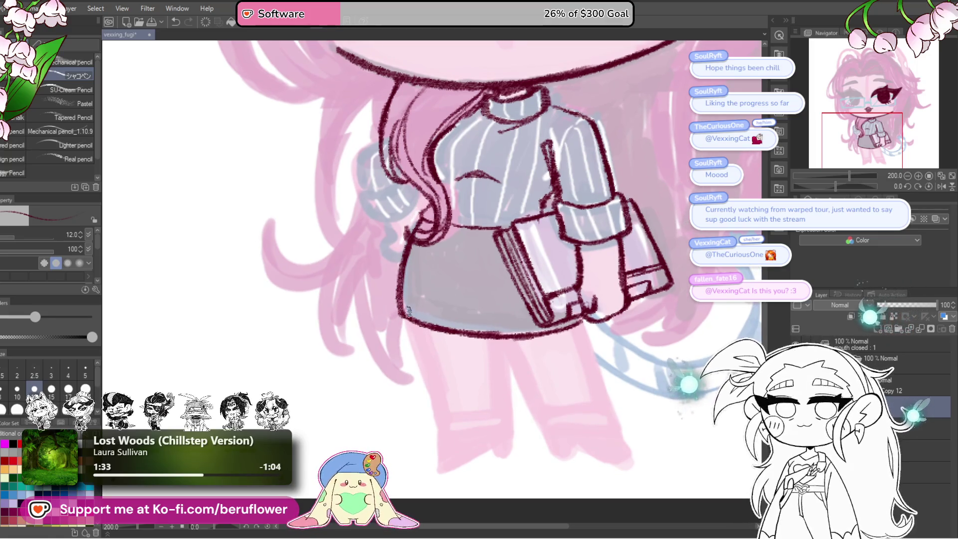
mouse_move(499, 312)
left_mouse_down()
mouse_move(551, 310)
mouse_move(465, 267)
mouse_move(509, 354)
left_mouse_up()
mouse_move(554, 257)
left_mouse_down()
mouse_move(557, 274)
mouse_move(534, 292)
mouse_move(557, 293)
left_mouse_up()
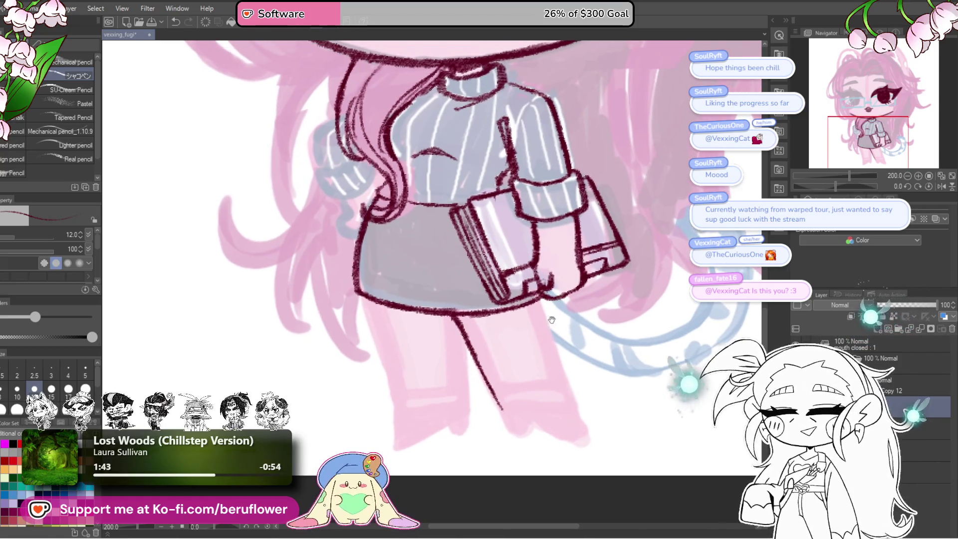
mouse_move(540, 341)
left_mouse_down()
mouse_move(529, 426)
mouse_move(528, 315)
left_mouse_up()
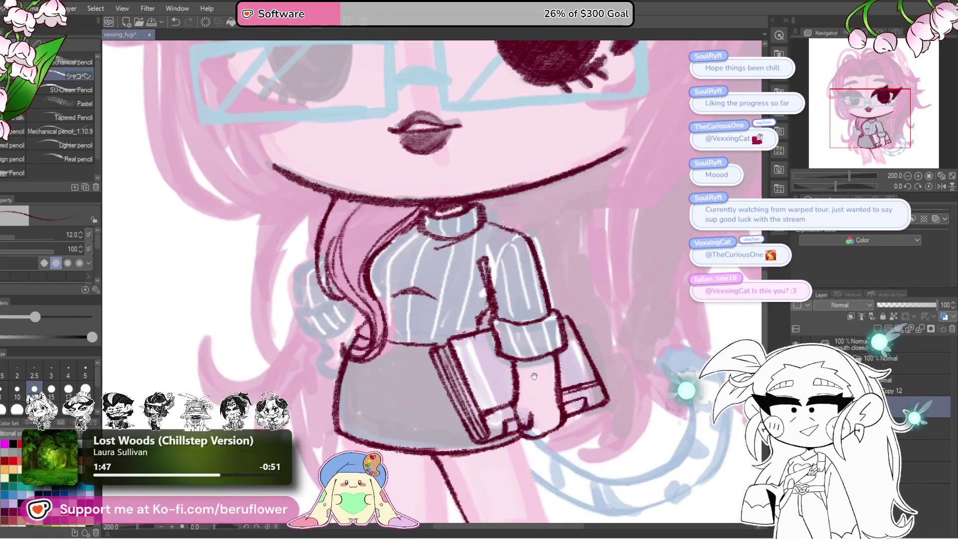
left_click_drag(499, 420, 499, 388)
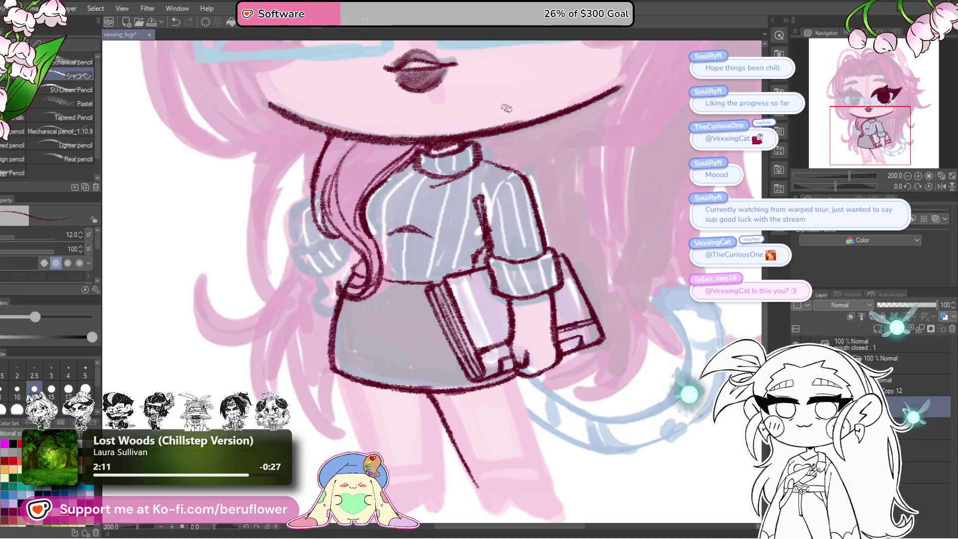
left_click_drag(507, 434, 477, 265)
Zoom in and draw the leg line below the skirt hem, redrawing its lower end shorter
scroll(477, 265, "up", 1)
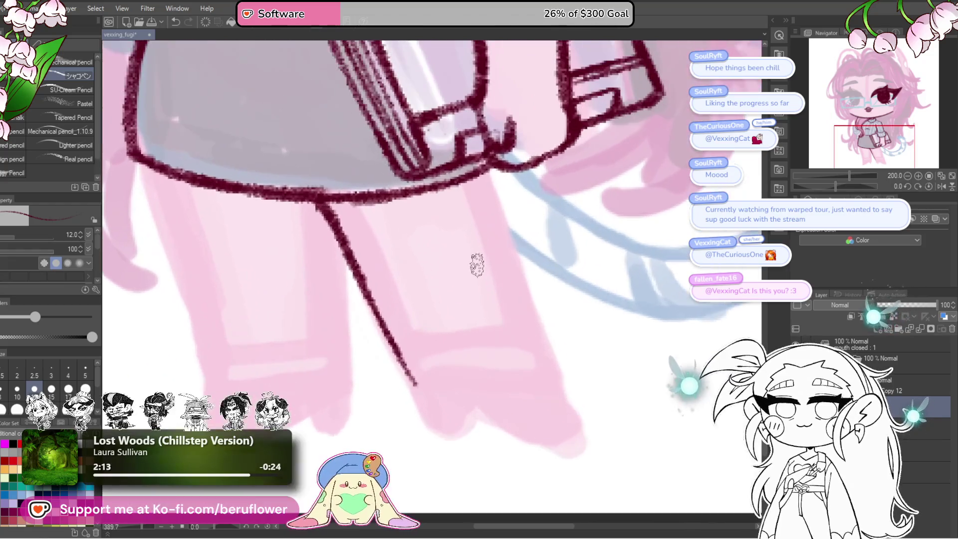
scroll(477, 265, "up", 1)
left_click_drag(487, 172, 587, 430)
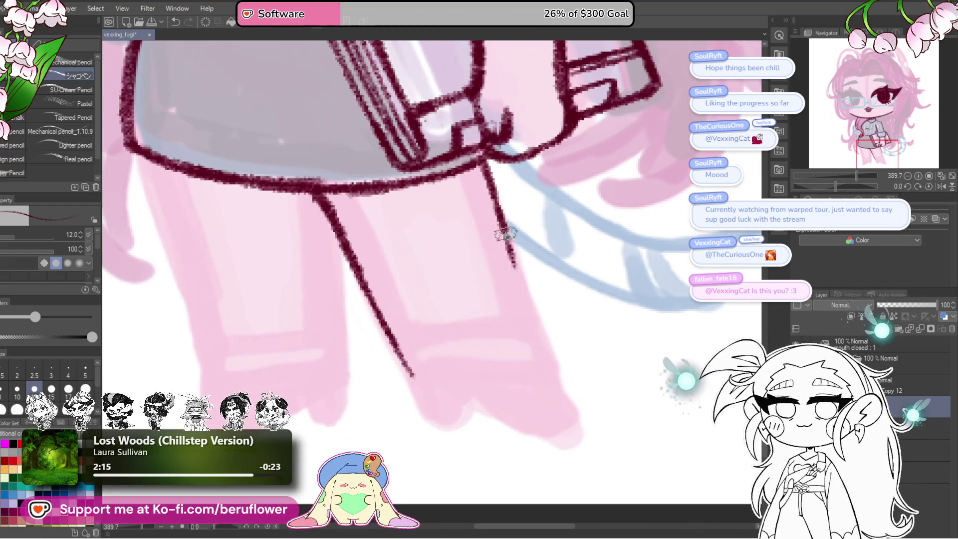
scroll(417, 345, "down", 2)
left_click_drag(392, 312, 447, 399)
key("ctrl+z")
key("ctrl+z")
key("ctrl+z")
mouse_move(392, 306)
left_mouse_down()
mouse_move(447, 397)
mouse_move(466, 379)
left_mouse_up()
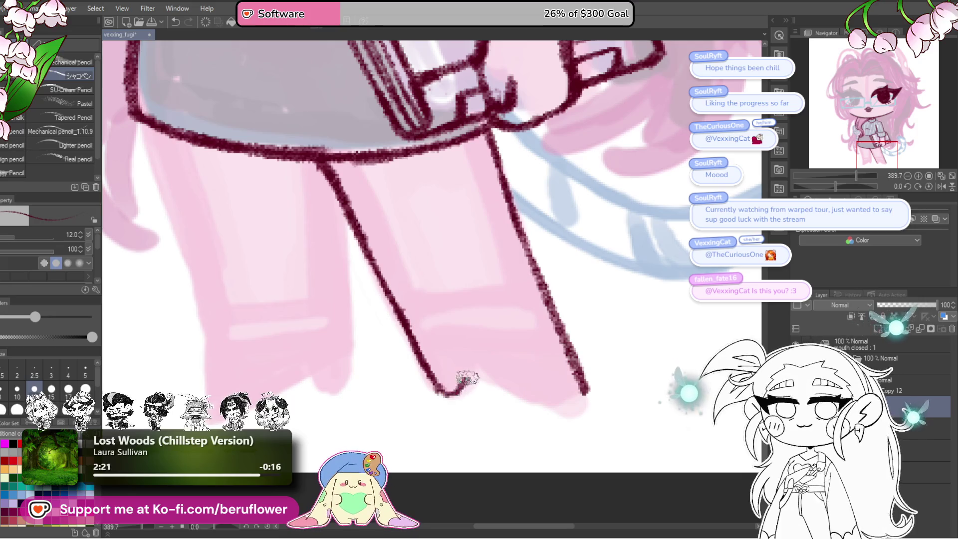
Draw the foot's edge from the notch to form the shoe tip
left_click_drag(541, 351, 541, 346)
left_click_drag(471, 370, 582, 410)
scroll(574, 399, "down", 4)
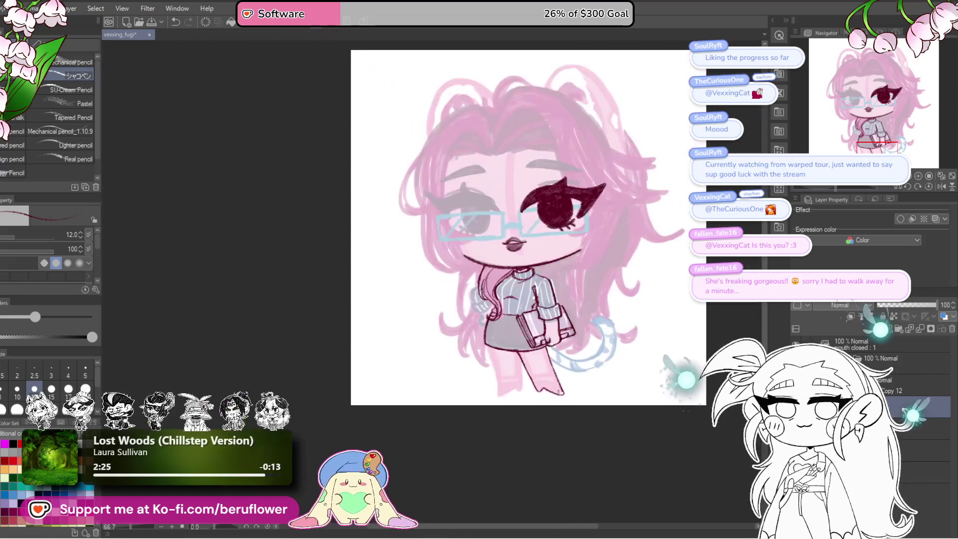
scroll(559, 392, "up", 1)
scroll(574, 387, "up", 1)
scroll(643, 375, "up", 1)
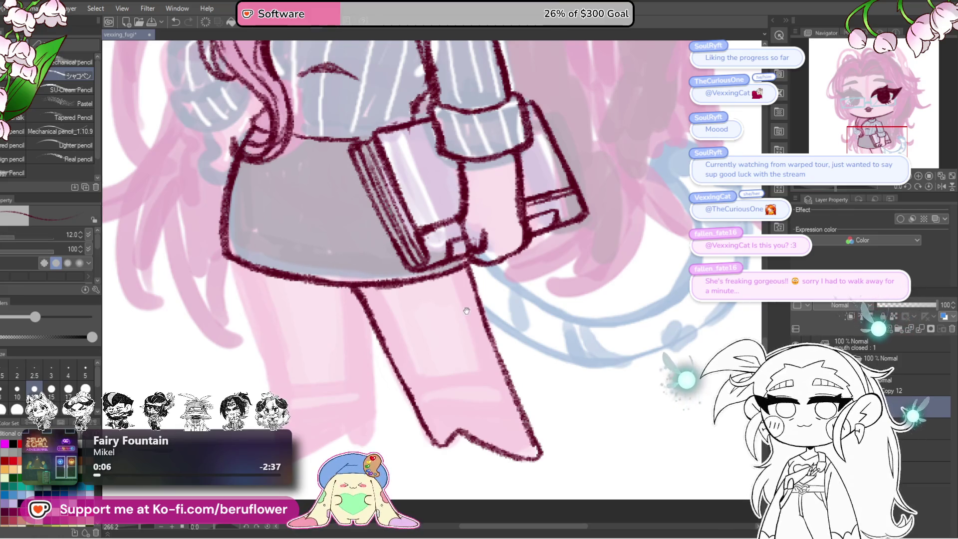
Draw the left leg's outline strokes, then undo and redraw the outer line longer
left_click_drag(467, 311, 572, 258)
left_click_drag(341, 219, 368, 292)
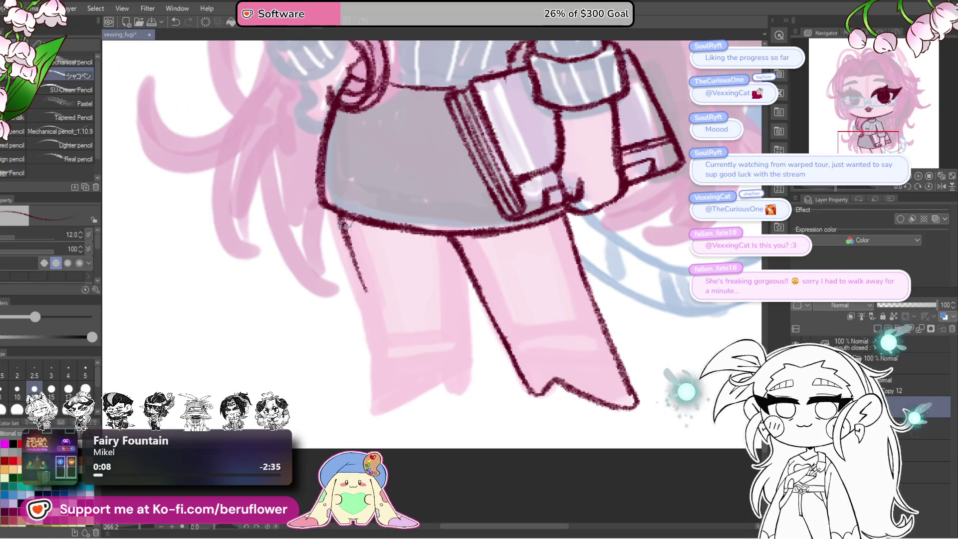
left_click_drag(340, 220, 385, 355)
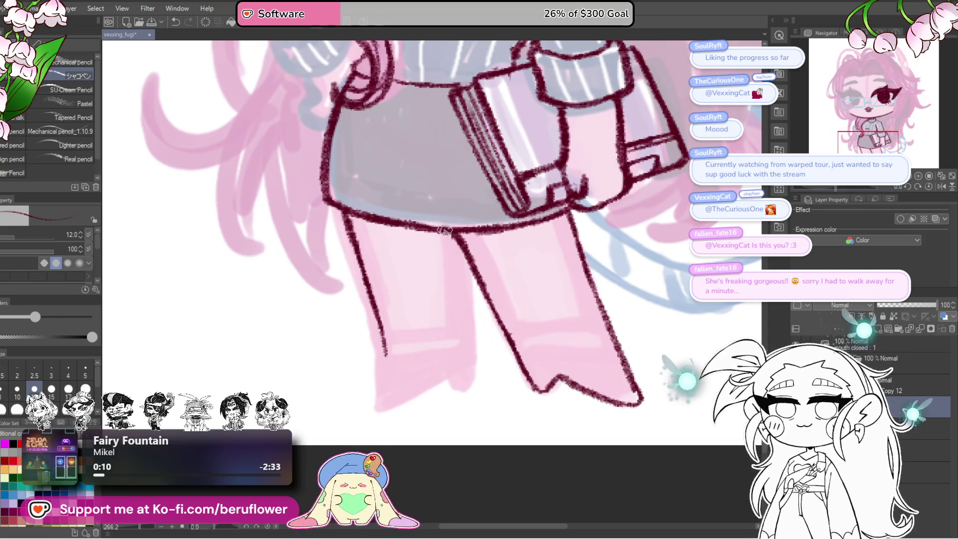
left_click_drag(443, 231, 472, 367)
scroll(472, 367, "down", 3)
scroll(466, 356, "up", 2)
key("ctrl+z")
key("ctrl+z")
key("ctrl+z")
key("ctrl+z")
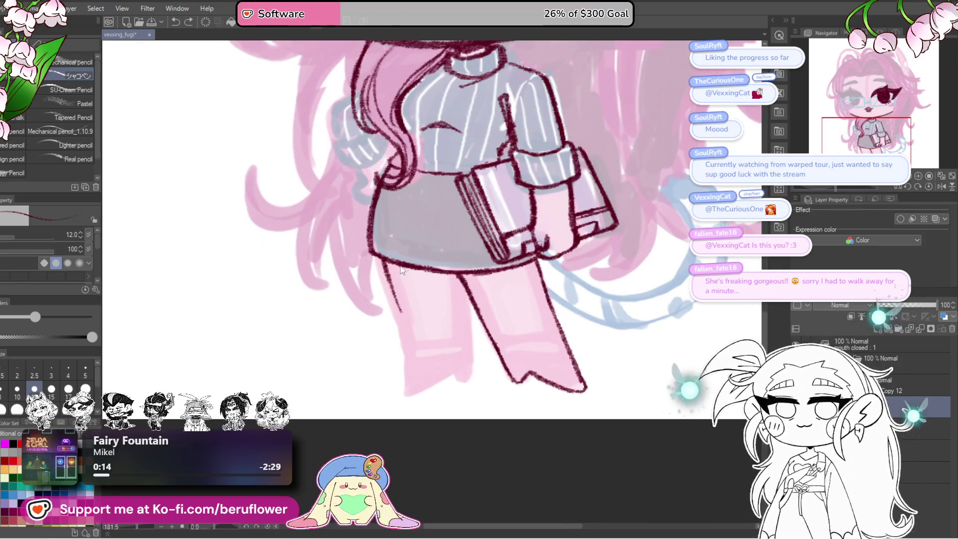
left_click_drag(385, 261, 416, 358)
scroll(479, 354, "down", 5)
scroll(571, 440, "up", 3)
Reframe on the legs, draw the middle leg line, and extend the leg outlines to the hem
left_click_drag(571, 440, 554, 458)
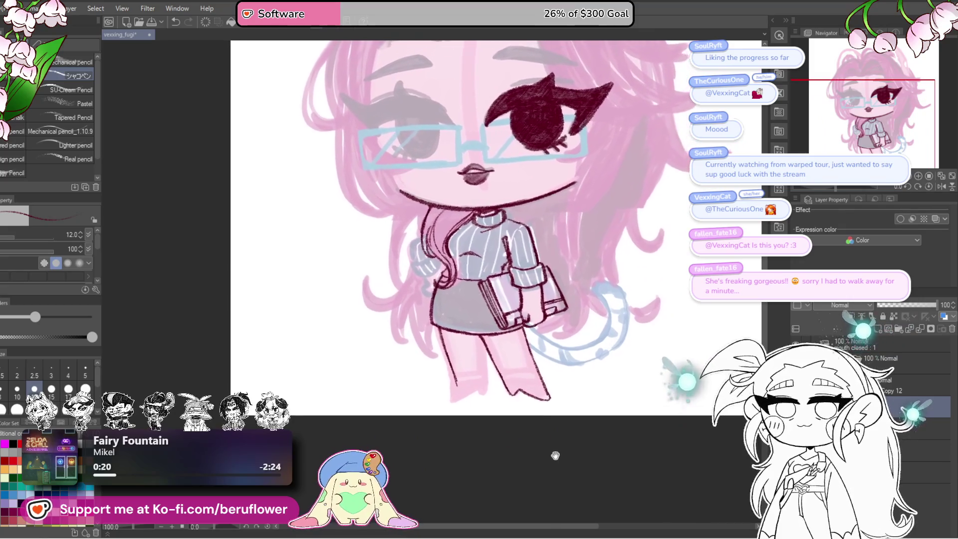
scroll(434, 423, "up", 2)
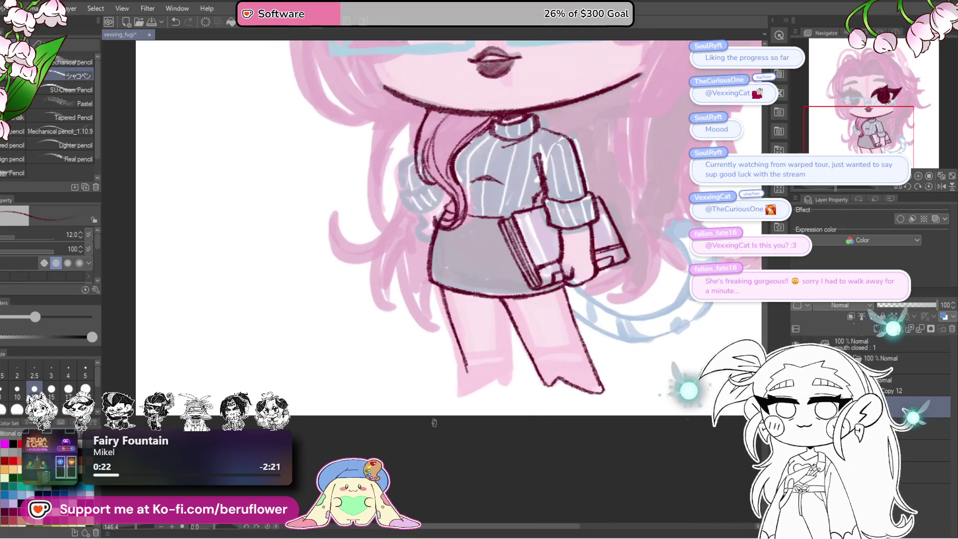
left_click_drag(434, 423, 497, 453)
scroll(507, 392, "up", 2)
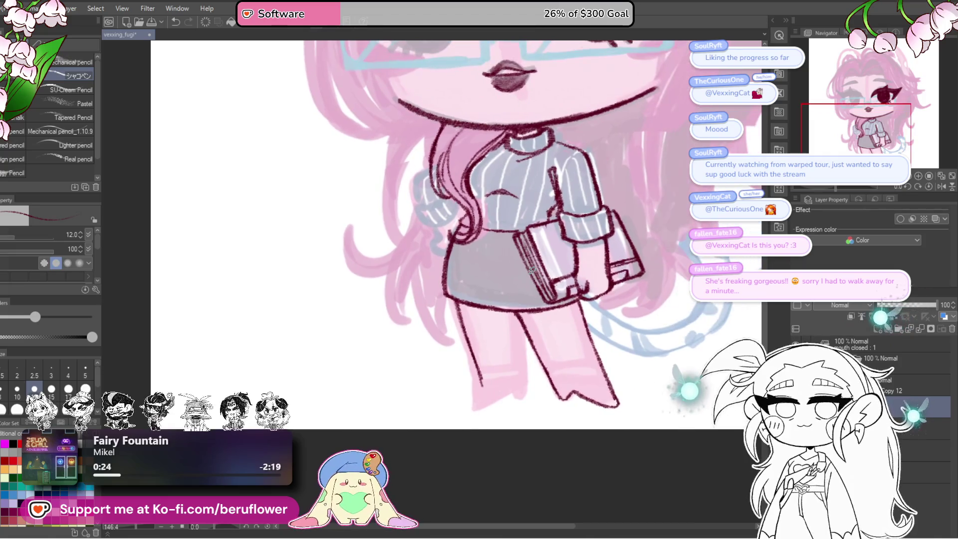
scroll(496, 288, "up", 4)
mouse_move(468, 272)
left_mouse_down()
mouse_move(480, 421)
mouse_move(509, 370)
left_mouse_up()
left_click_drag(419, 334, 428, 376)
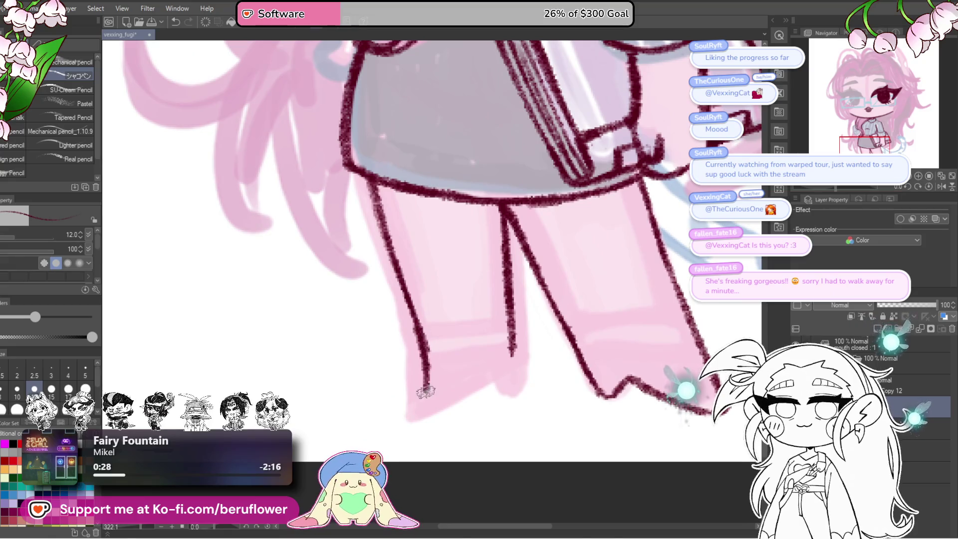
key("ctrl+z")
left_click_drag(448, 416, 439, 368)
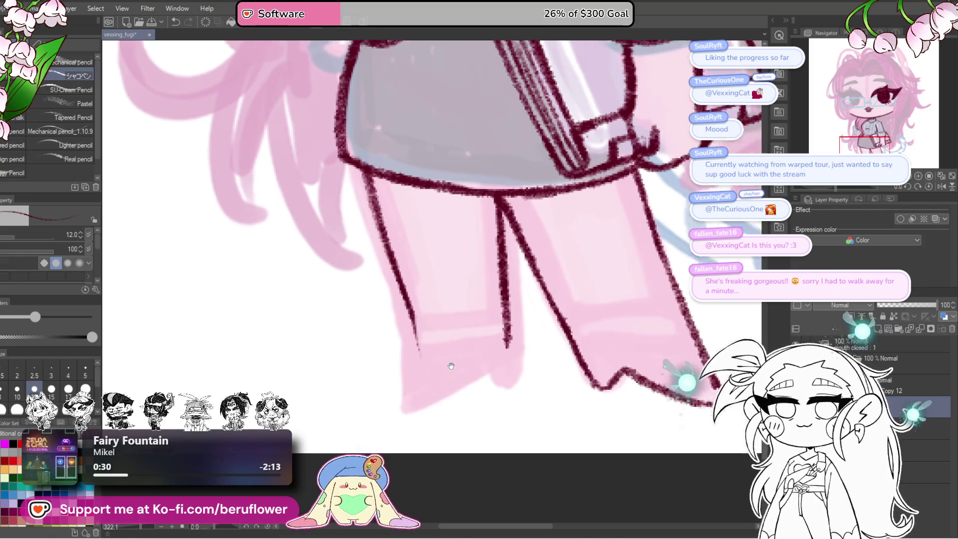
left_click_drag(413, 296, 422, 349)
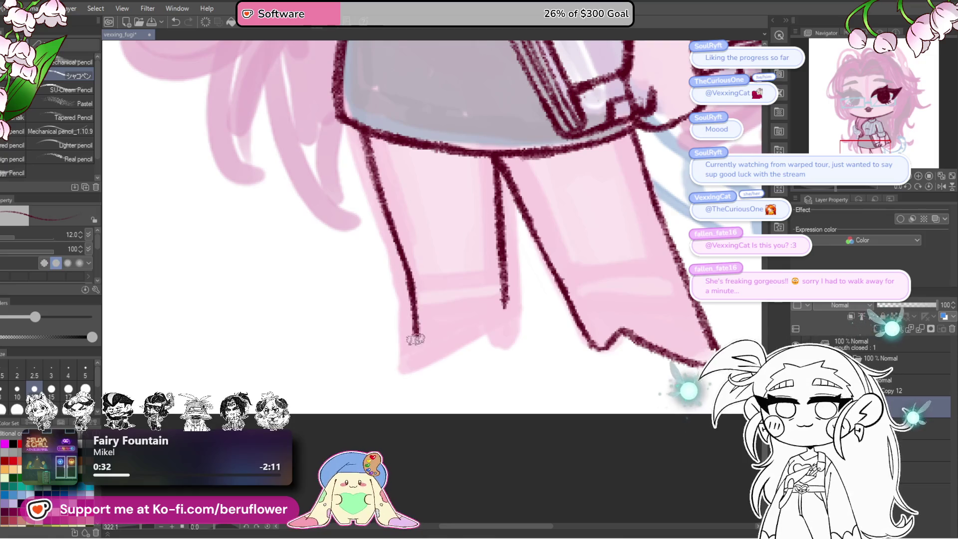
mouse_move(416, 302)
left_mouse_down()
mouse_move(419, 370)
mouse_move(504, 355)
left_mouse_up()
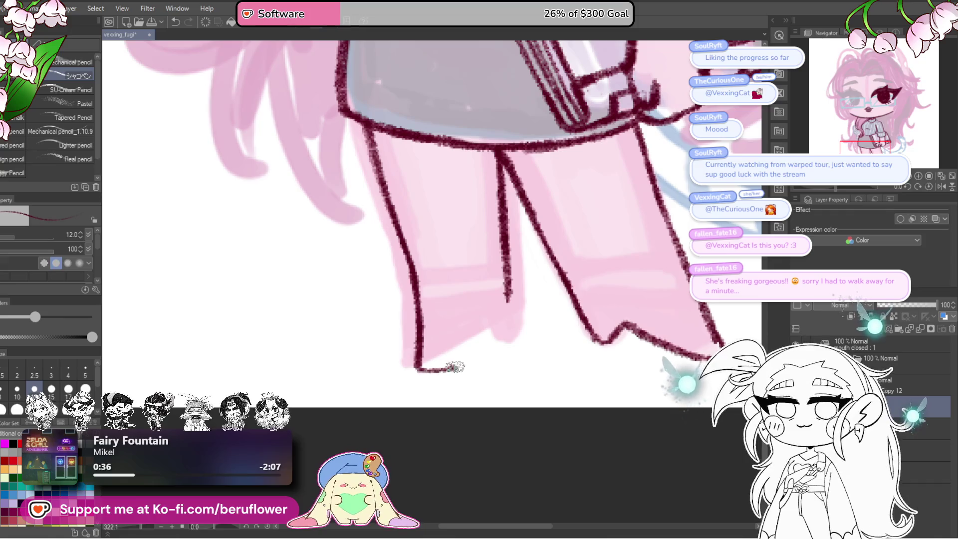
left_click_drag(507, 297, 507, 360)
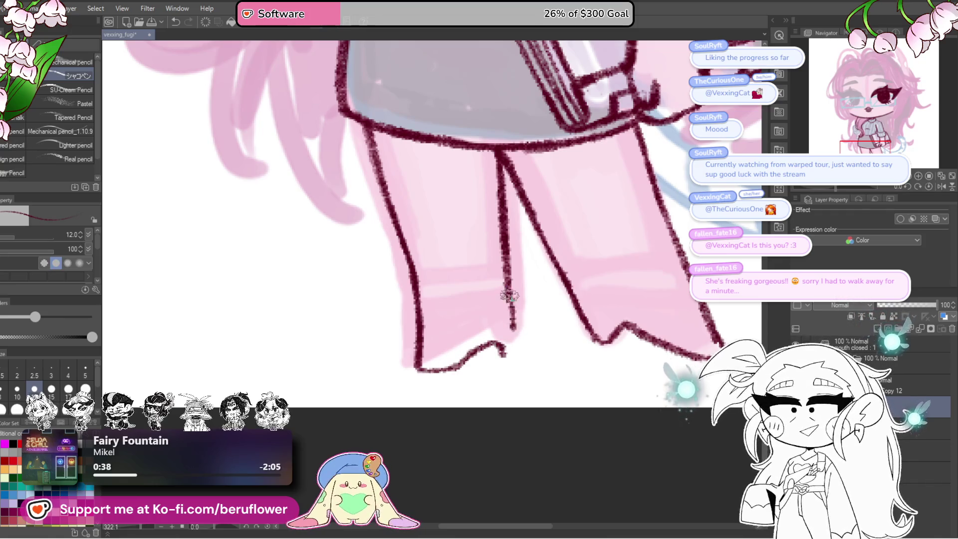
Erase the top of the inner leg line
left_click_drag(566, 367, 606, 379)
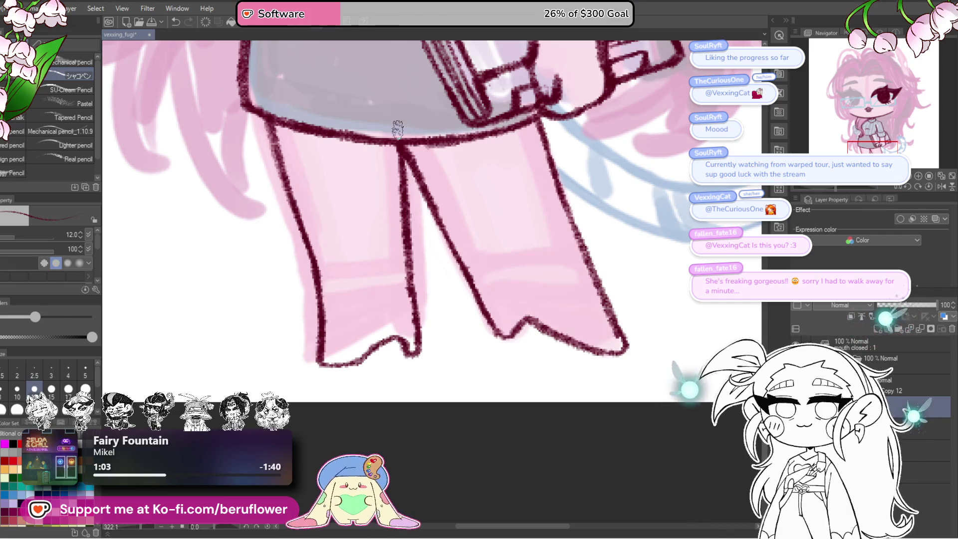
scroll(488, 178, "down", 3)
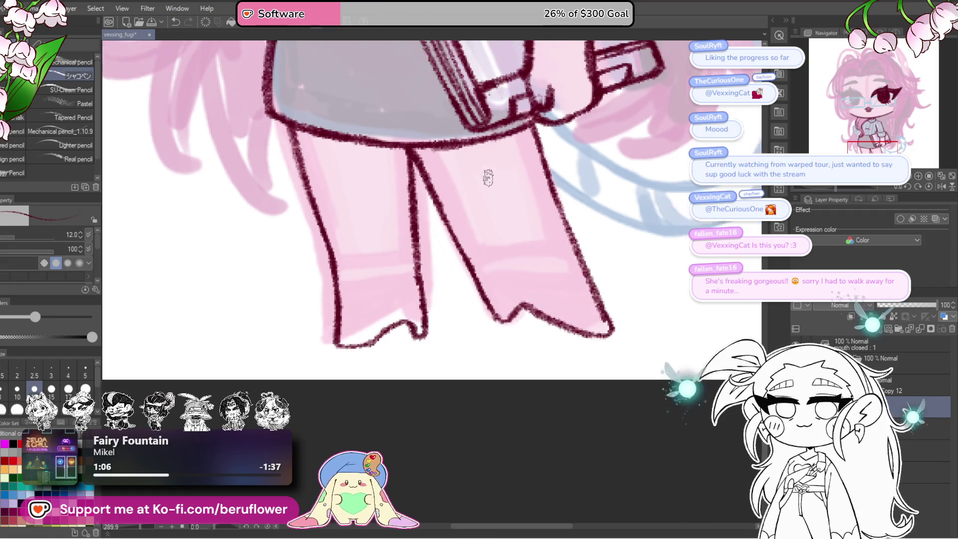
scroll(493, 222, "up", 3)
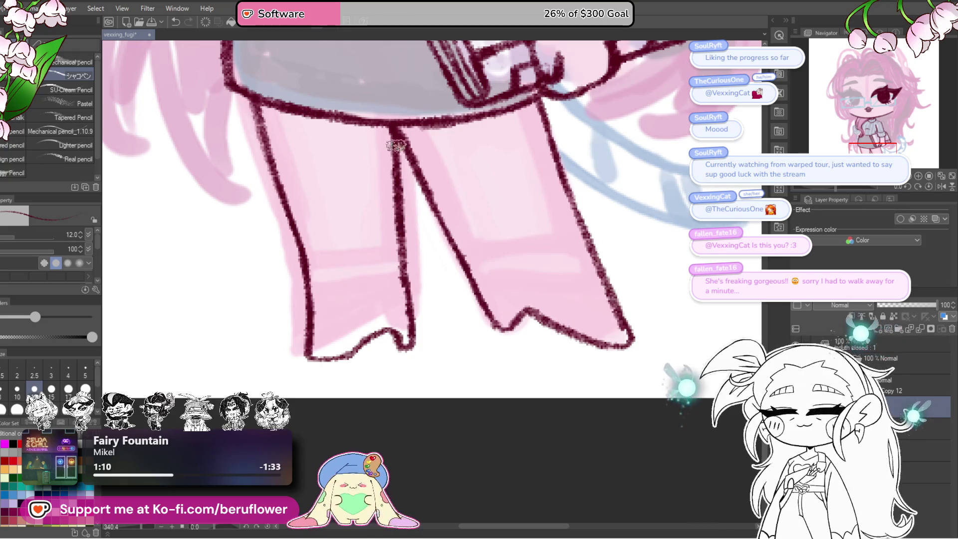
left_click_drag(385, 177, 405, 260)
left_click_drag(410, 205, 439, 396)
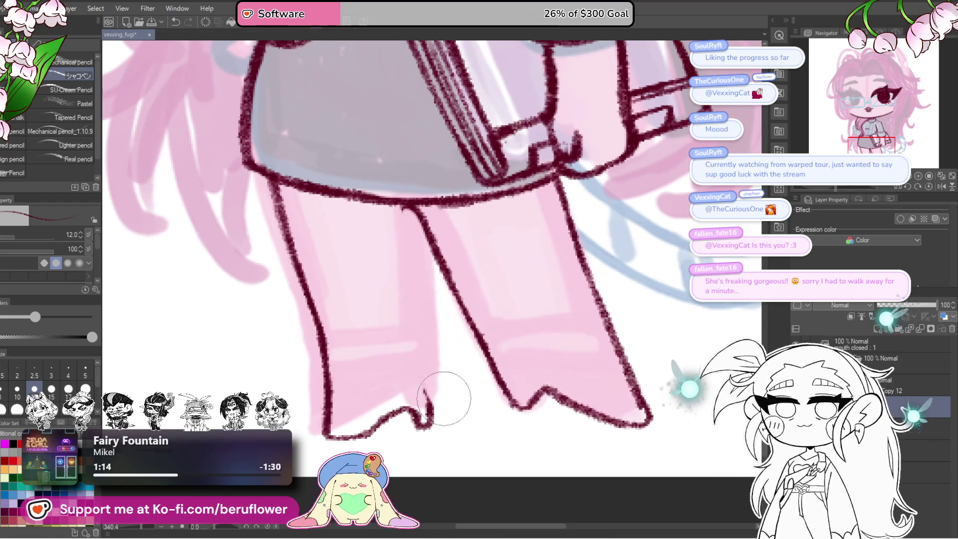
Redraw the inner leg line from the skirt down to the hem, trimming and reconnecting its end
left_click_drag(550, 272, 569, 265)
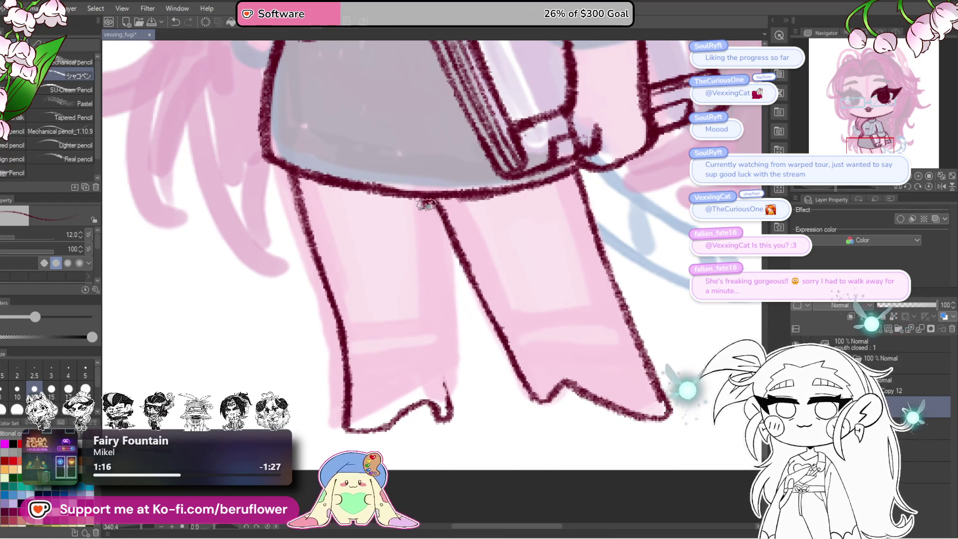
left_click_drag(424, 199, 434, 273)
key("ctrl+z")
left_click_drag(425, 197, 435, 289)
key("ctrl+z")
left_click_drag(425, 197, 435, 300)
mouse_move(430, 230)
left_mouse_down()
mouse_move(446, 420)
mouse_move(468, 391)
left_mouse_up()
left_click_drag(445, 359, 467, 346)
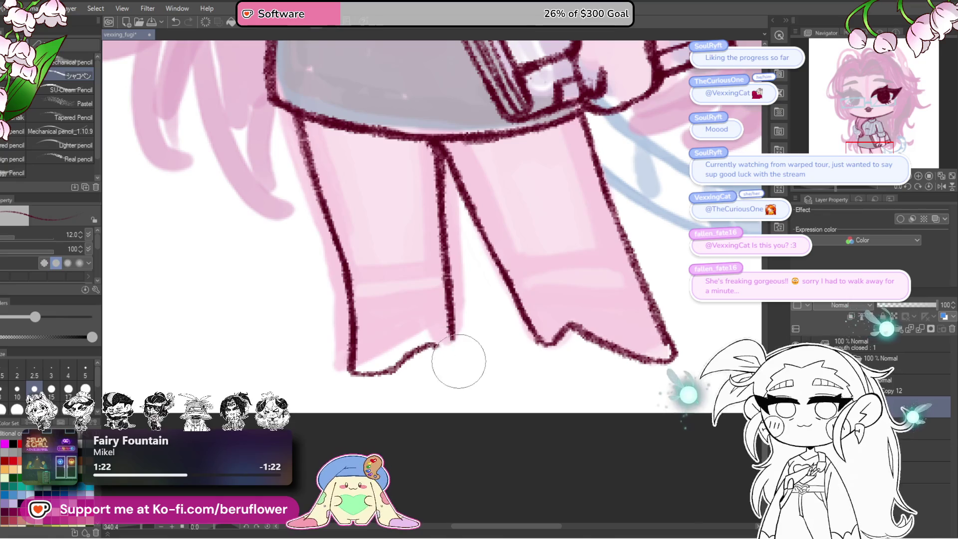
left_click_drag(449, 292, 453, 366)
scroll(453, 366, "down", 5)
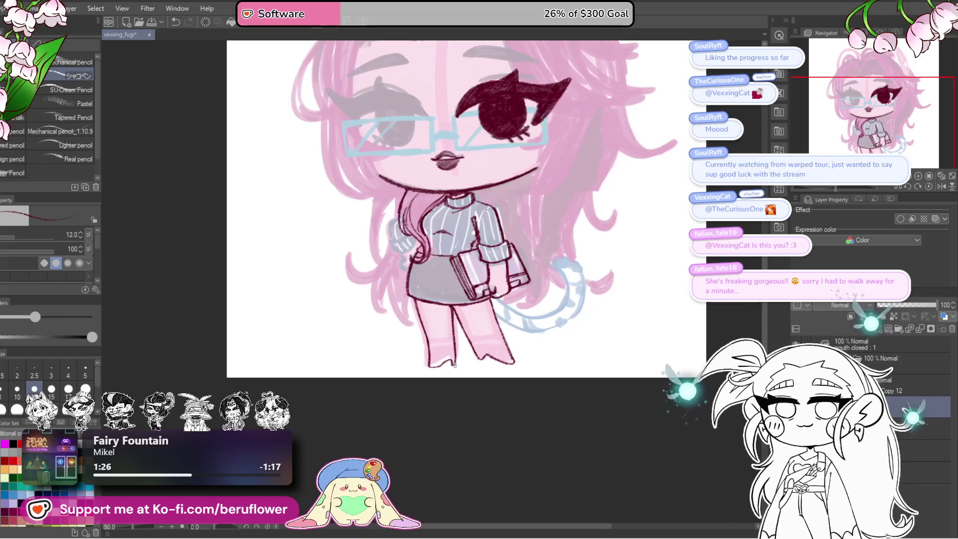
Erase and redraw the left leg's lower outline
scroll(455, 365, "up", 2)
scroll(571, 391, "up", 1)
mouse_move(571, 392)
left_mouse_down()
mouse_move(577, 411)
mouse_move(578, 398)
left_mouse_up()
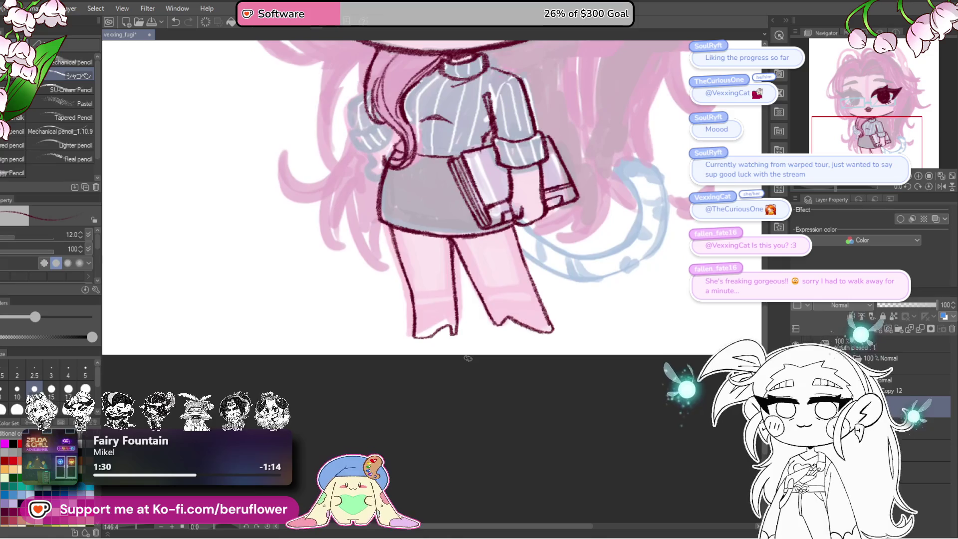
scroll(468, 358, "up", 4)
scroll(469, 359, "left", 4)
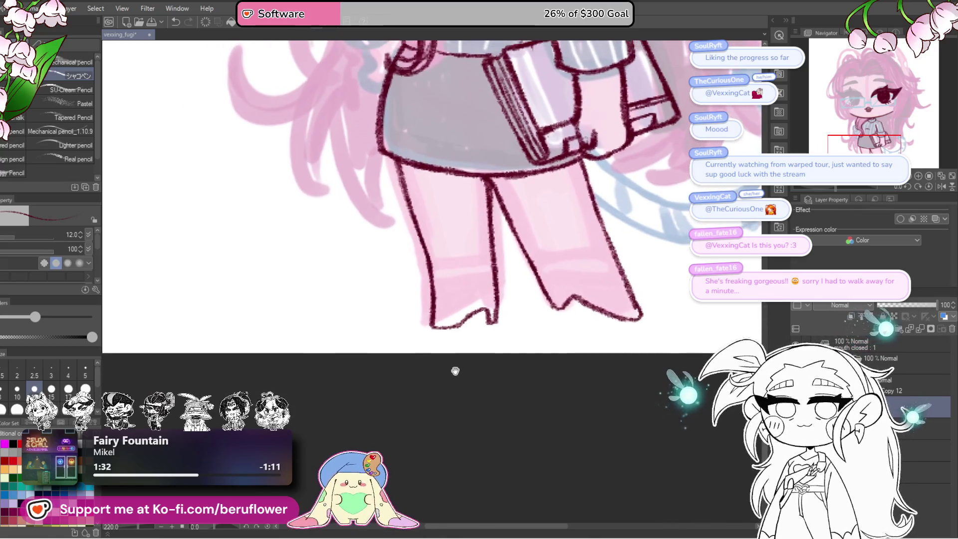
left_click_drag(431, 293, 433, 322)
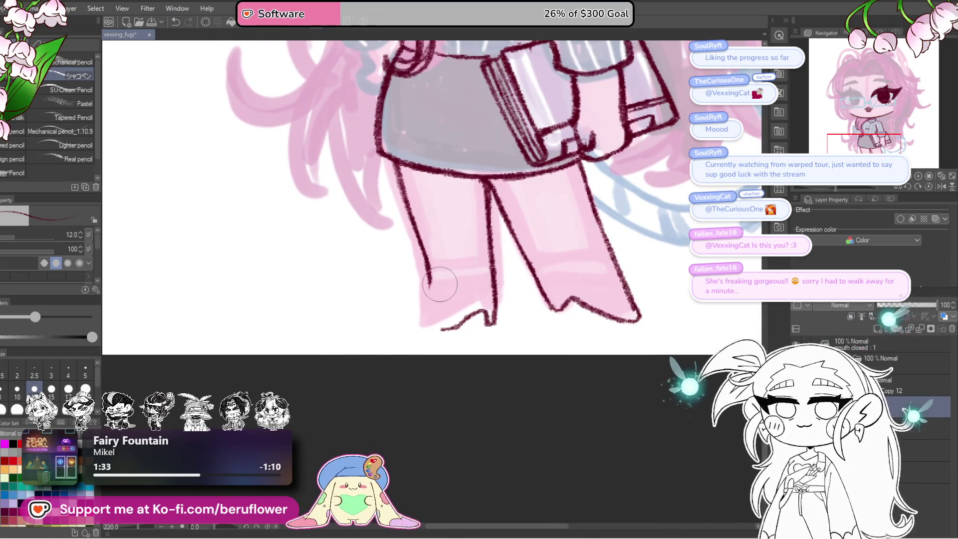
key("ctrl+z")
left_click_drag(423, 282, 430, 328)
Recentre on the figure and draw the left leg's outer outline down to the boot
left_click_drag(463, 293, 454, 283)
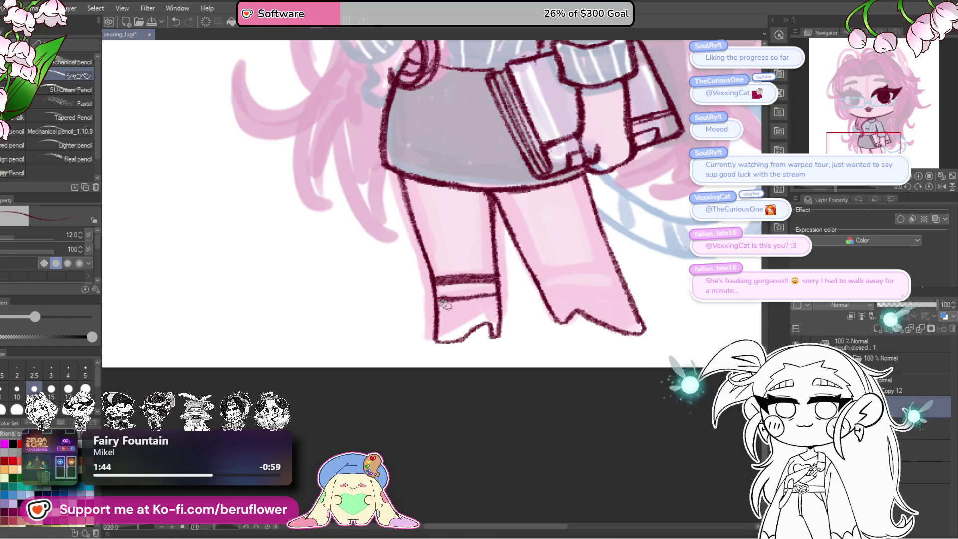
mouse_move(638, 283)
left_mouse_down()
mouse_move(573, 378)
mouse_move(535, 378)
left_mouse_up()
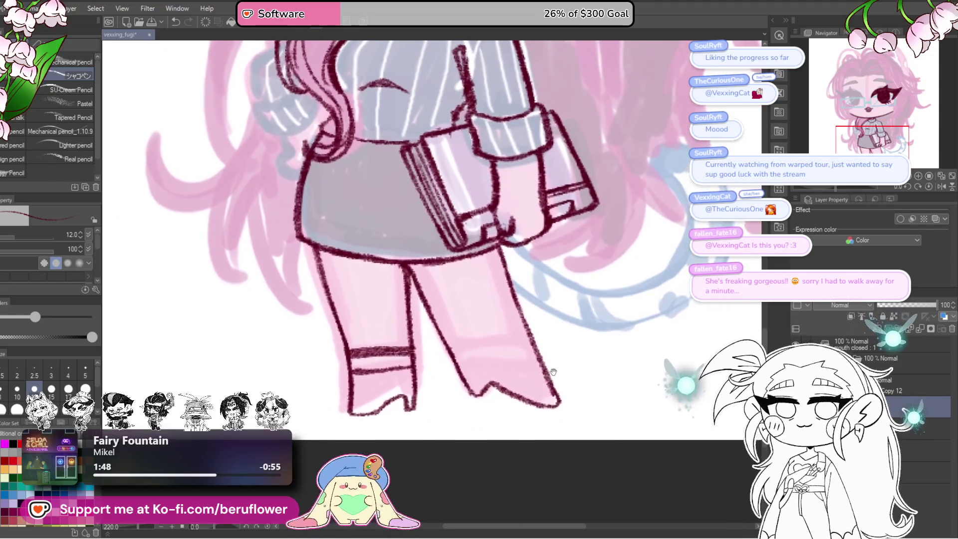
scroll(535, 378, "down", 1)
scroll(535, 377, "down", 1)
scroll(535, 378, "down", 1)
scroll(535, 377, "down", 1)
left_click_drag(536, 378, 573, 406)
scroll(431, 299, "up", 8)
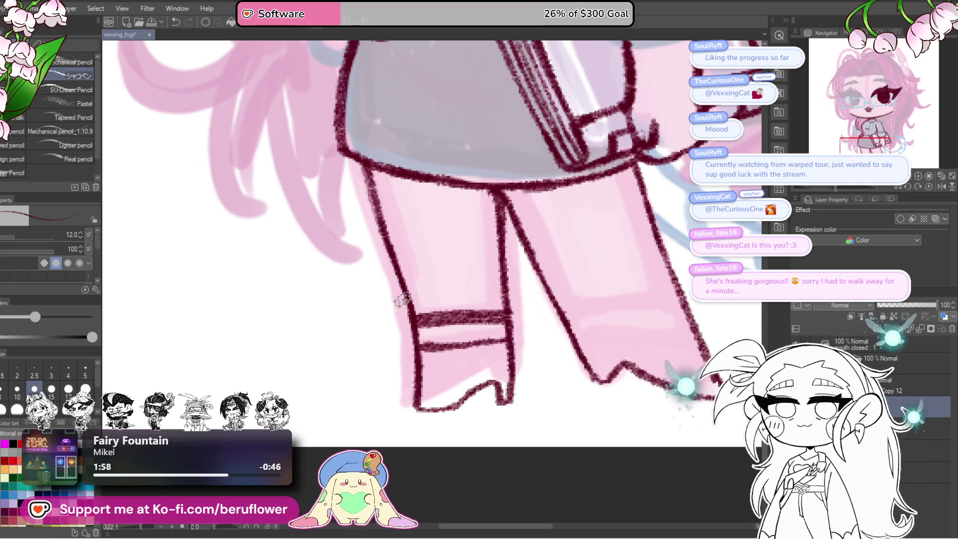
left_click_drag(410, 329, 407, 403)
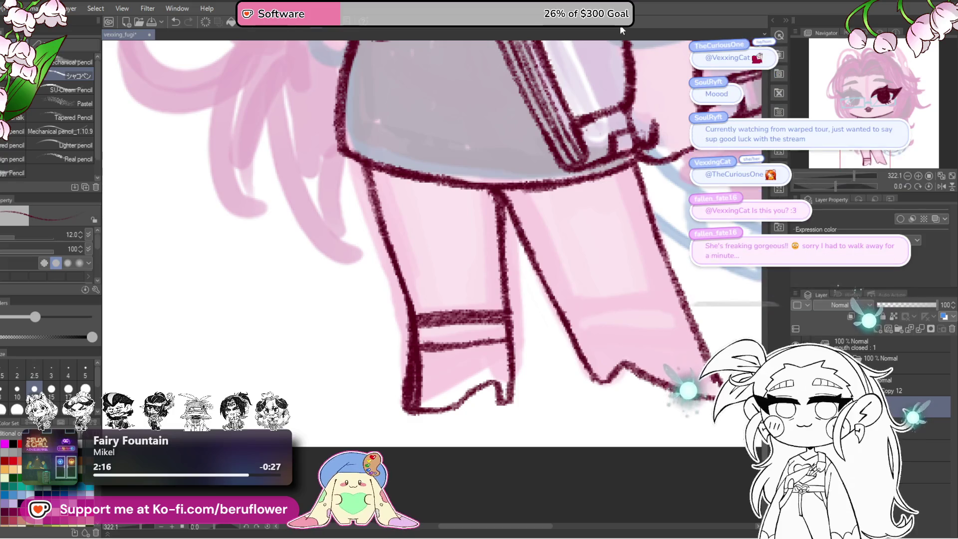
scroll(457, 123, "down", 1)
scroll(457, 123, "down", 1)
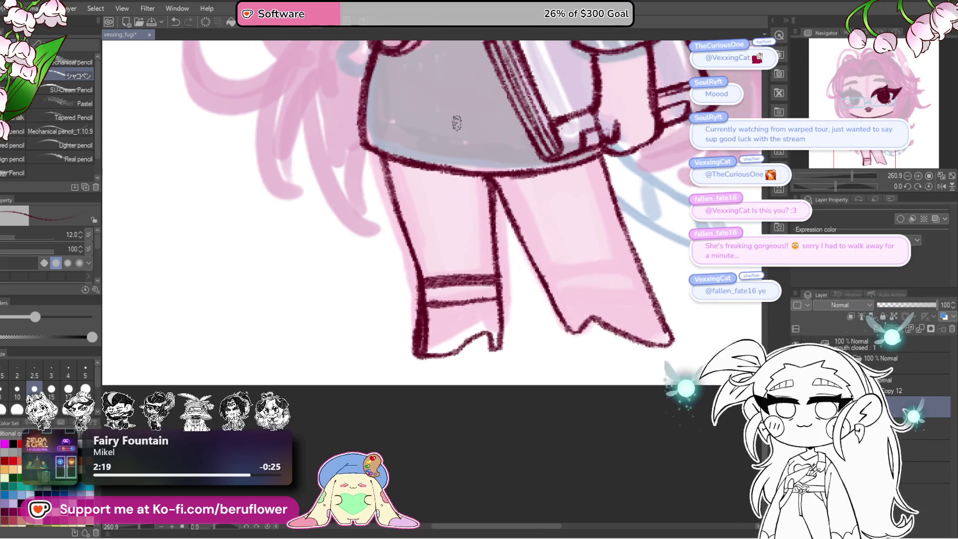
scroll(428, 126, "down", 1)
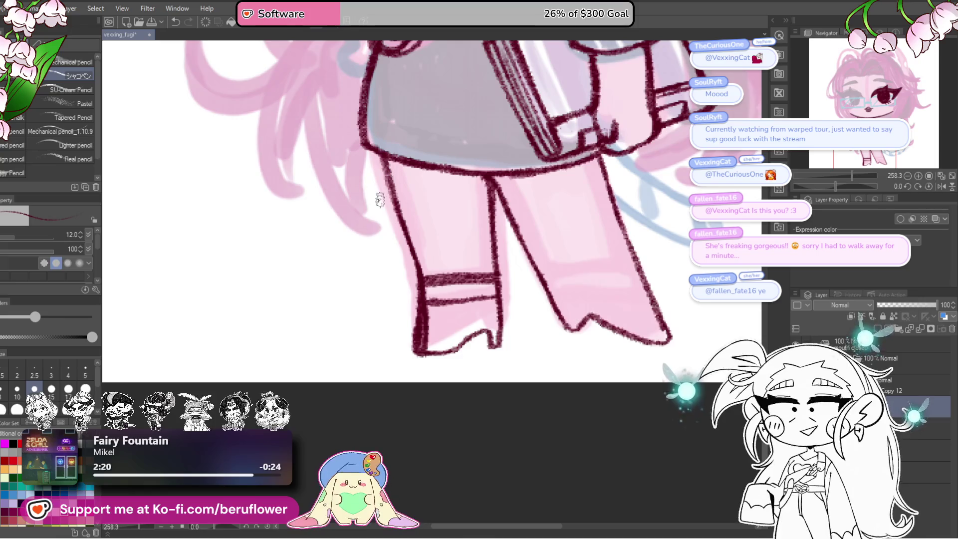
scroll(379, 199, "up", 1)
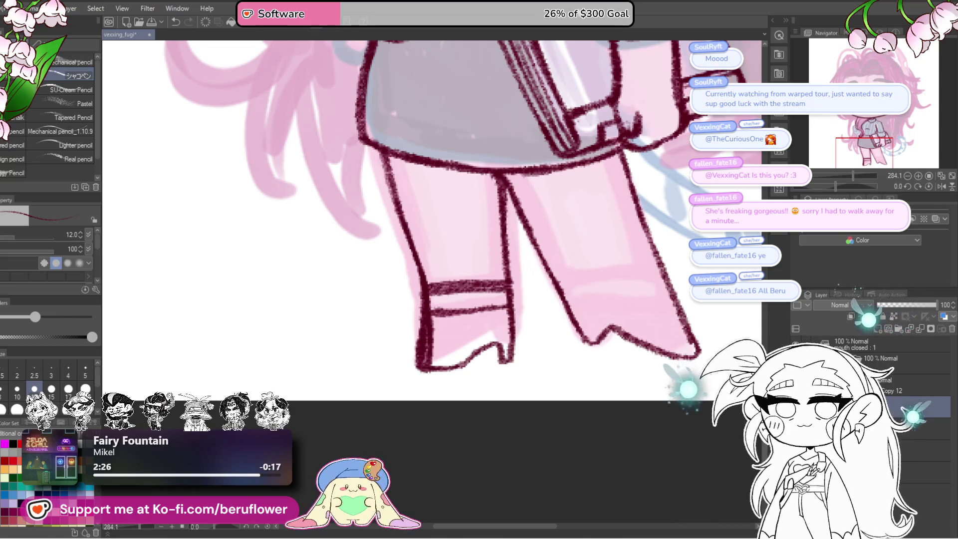
scroll(394, 262, "down", 3)
scroll(483, 226, "up", 2)
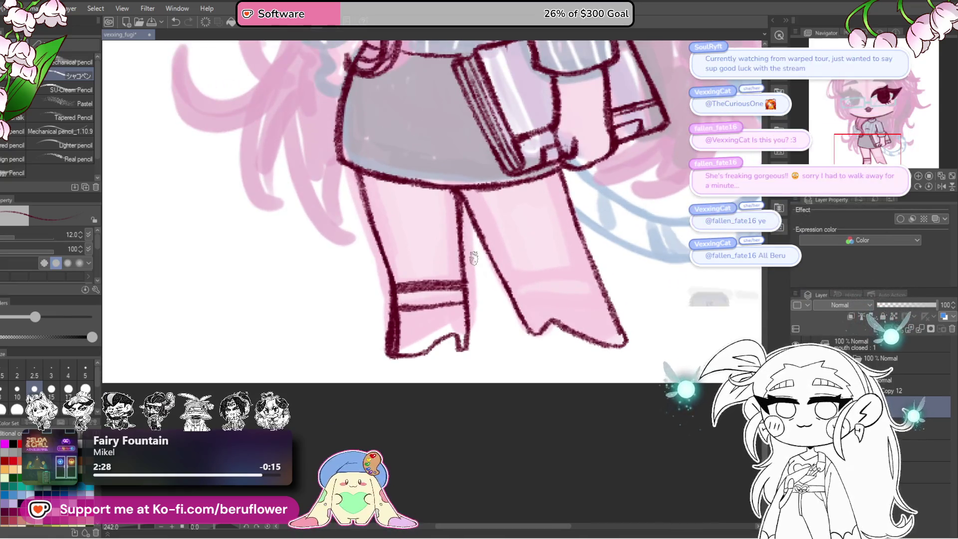
scroll(483, 226, "up", 2)
scroll(404, 309, "up", 2)
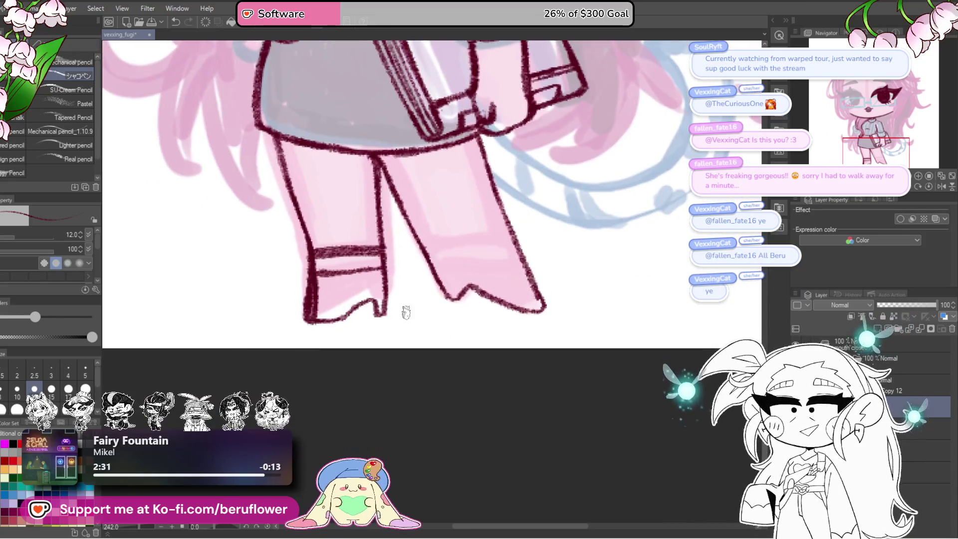
left_click_drag(355, 284, 456, 265)
scroll(380, 280, "up", 1)
scroll(456, 265, "up", 3)
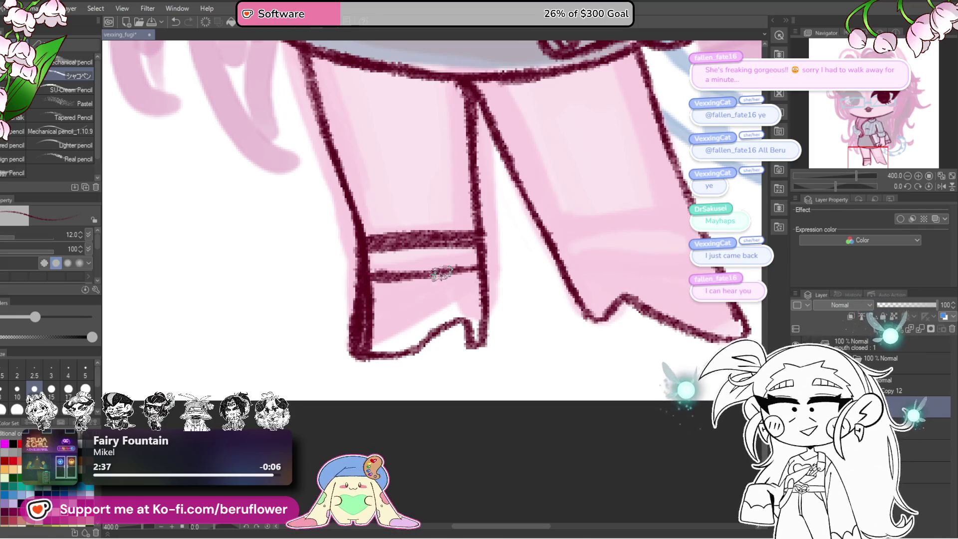
scroll(417, 321, "down", 6)
scroll(418, 320, "up", 3)
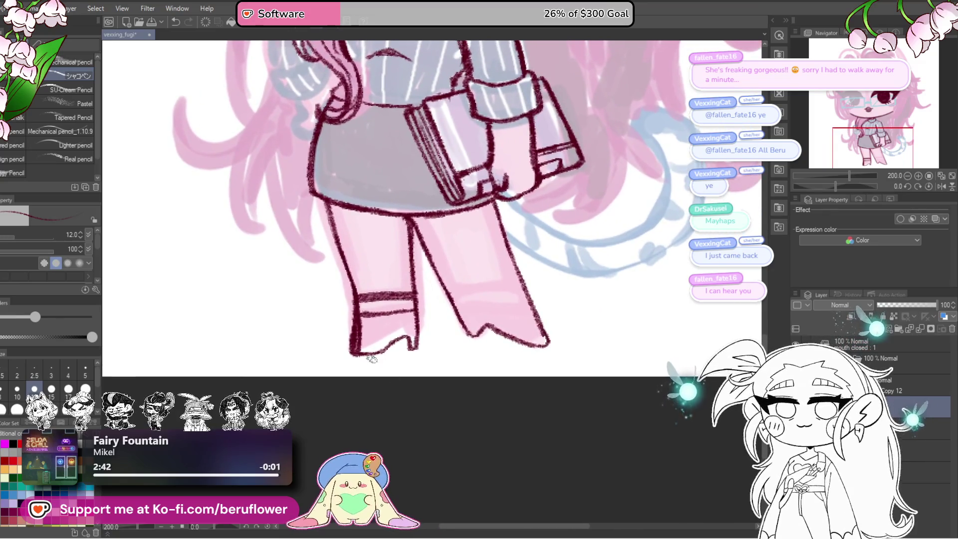
scroll(372, 357, "up", 8)
scroll(422, 412, "down", 3)
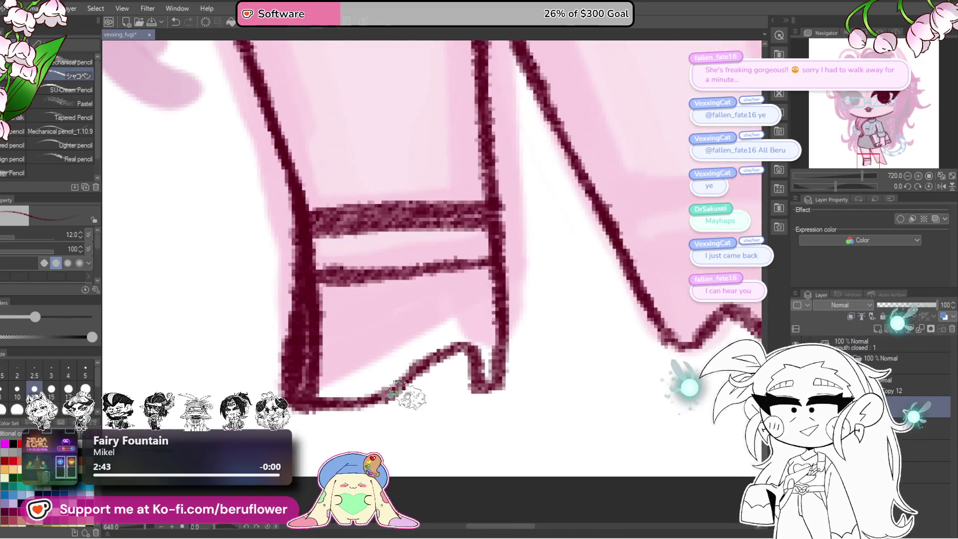
left_click_drag(439, 370, 446, 415)
scroll(446, 399, "down", 5)
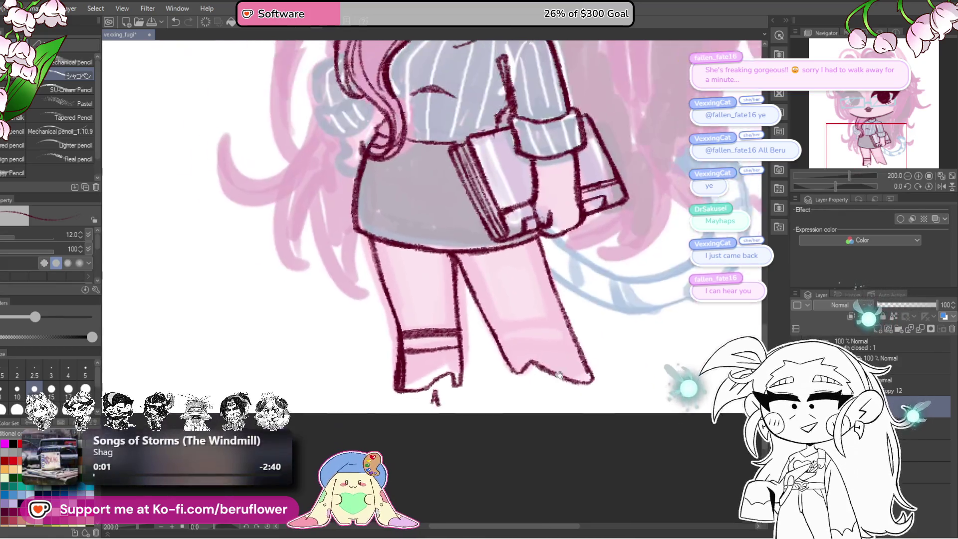
scroll(469, 399, "up", 6)
left_click_drag(400, 374, 429, 434)
scroll(440, 400, "down", 2)
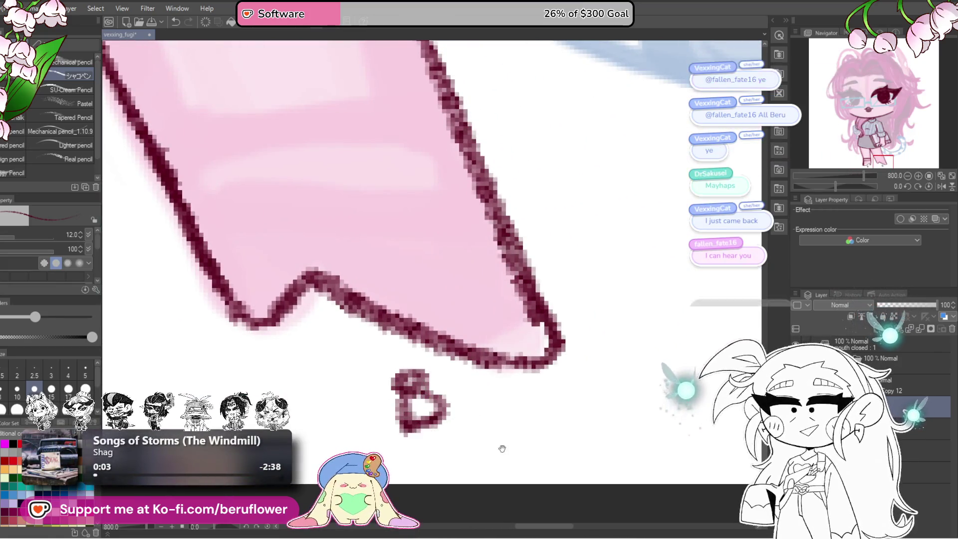
scroll(444, 399, "down", 2)
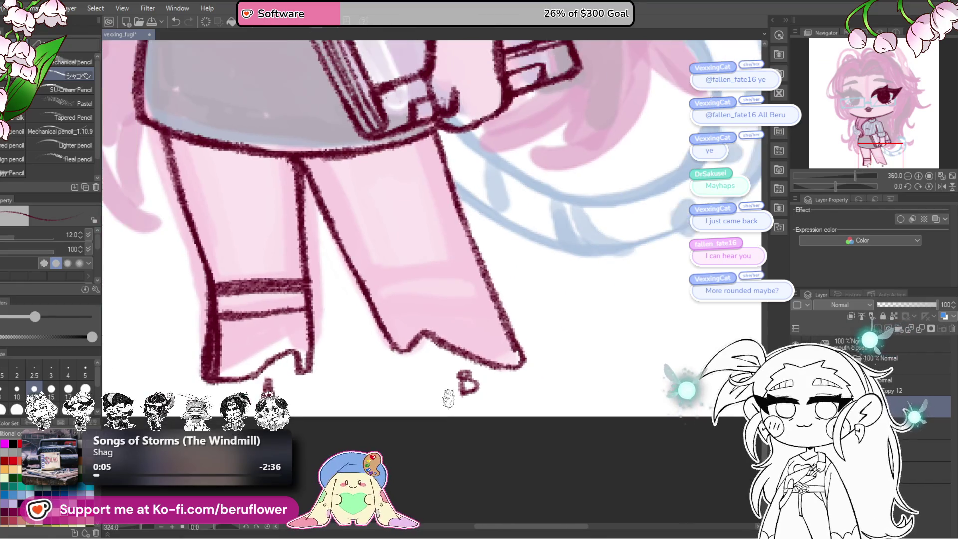
scroll(448, 399, "down", 1)
mouse_move(401, 458)
left_mouse_down()
mouse_move(480, 437)
mouse_move(493, 406)
left_mouse_up()
key("ctrl+z")
key("ctrl+z")
key("ctrl+z")
key("ctrl+z")
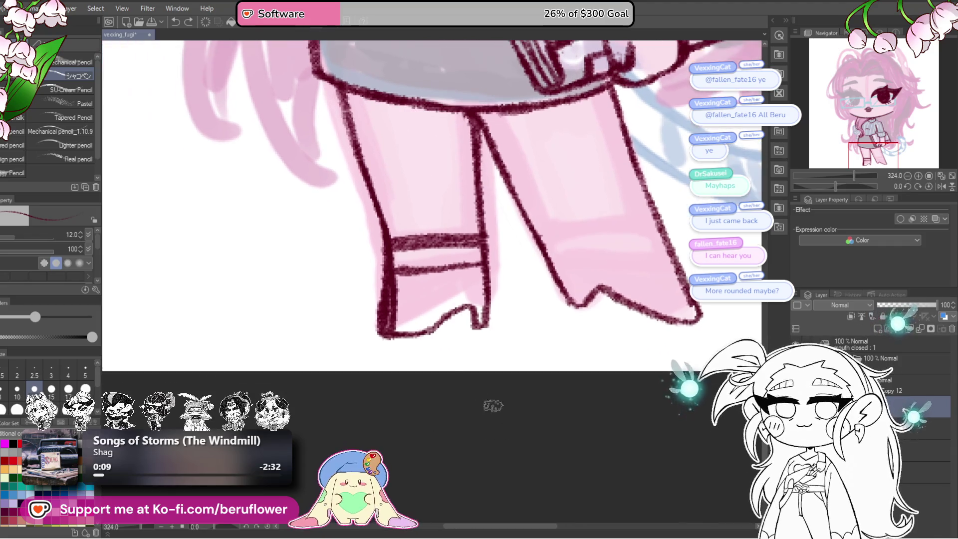
scroll(447, 381, "up", 2)
scroll(396, 278, "up", 2)
Round off the boot by redrawing its left edge, erasing the thick corner, and outlining the toe
mouse_move(353, 244)
left_mouse_down()
mouse_move(321, 279)
mouse_move(370, 349)
left_mouse_up()
mouse_move(374, 242)
left_mouse_down()
mouse_move(352, 267)
mouse_move(364, 288)
mouse_move(385, 256)
mouse_move(385, 228)
left_mouse_up()
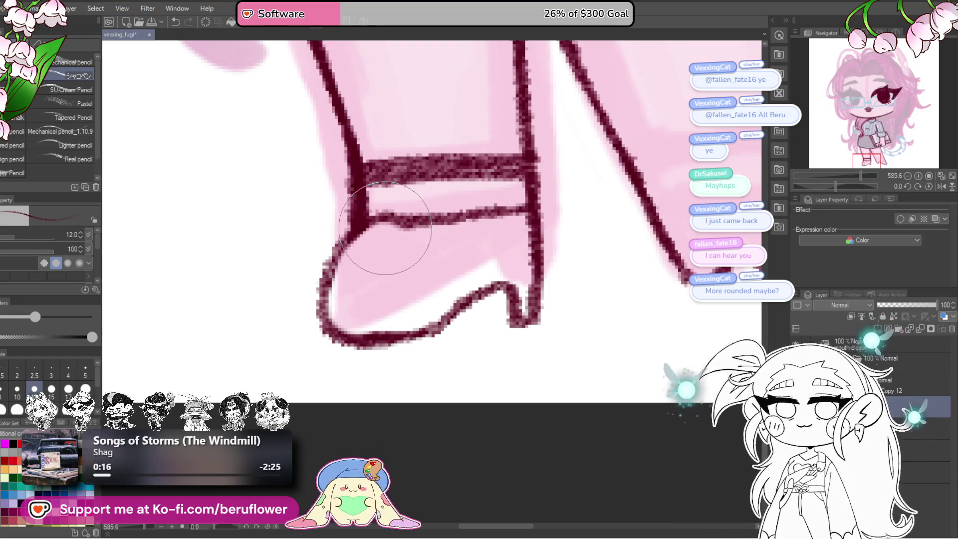
scroll(386, 228, "down", 1)
scroll(394, 249, "down", 1)
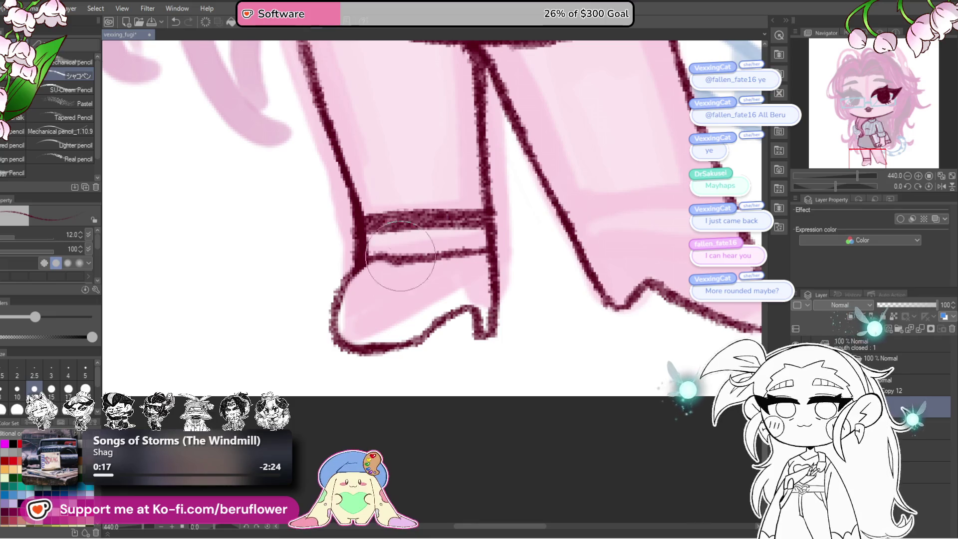
left_click_drag(400, 256, 377, 294)
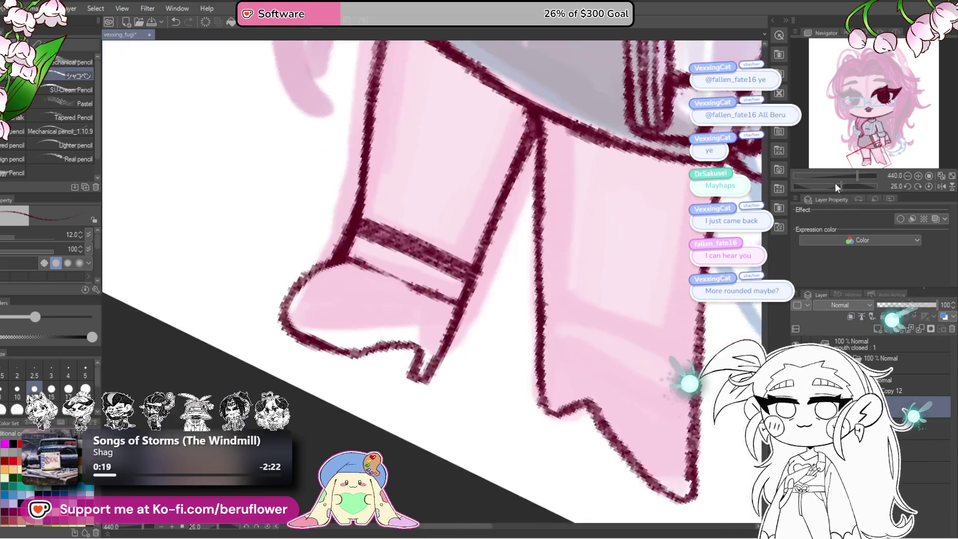
left_click_drag(835, 186, 828, 186)
mouse_move(425, 303)
left_mouse_down()
mouse_move(476, 372)
mouse_move(522, 305)
left_mouse_up()
key("ctrl+@")
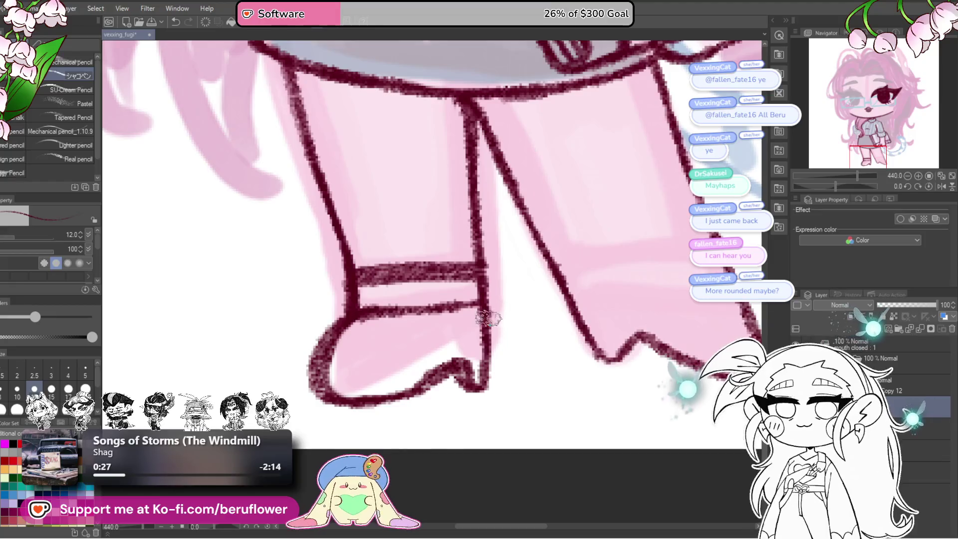
Shade the boot solid dark maroon with pencil hatching
scroll(461, 390, "down", 8)
scroll(461, 390, "up", 3)
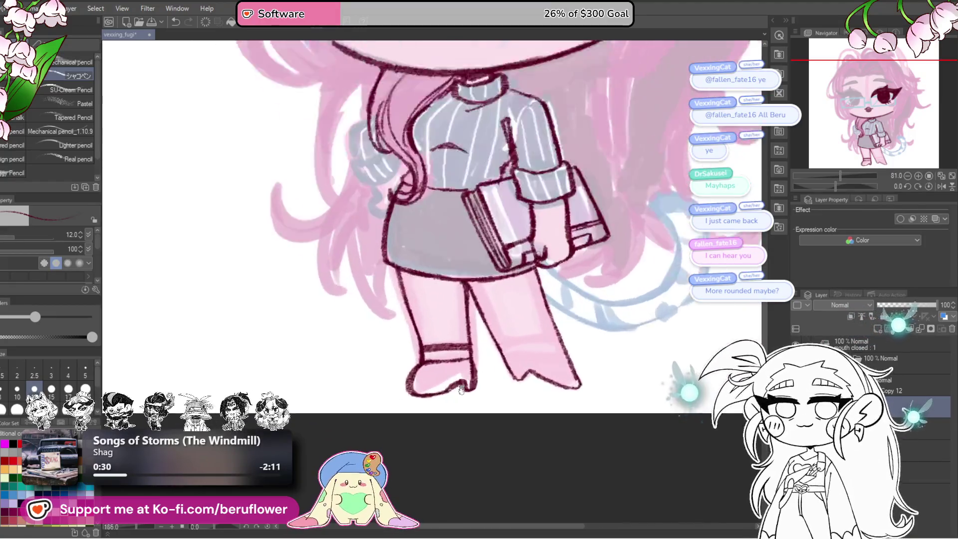
scroll(429, 360, "up", 2)
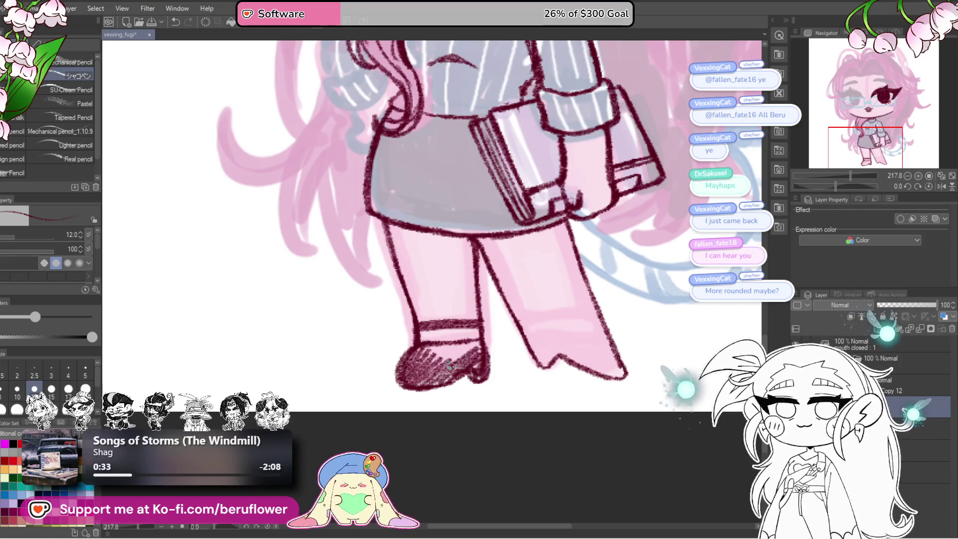
left_click_drag(417, 353, 470, 353)
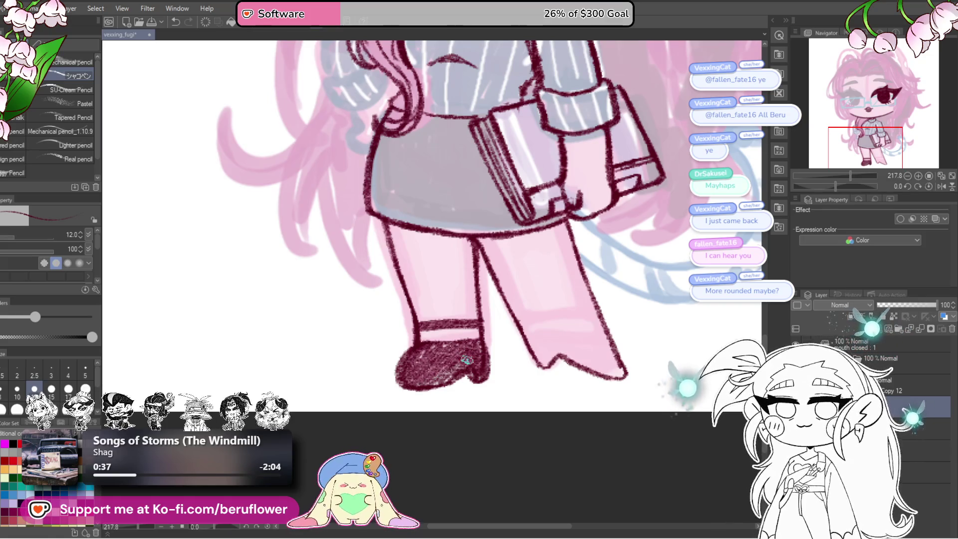
scroll(466, 360, "down", 3)
scroll(466, 360, "up", 1)
Paint pink over the gap between the left ankle strap and the shoe
mouse_move(626, 378)
left_mouse_down()
mouse_move(614, 374)
mouse_move(625, 387)
left_mouse_up()
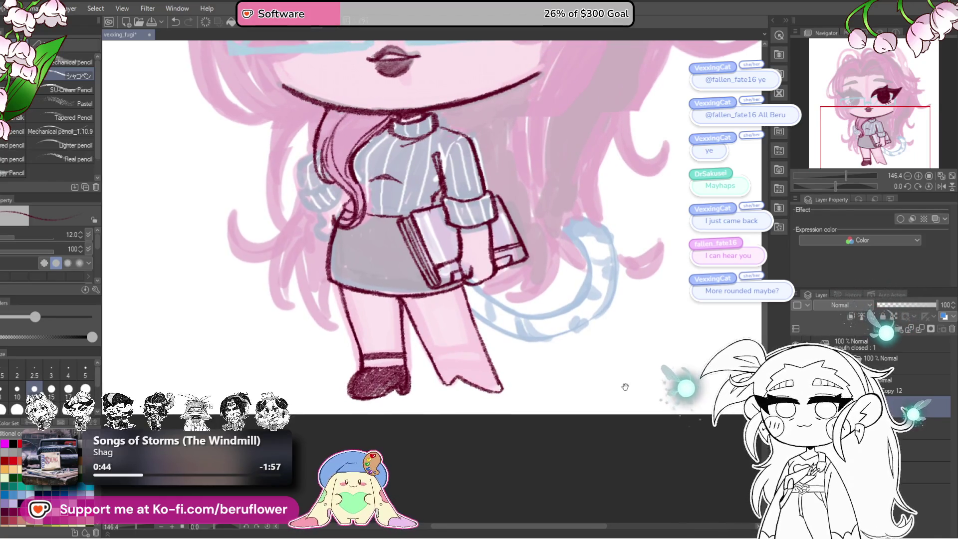
left_click_drag(625, 387, 524, 409)
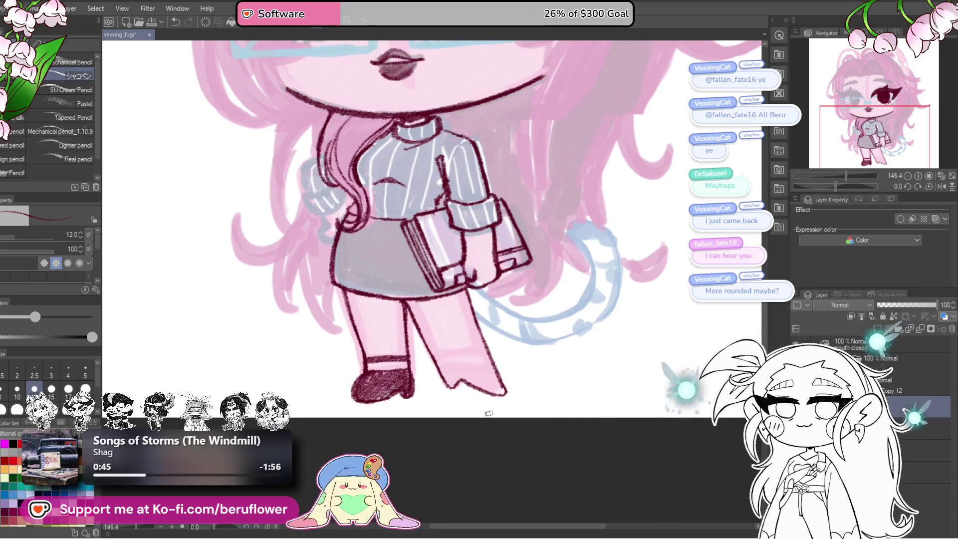
scroll(524, 409, "up", 1)
scroll(582, 361, "up", 1)
mouse_move(582, 361)
left_mouse_down()
mouse_move(617, 312)
mouse_move(578, 357)
left_mouse_up()
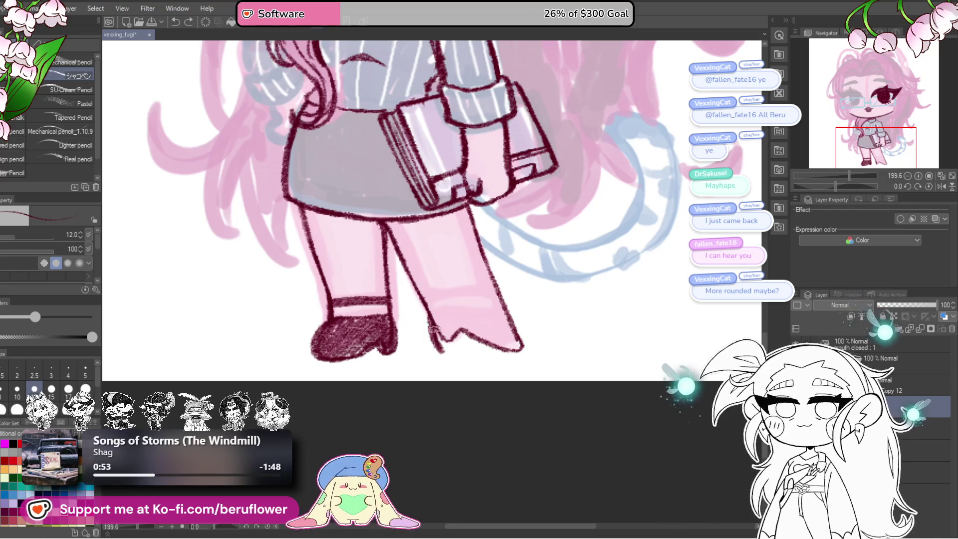
left_click_drag(540, 303, 538, 305)
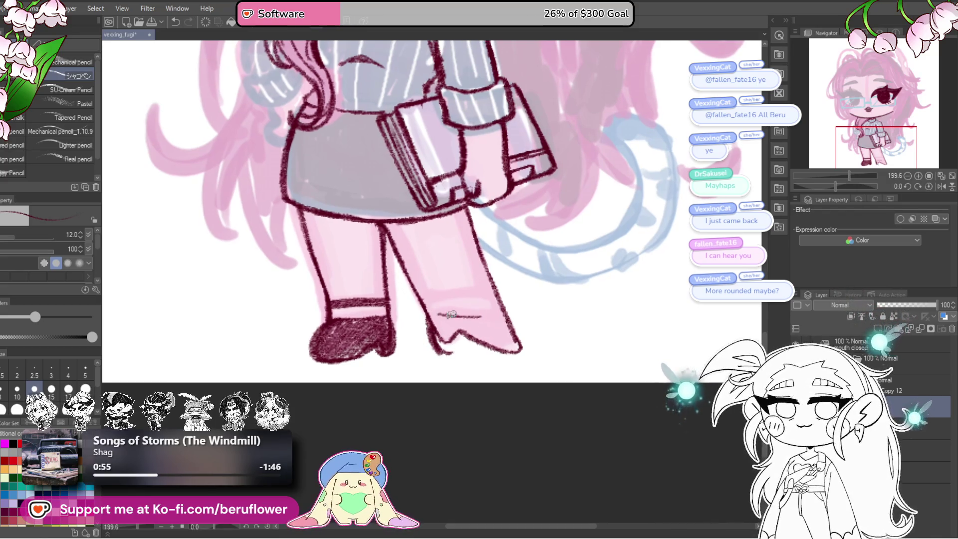
left_click_drag(390, 288, 440, 298)
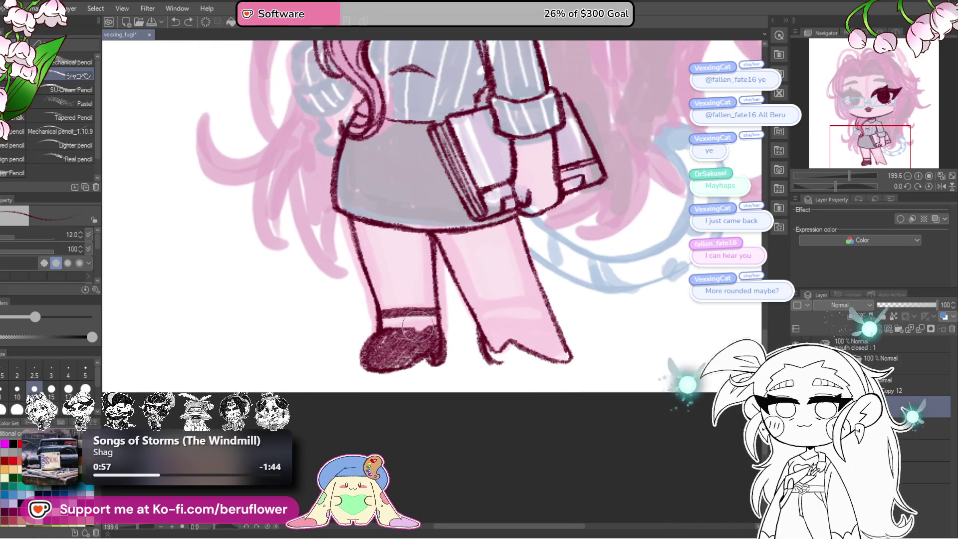
left_click_drag(379, 324, 404, 344)
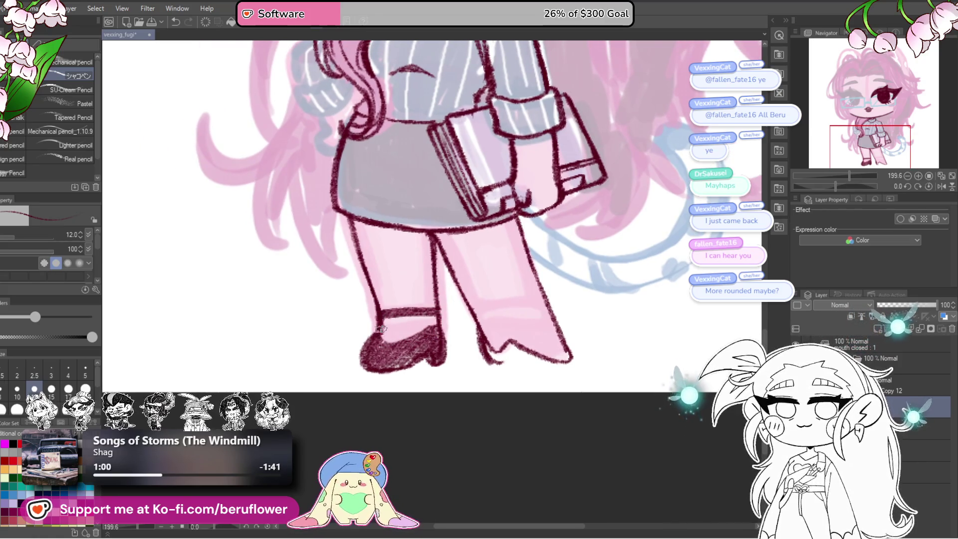
scroll(378, 328, "down", 3)
scroll(399, 339, "down", 2)
scroll(474, 359, "up", 4)
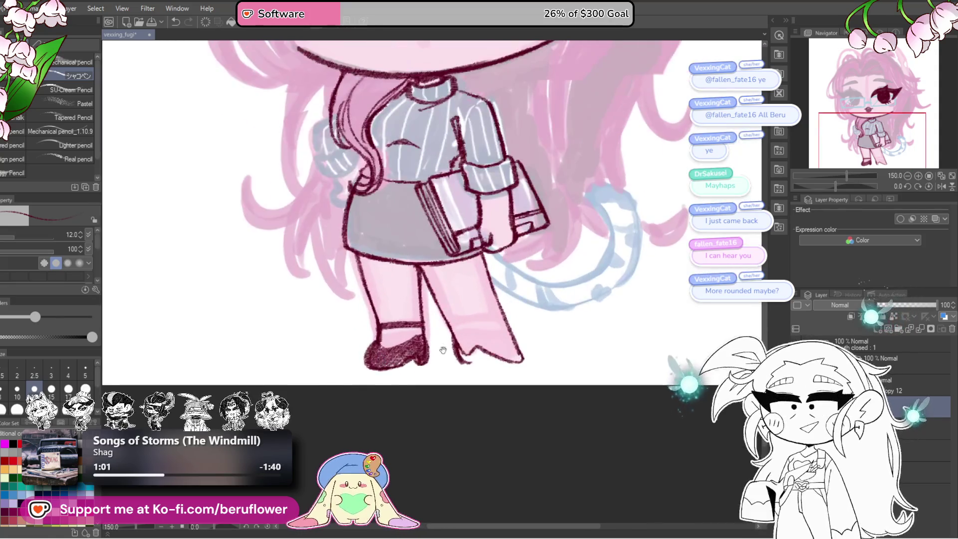
Extend the dark shading up the shoe top and erase the right shoe's rounded toe outline
scroll(488, 370, "up", 3)
left_click_drag(475, 292, 428, 313)
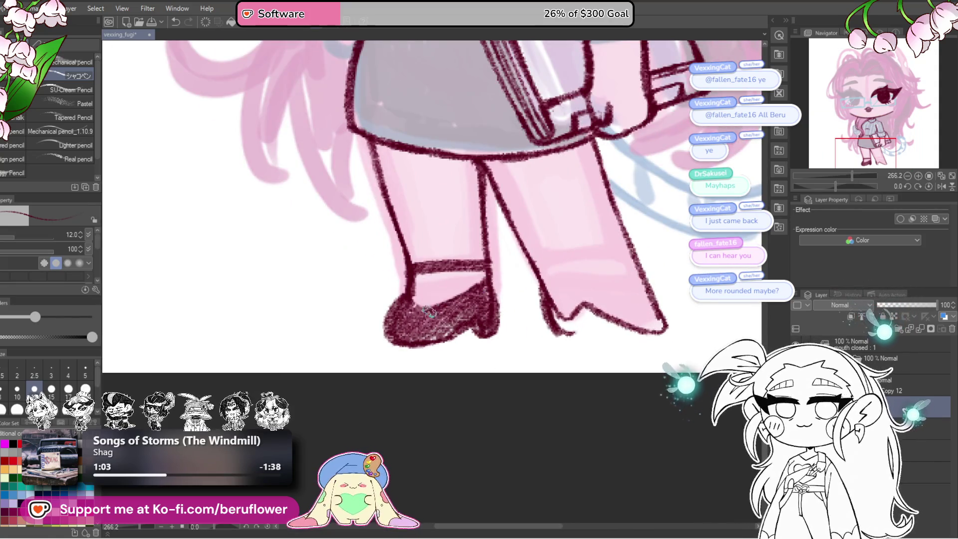
scroll(631, 301, "down", 4)
scroll(574, 420, "up", 2)
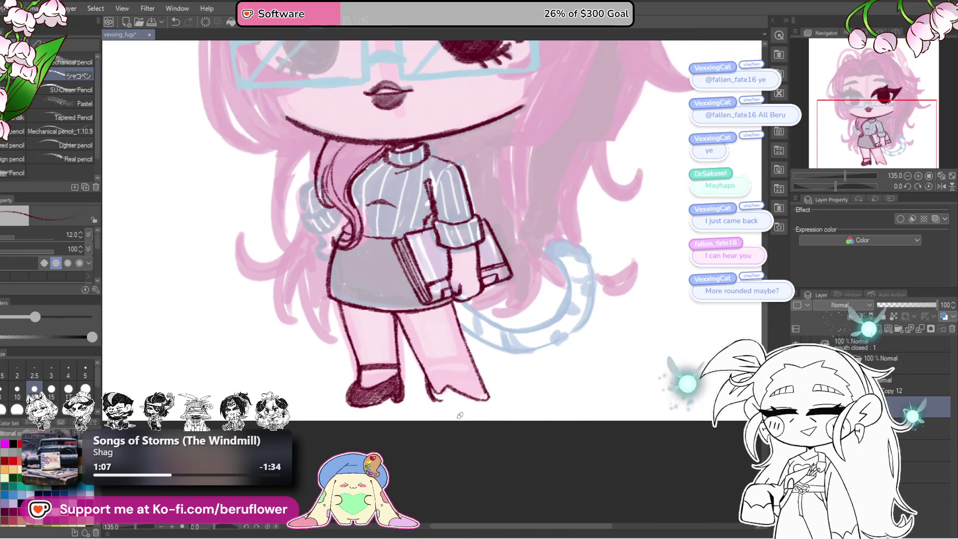
scroll(460, 416, "up", 1)
scroll(457, 406, "up", 1)
scroll(499, 370, "up", 1)
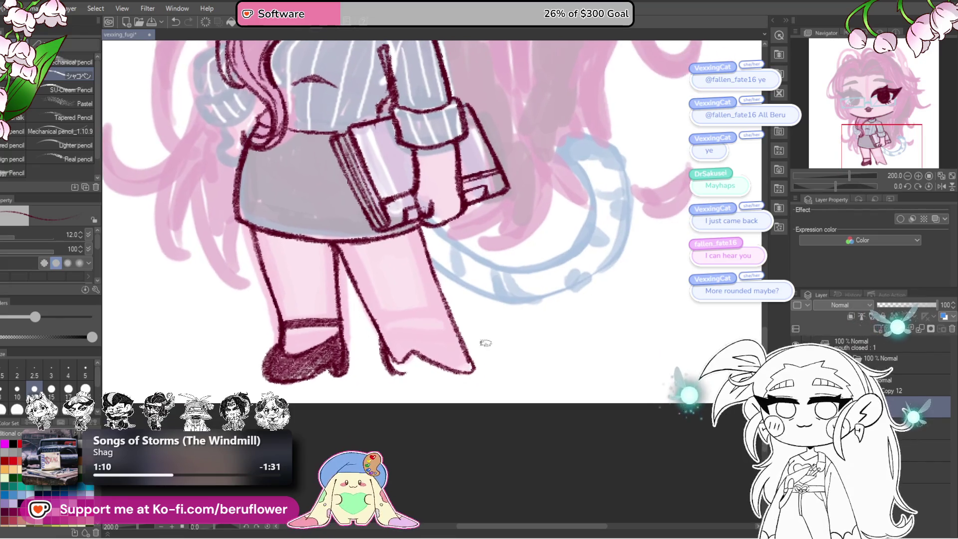
scroll(486, 343, "left", 2)
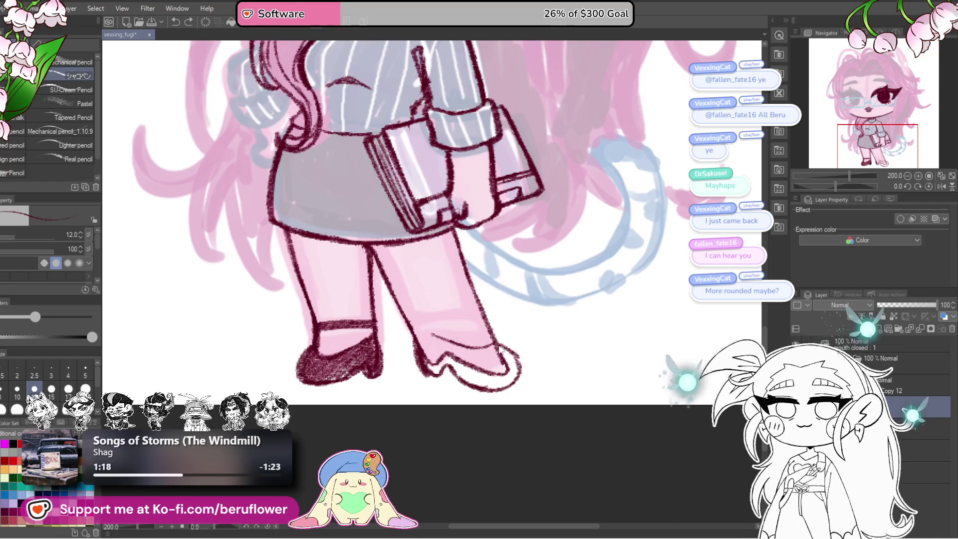
left_click_drag(500, 351, 459, 366)
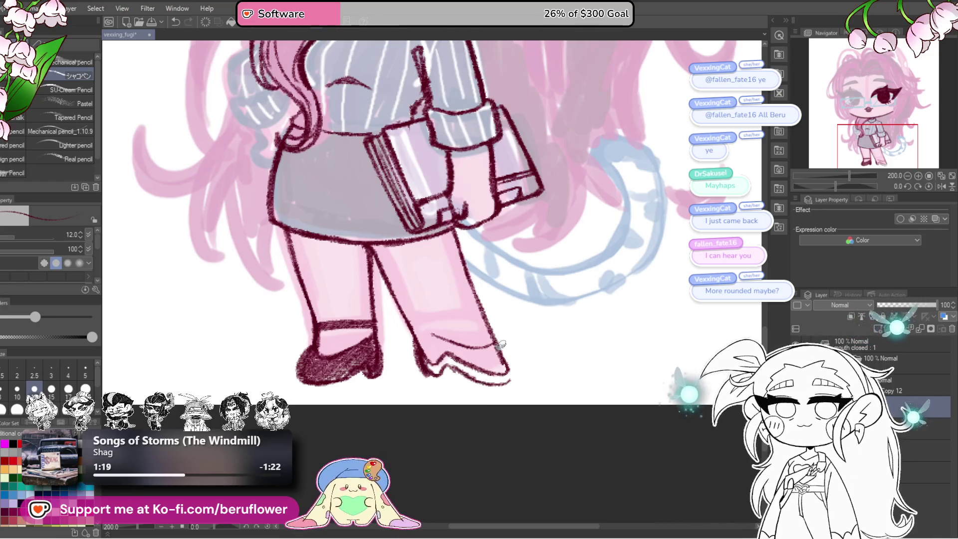
On a tilted, zoomed-in canvas, fill the right shoe's toe and set brush size to 20
left_click_drag(505, 344, 529, 353)
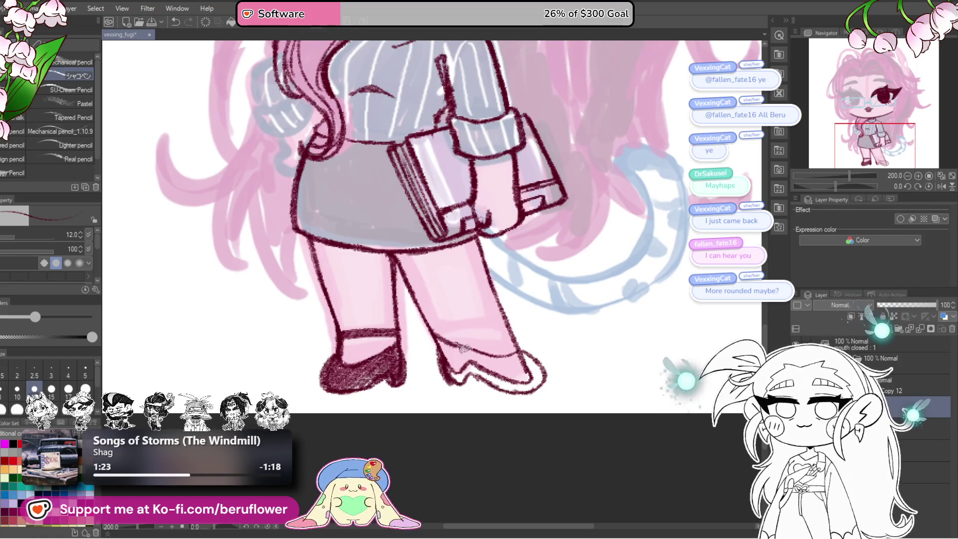
scroll(464, 348, "down", 2)
scroll(464, 348, "down", 2)
scroll(464, 347, "down", 1)
scroll(462, 339, "up", 3)
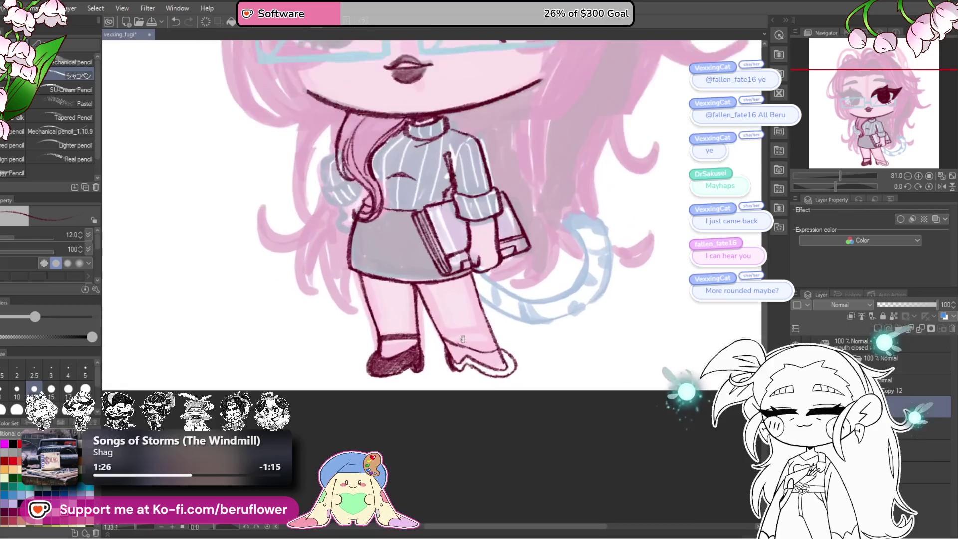
scroll(462, 340, "up", 2)
left_click_drag(455, 413, 489, 439)
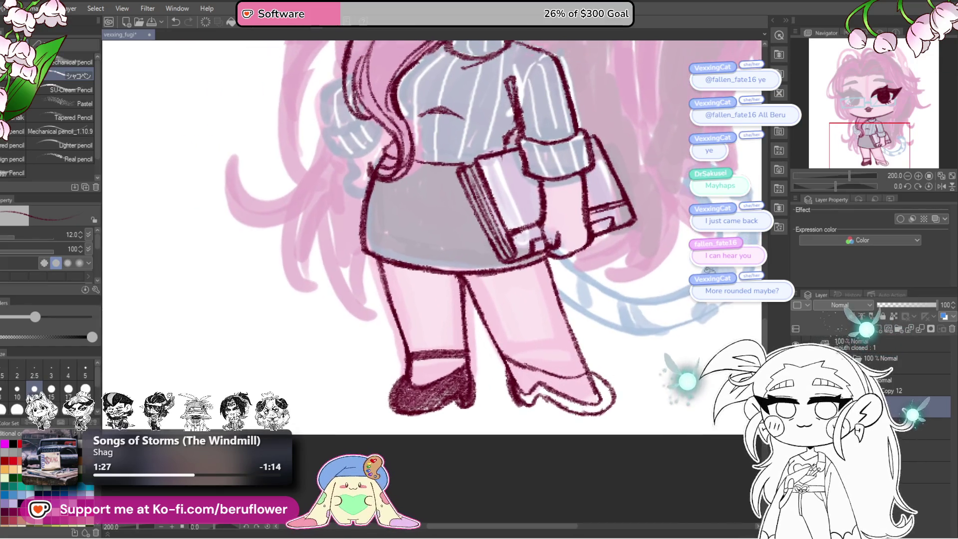
left_click_drag(836, 185, 825, 186)
scroll(524, 330, "up", 1)
scroll(546, 320, "up", 2)
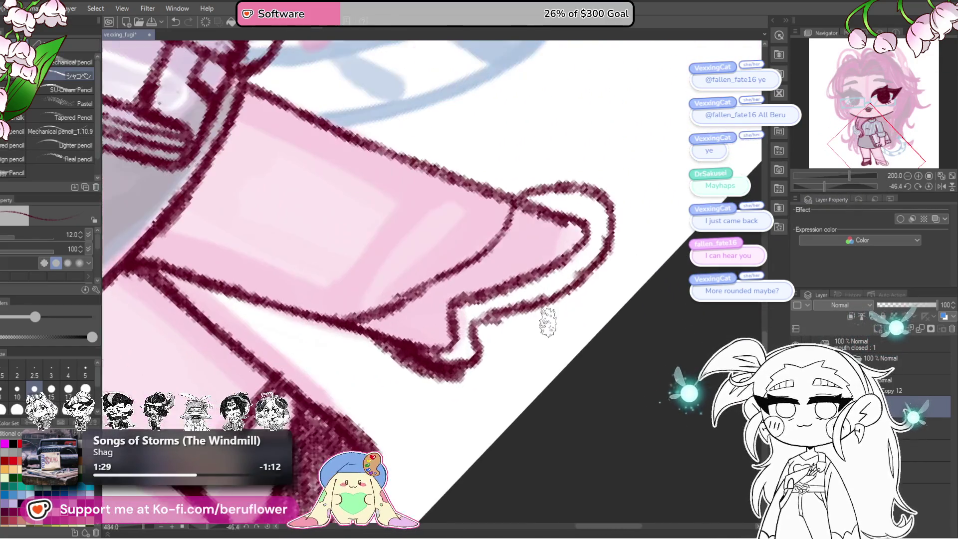
scroll(536, 317, "up", 1)
mouse_move(478, 368)
left_mouse_down()
mouse_move(579, 217)
mouse_move(564, 250)
left_mouse_up()
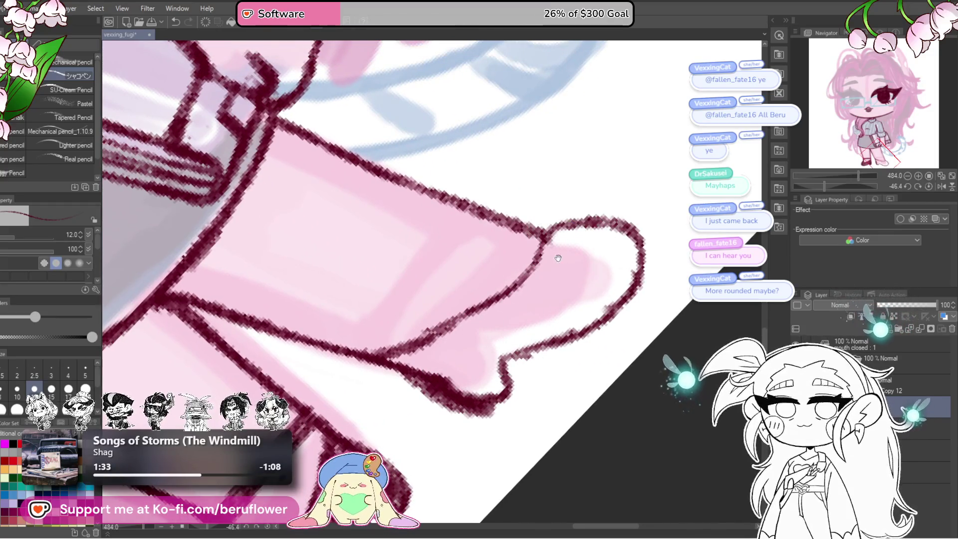
mouse_move(461, 351)
left_mouse_down()
mouse_move(522, 349)
mouse_move(672, 240)
mouse_move(539, 392)
mouse_move(574, 368)
mouse_move(524, 312)
mouse_move(633, 285)
mouse_move(689, 249)
mouse_move(745, 251)
left_mouse_up()
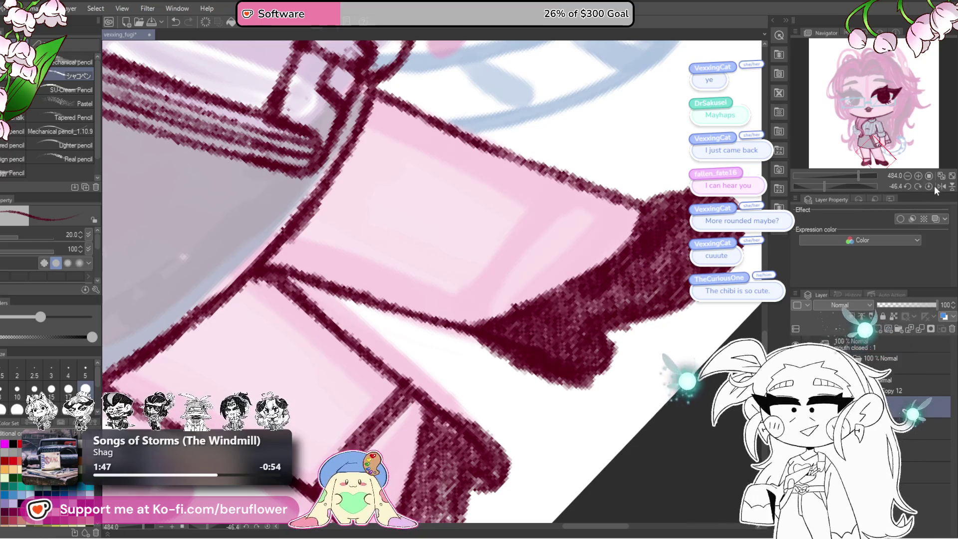
Level the canvas rotation and redraw the right ankle strap in dark maroon
left_click(931, 186)
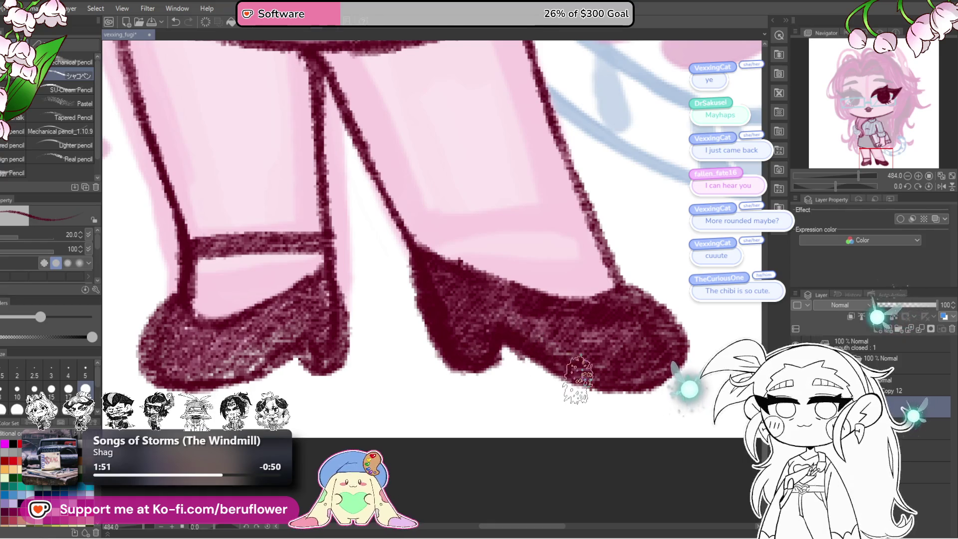
scroll(578, 379, "down", 5)
scroll(574, 384, "up", 4)
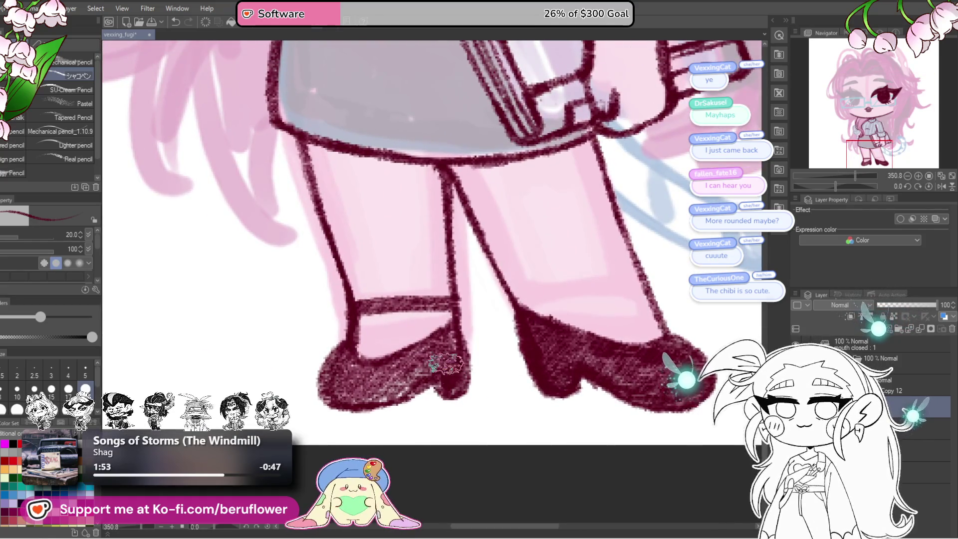
scroll(332, 365, "down", 3)
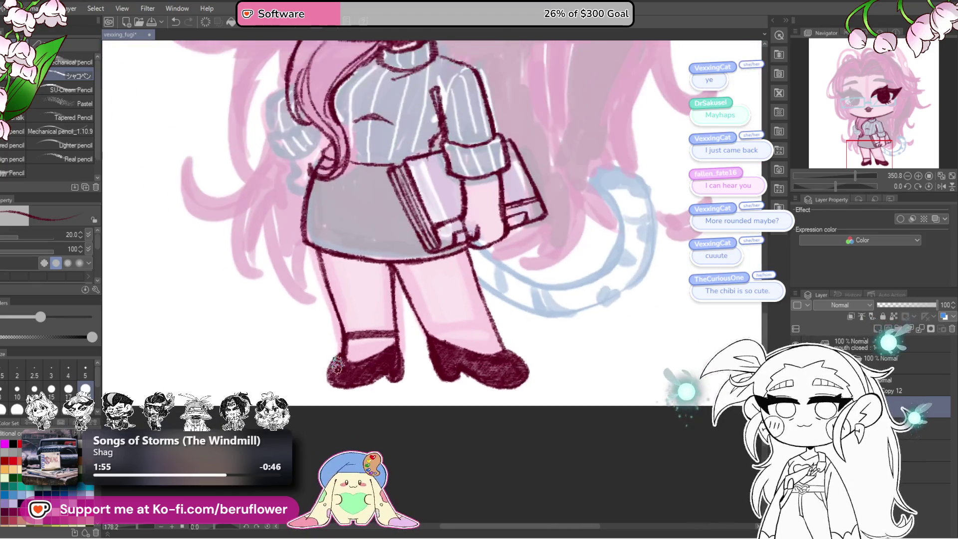
scroll(336, 365, "up", 2)
key("ctrl+z")
left_click_drag(466, 345, 561, 325)
key("ctrl+z")
left_click_drag(472, 344, 547, 328)
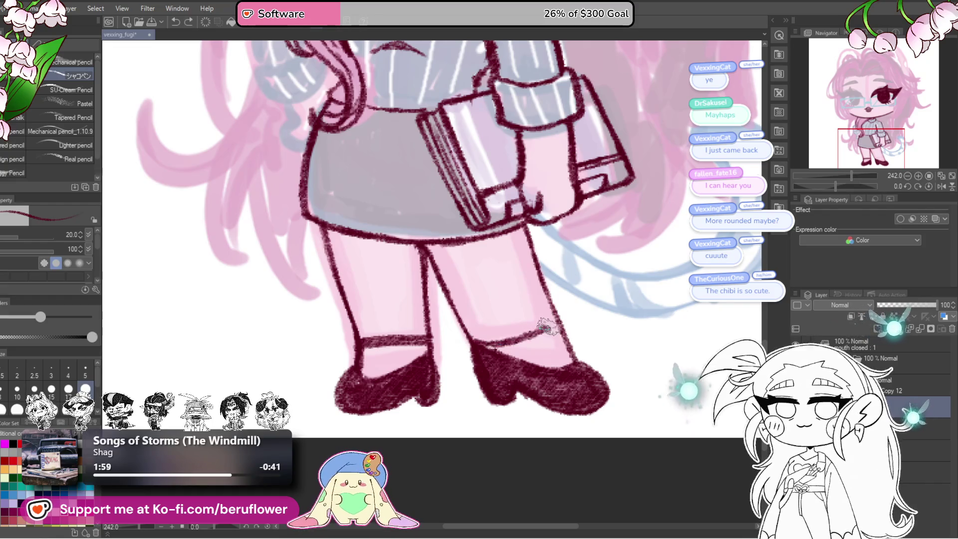
left_click_drag(467, 346, 511, 348)
left_click_drag(562, 322, 496, 343)
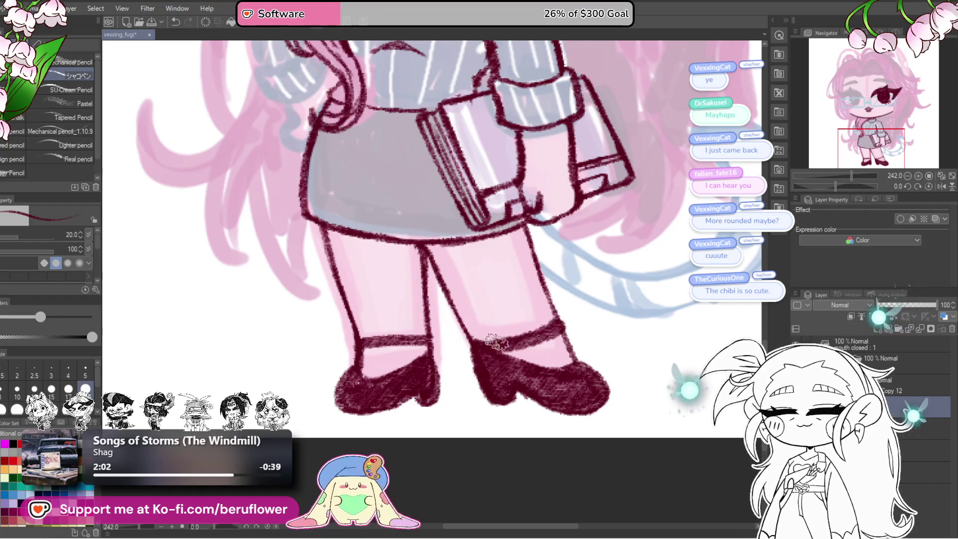
Thicken the right shoe's vertical edge line on a tilted canvas, then straighten the view upright
key("ctrl+0")
scroll(434, 224, "up", 3)
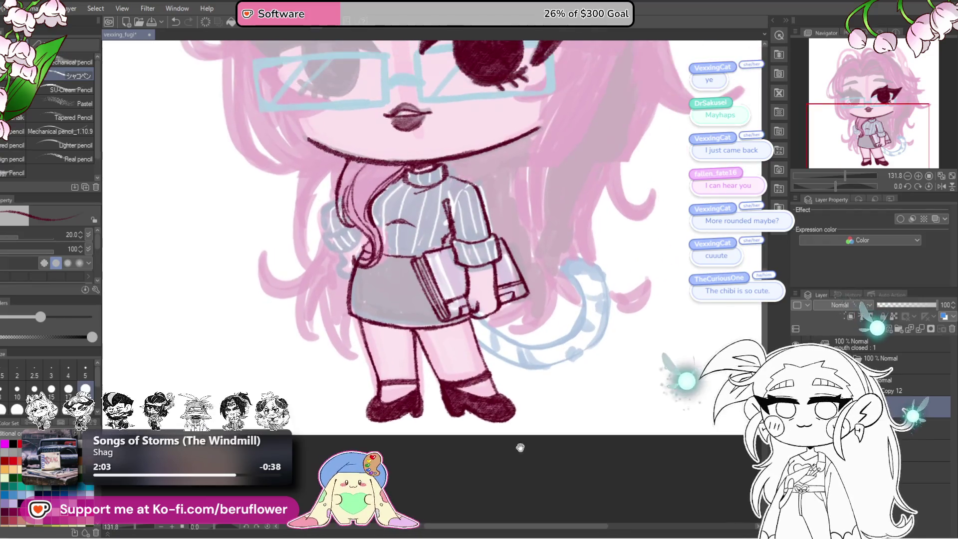
left_click_drag(835, 186, 822, 186)
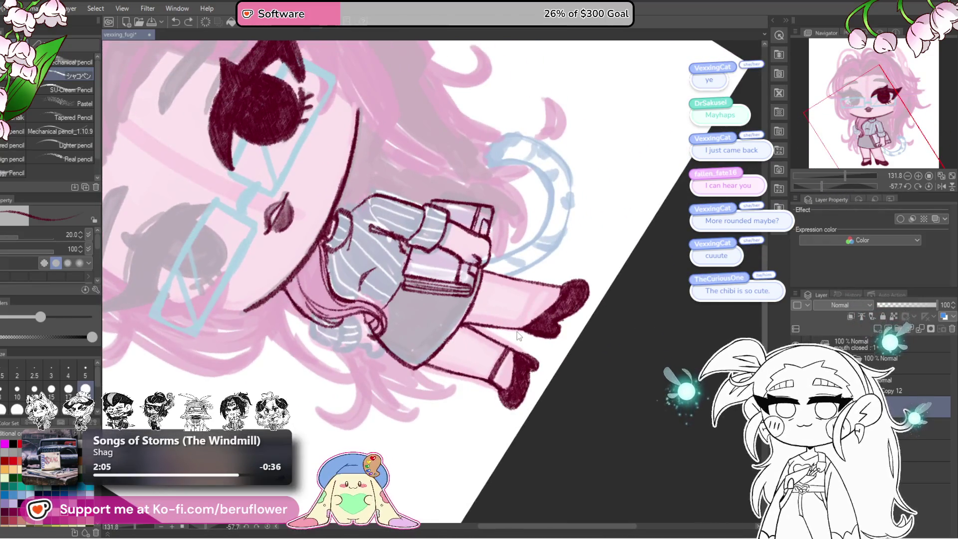
scroll(517, 332, "up", 4)
scroll(517, 332, "down", 1)
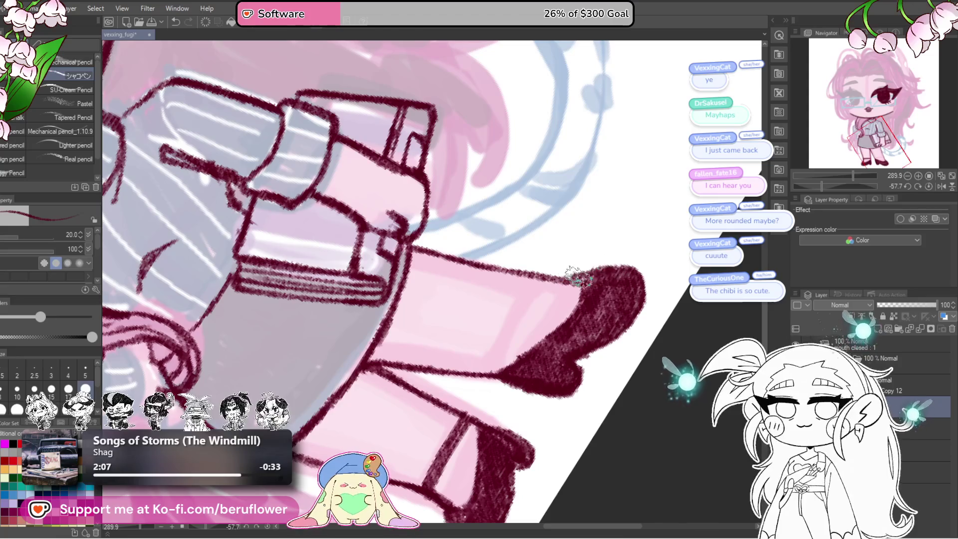
left_click(929, 187)
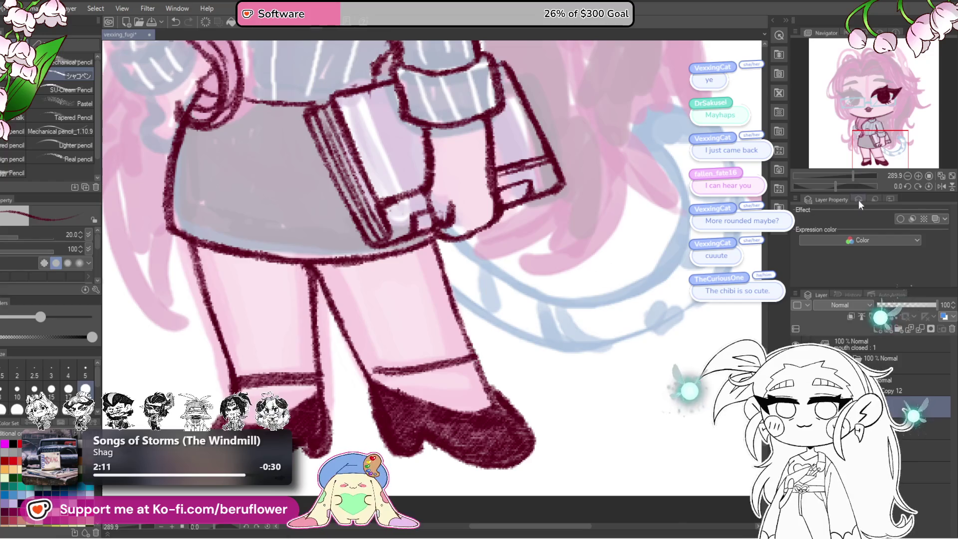
left_click_drag(835, 186, 820, 186)
left_click_drag(519, 272, 493, 370)
scroll(493, 341, "down", 3)
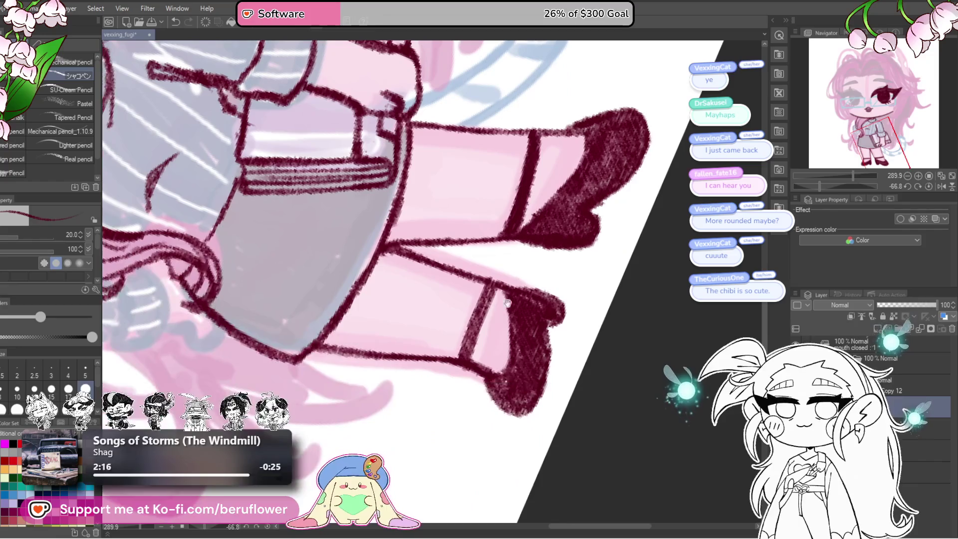
scroll(472, 349, "down", 1)
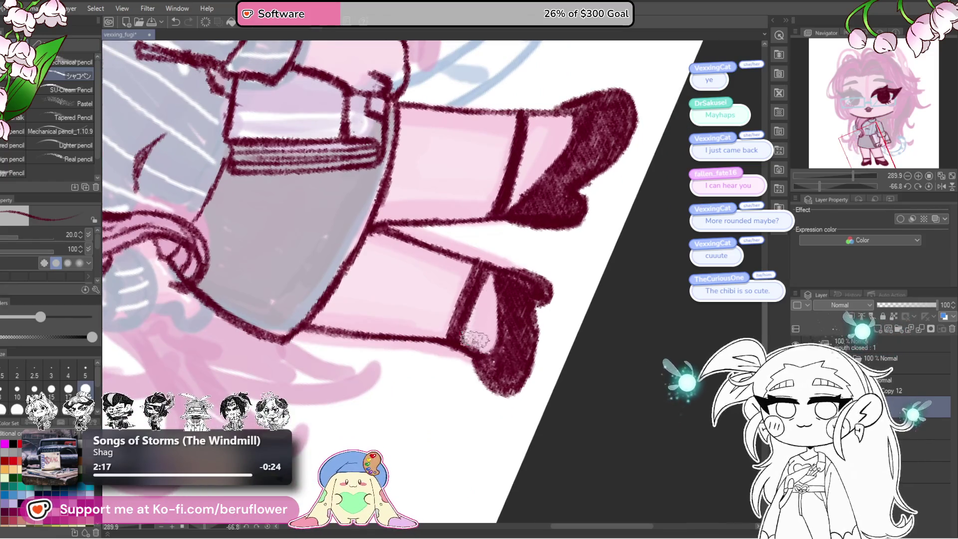
left_click(929, 187)
scroll(353, 436, "down", 3)
scroll(353, 437, "up", 2)
left_click_drag(353, 437, 323, 435)
Lasso the right shoe and transform it slightly left and down, then deselect and resume the pencil
key("m")
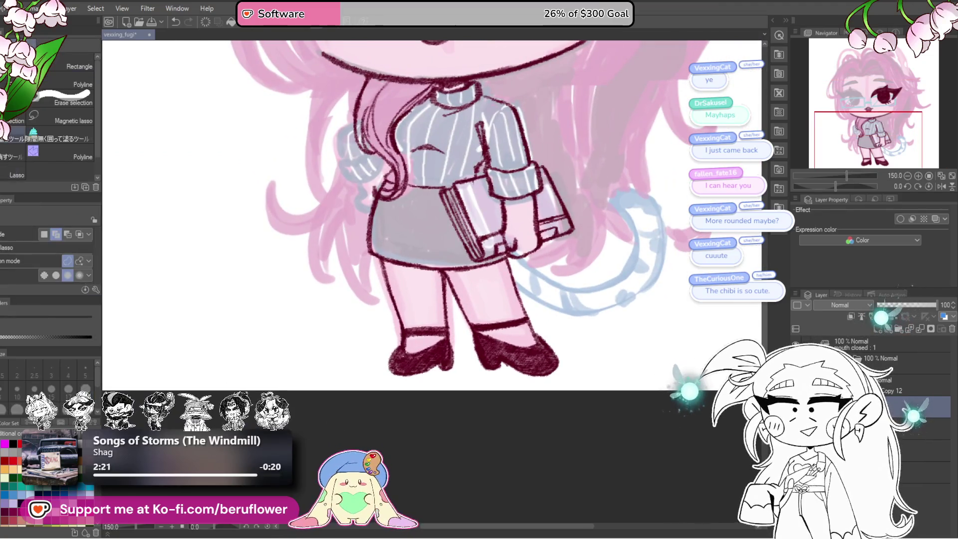
left_click_drag(563, 378, 473, 365)
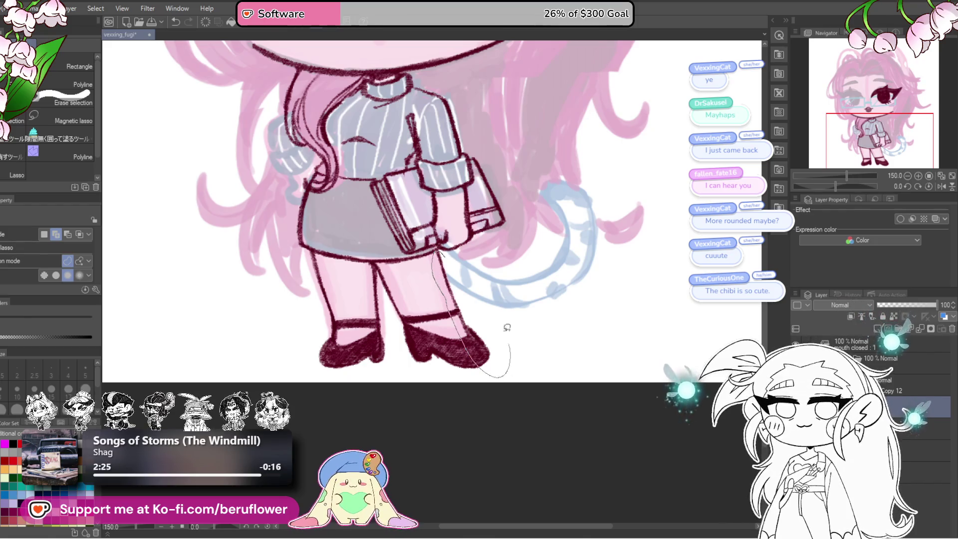
left_click_drag(449, 253, 439, 249)
key("ctrl+t")
left_click_drag(495, 349, 487, 352)
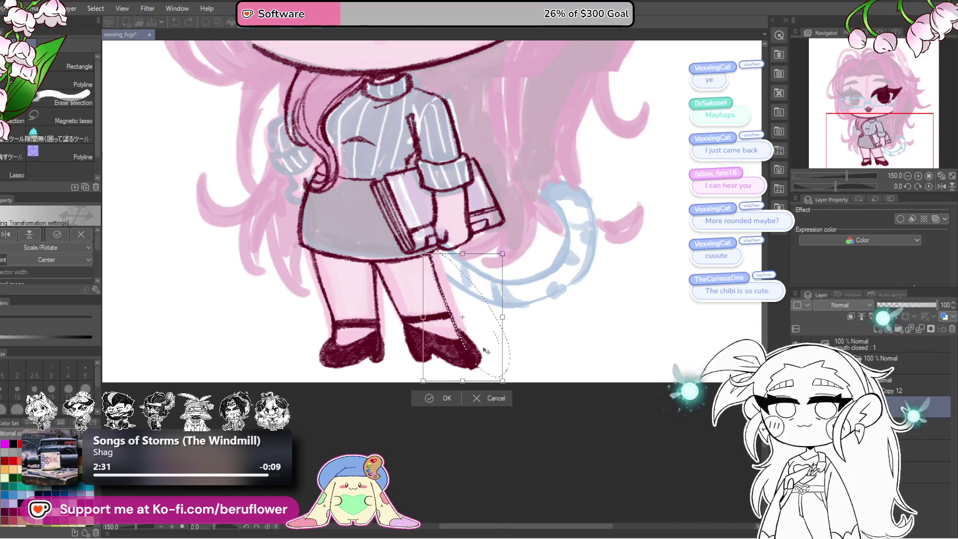
left_click_drag(573, 293, 581, 311)
key("Return")
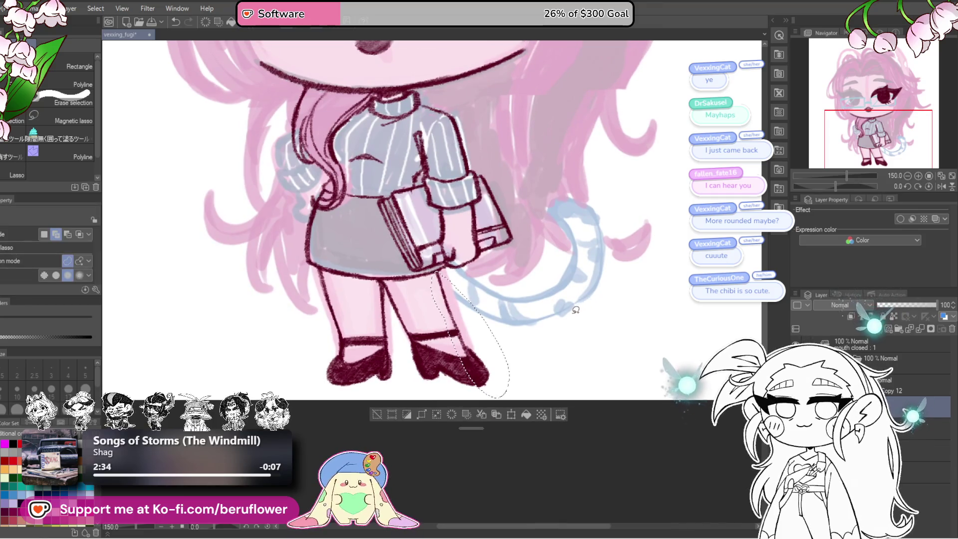
key("ctrl+d")
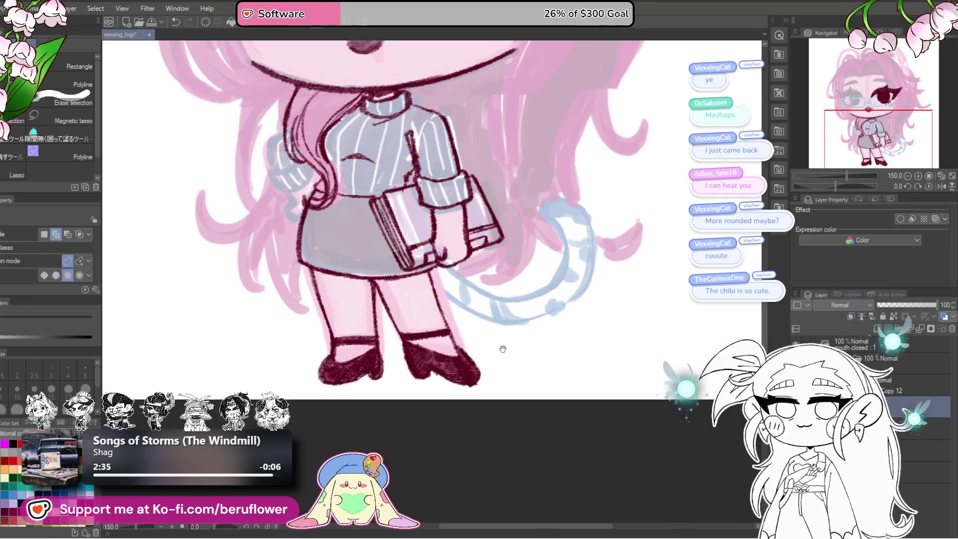
key("p")
scroll(385, 234, "up", 1)
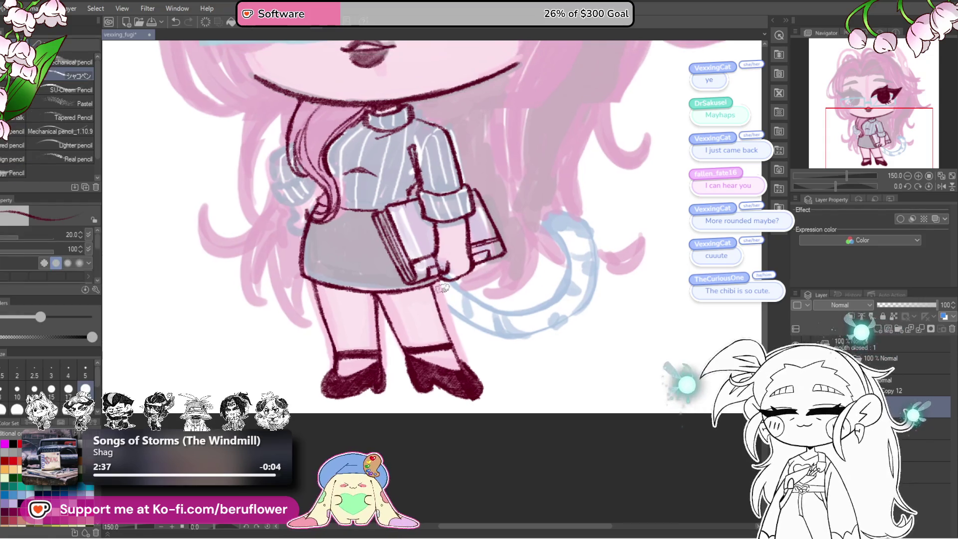
Darken the right shoe's outer edge in maroon
scroll(481, 351, "down", 1)
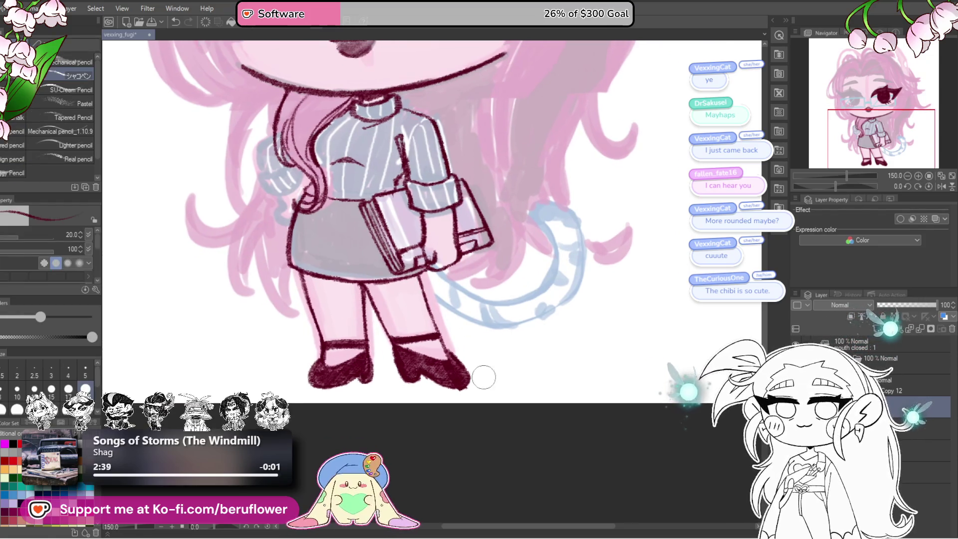
scroll(464, 395, "up", 1)
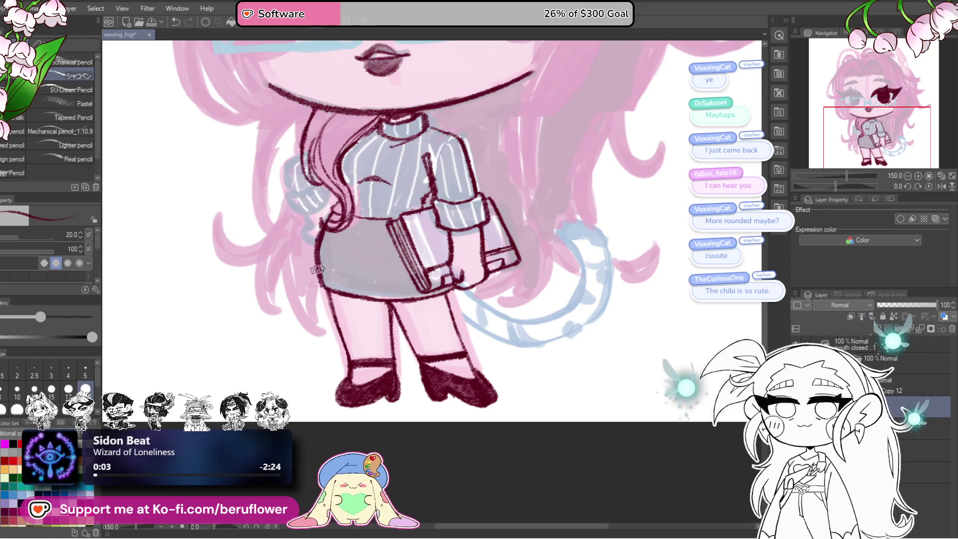
scroll(448, 265, "up", 1)
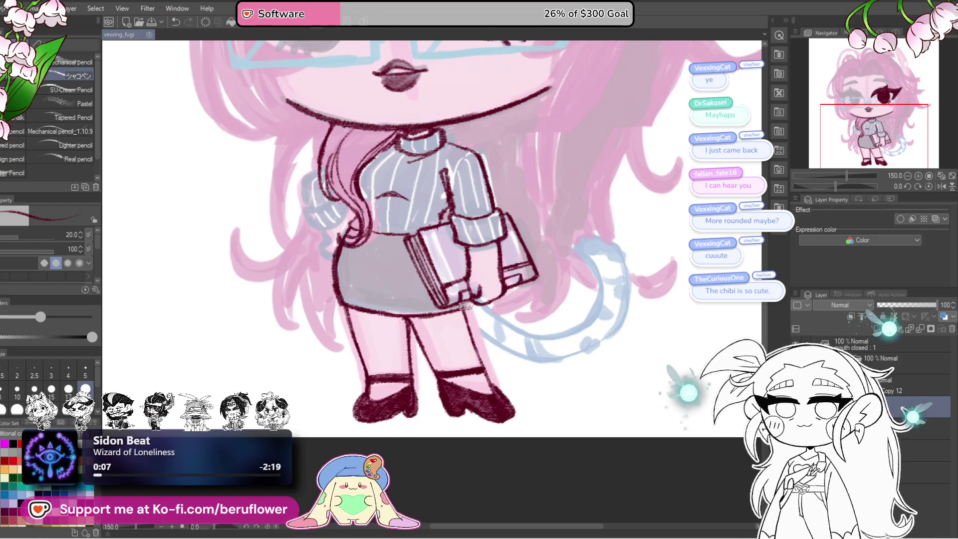
mouse_move(525, 307)
left_mouse_down()
mouse_move(512, 402)
mouse_move(505, 383)
left_mouse_up()
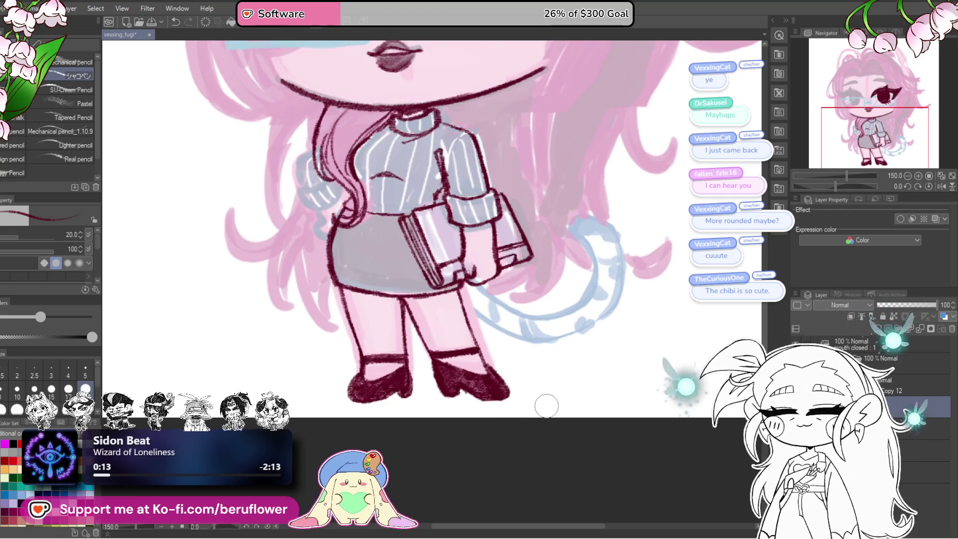
scroll(547, 406, "up", 3)
left_click_drag(469, 395, 455, 348)
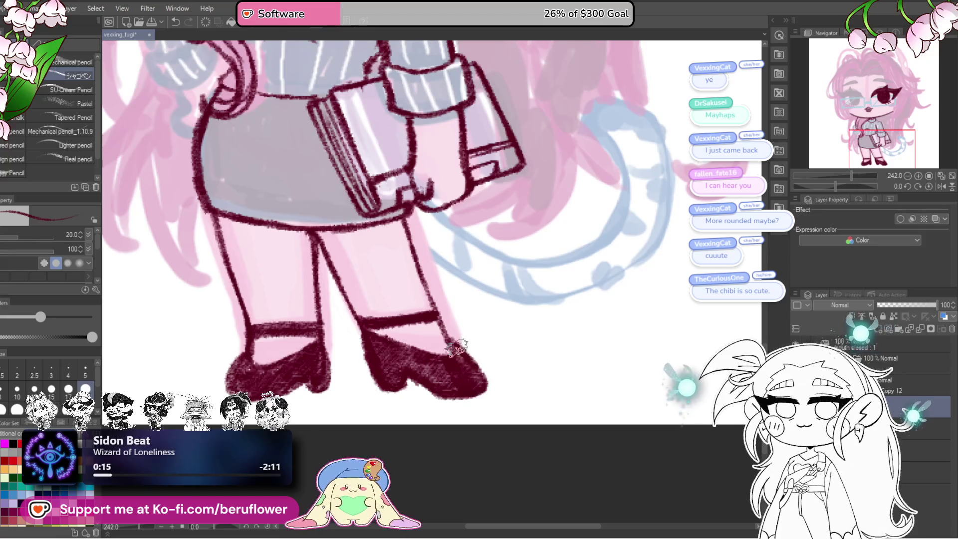
Ink the inside edge of the left leg
left_click_drag(484, 383, 554, 379)
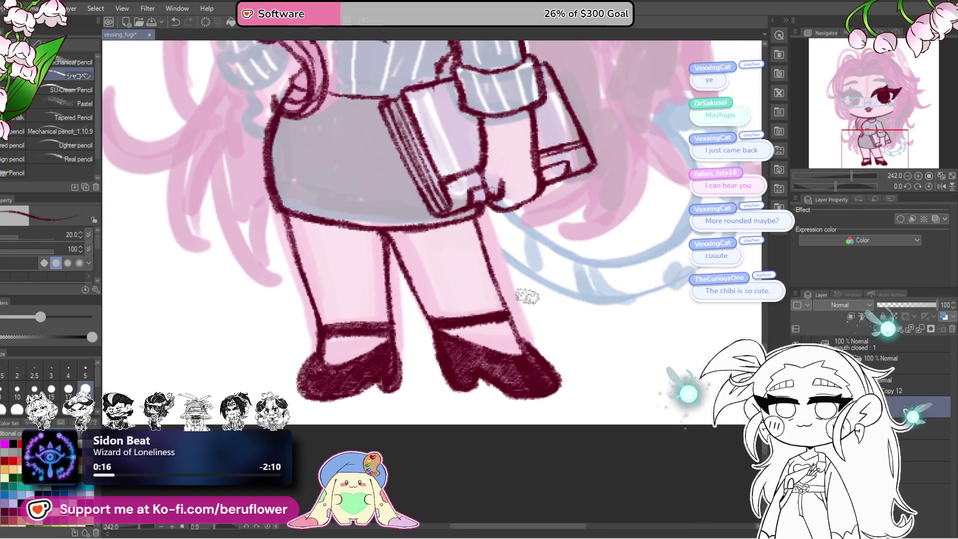
scroll(464, 319, "down", 1)
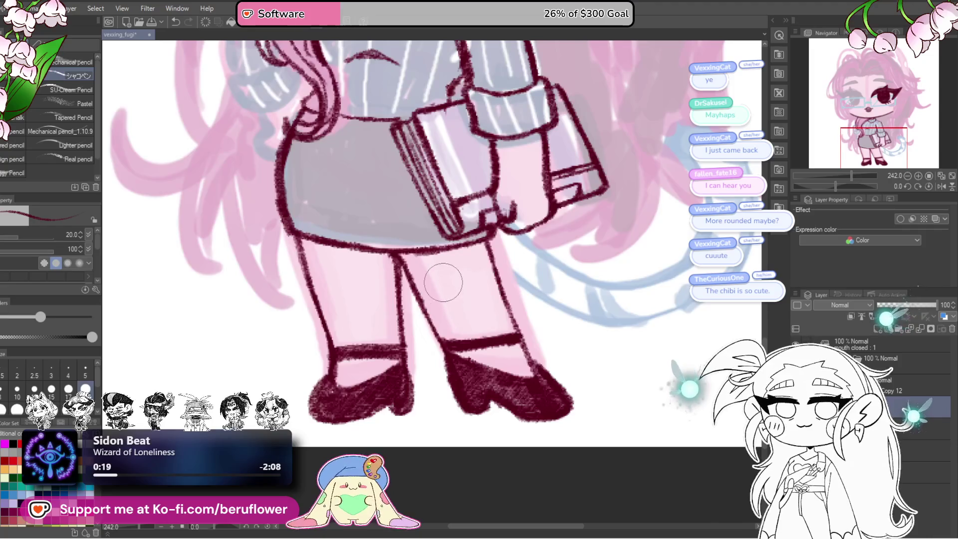
scroll(439, 275, "down", 3)
scroll(443, 283, "up", 2)
left_click_drag(415, 259, 450, 333)
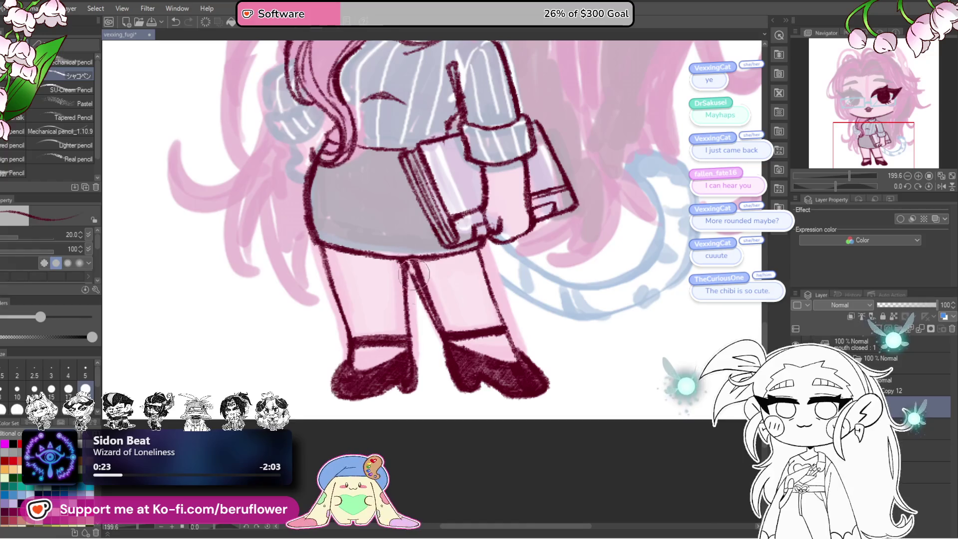
Darken the right shoe further and clean up its top edge
scroll(439, 349, "down", 2)
scroll(440, 352, "up", 1)
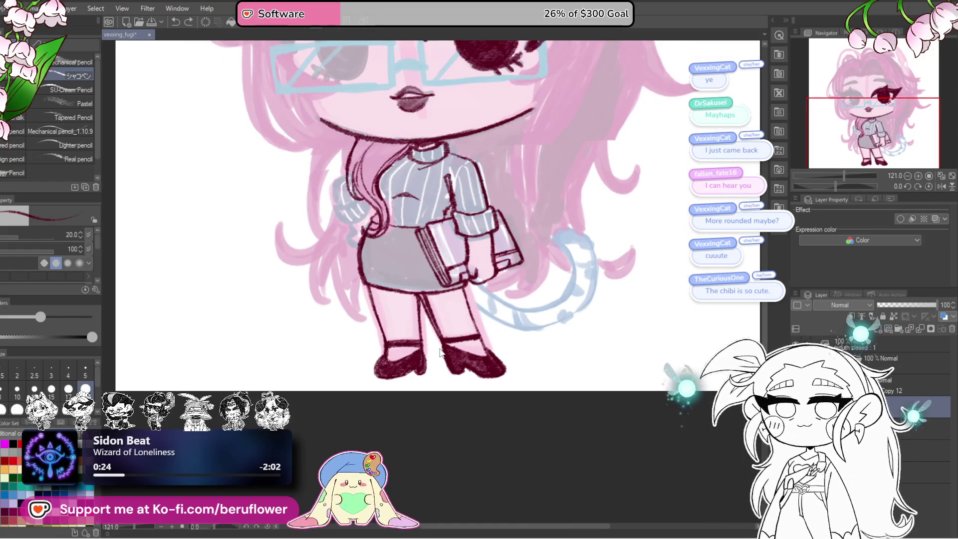
mouse_move(530, 328)
left_mouse_down()
mouse_move(538, 332)
mouse_move(492, 348)
left_mouse_up()
scroll(505, 367, "up", 1)
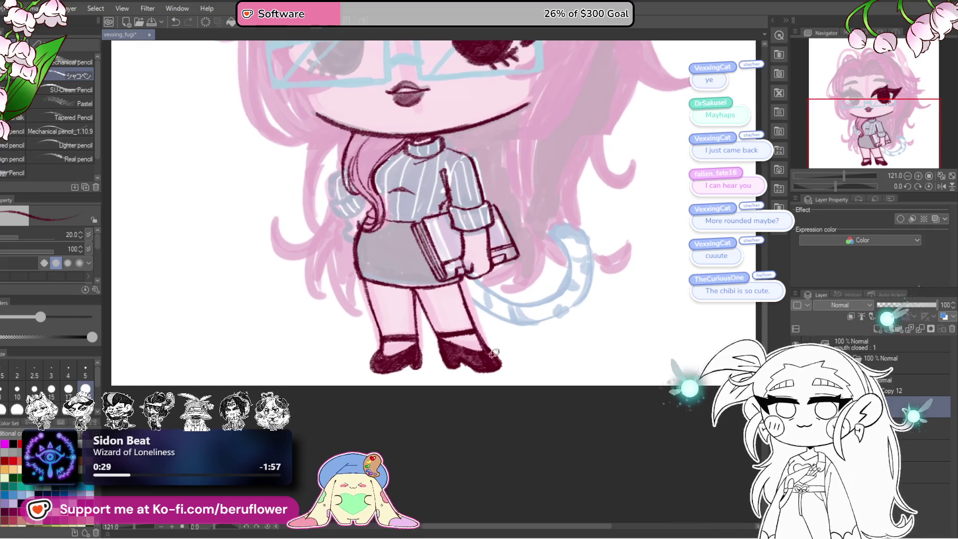
scroll(492, 353, "up", 3)
mouse_move(467, 385)
left_mouse_down()
mouse_move(473, 358)
mouse_move(419, 367)
mouse_move(457, 391)
mouse_move(477, 333)
mouse_move(514, 394)
mouse_move(475, 332)
mouse_move(483, 354)
left_mouse_up()
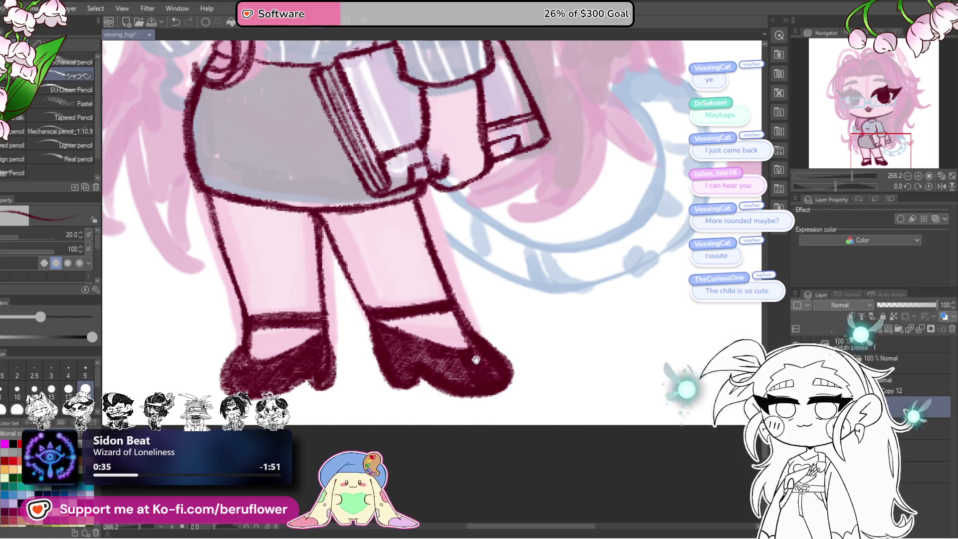
scroll(484, 349, "left", 3)
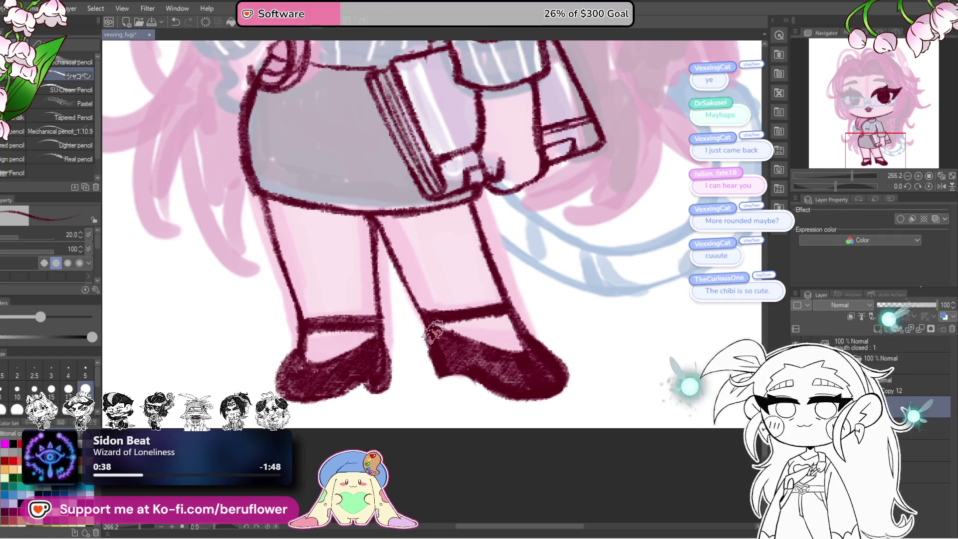
scroll(429, 349, "right", 2)
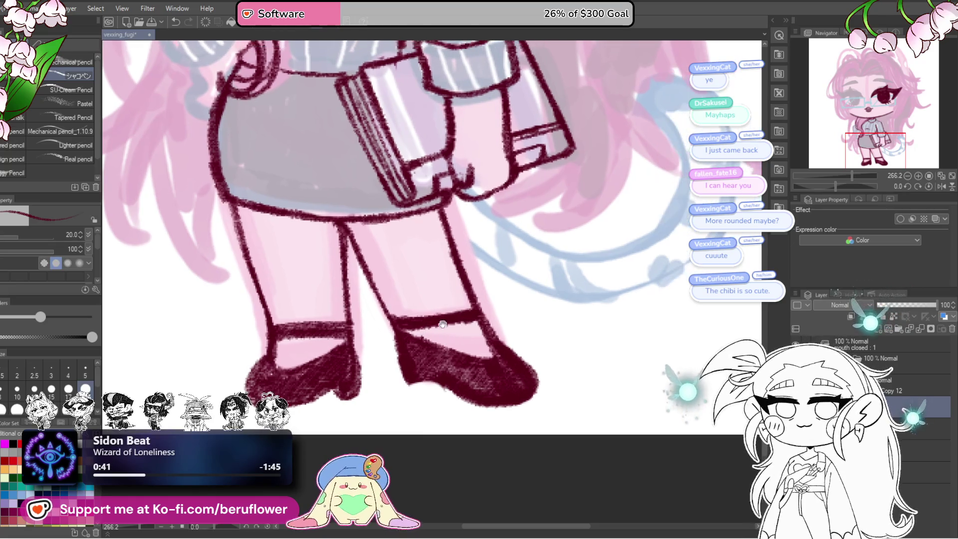
left_click_drag(407, 333, 430, 351)
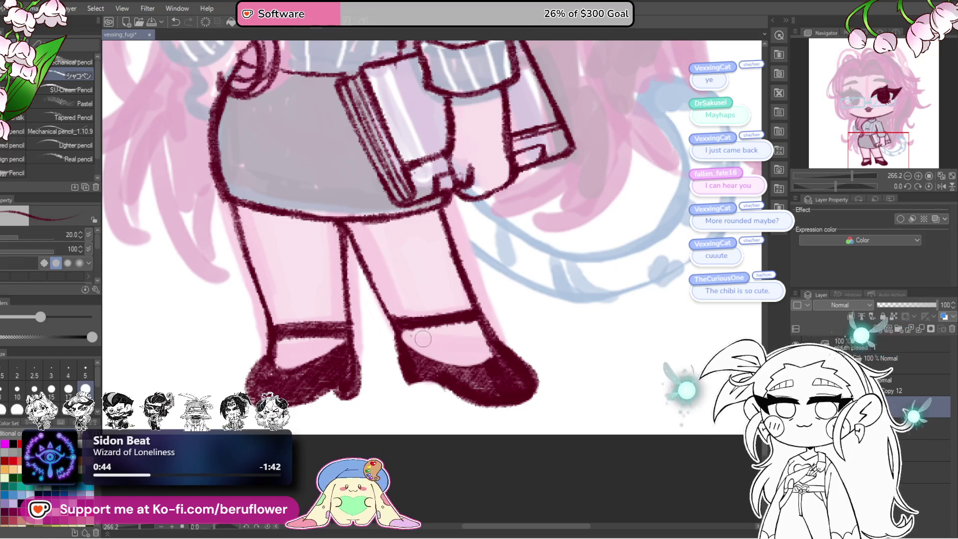
Fill the right shoe's toe and left edge in darker maroon using a tilted canvas
left_click_drag(837, 185, 818, 186)
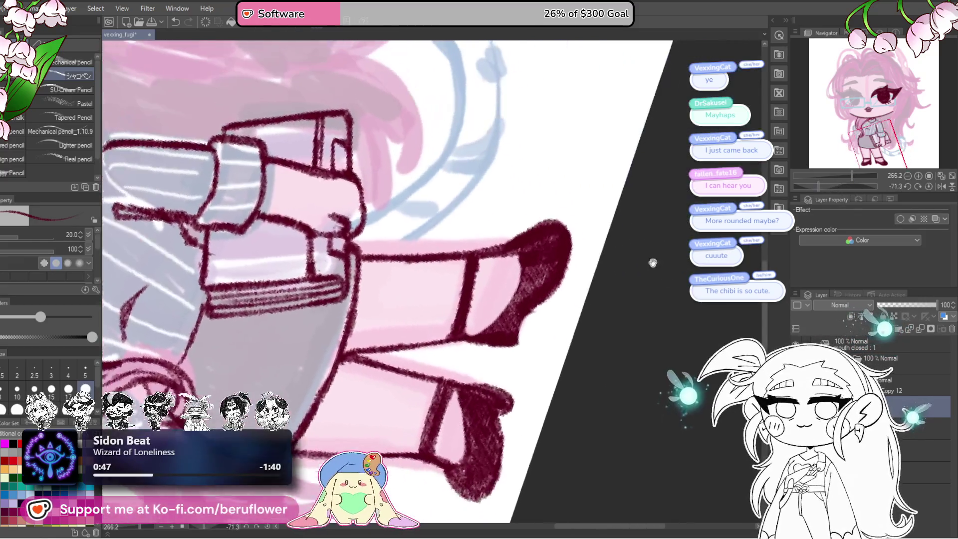
mouse_move(536, 297)
left_mouse_down()
mouse_move(500, 334)
mouse_move(559, 272)
left_mouse_up()
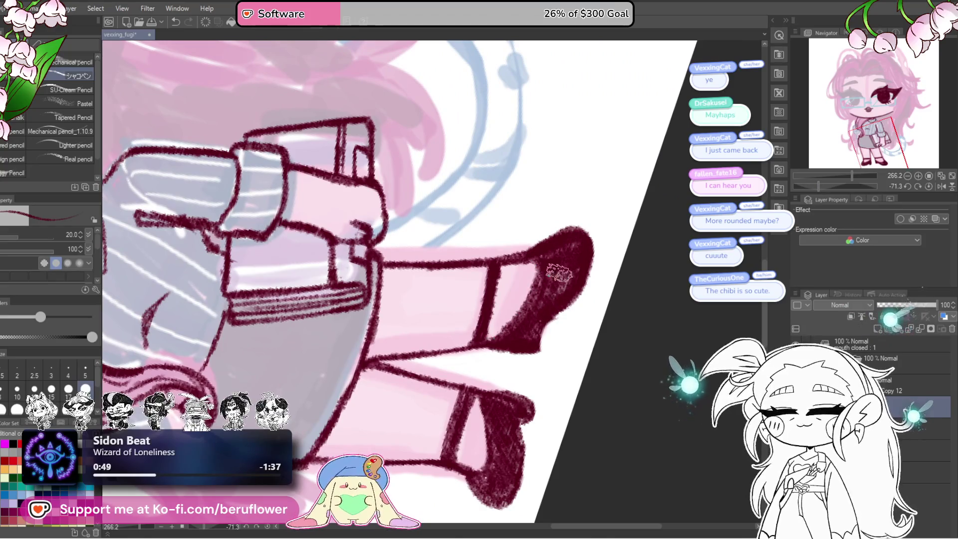
left_click(928, 187)
left_click_drag(476, 352, 519, 344)
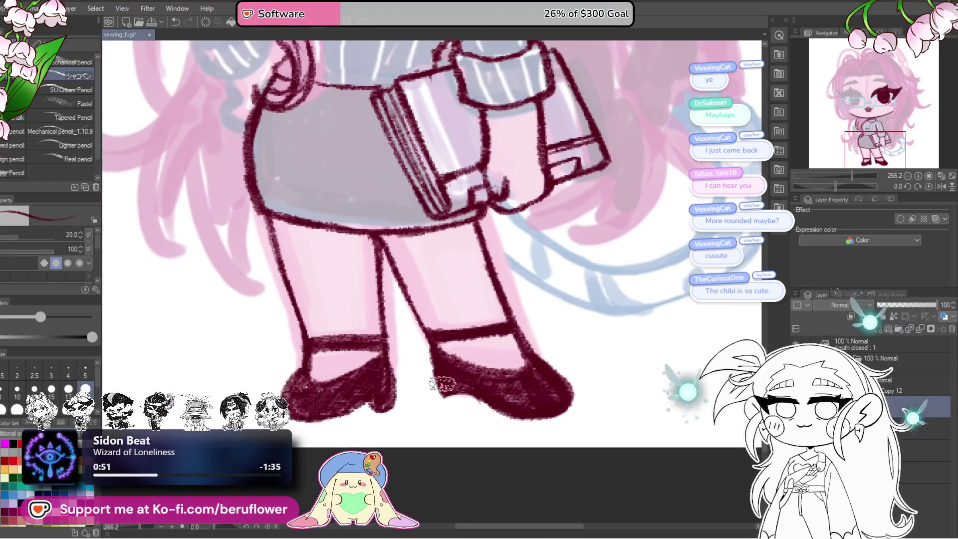
mouse_move(437, 372)
left_mouse_down()
mouse_move(443, 396)
mouse_move(470, 390)
left_mouse_up()
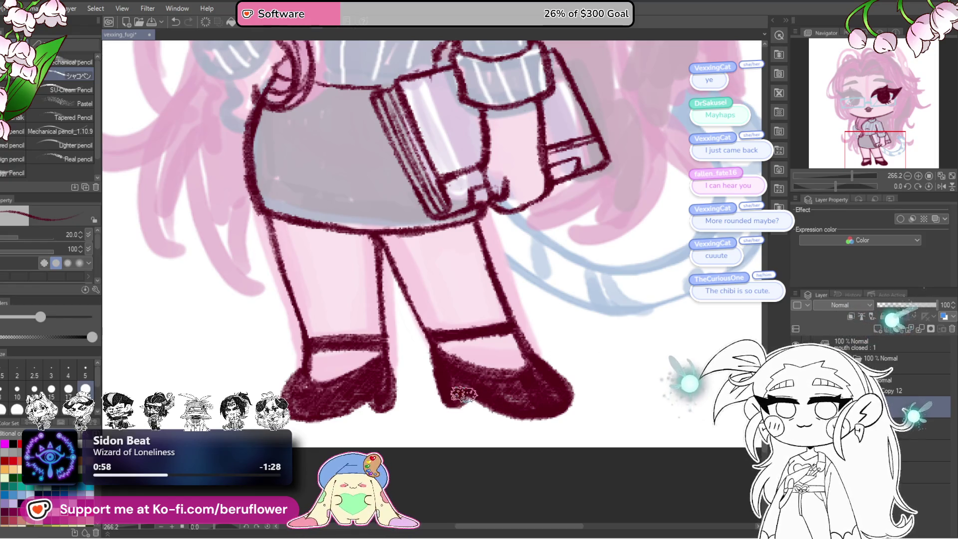
key("ctrl+0")
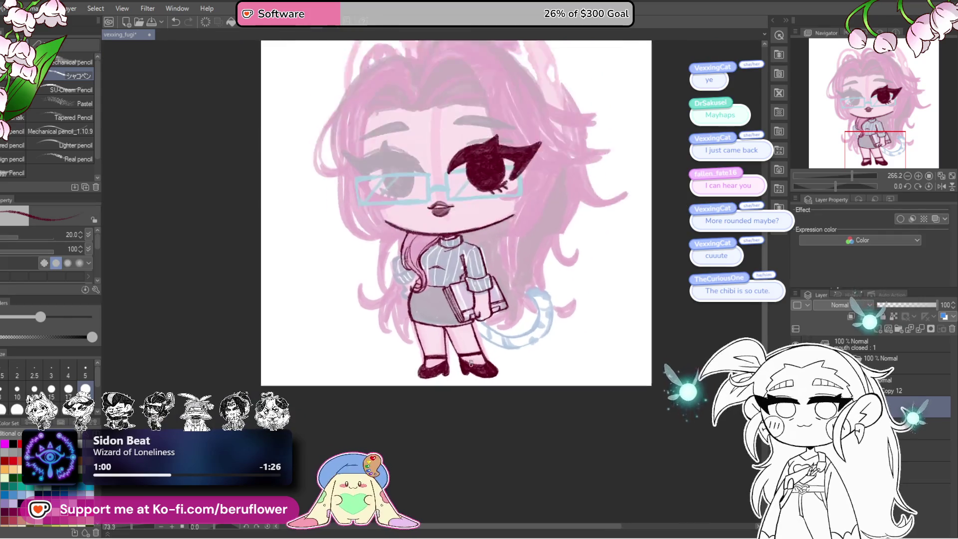
Loop a freehand lasso around the left shoe and start Free Transform with Ctrl+T
scroll(499, 230, "up", 5)
key("m")
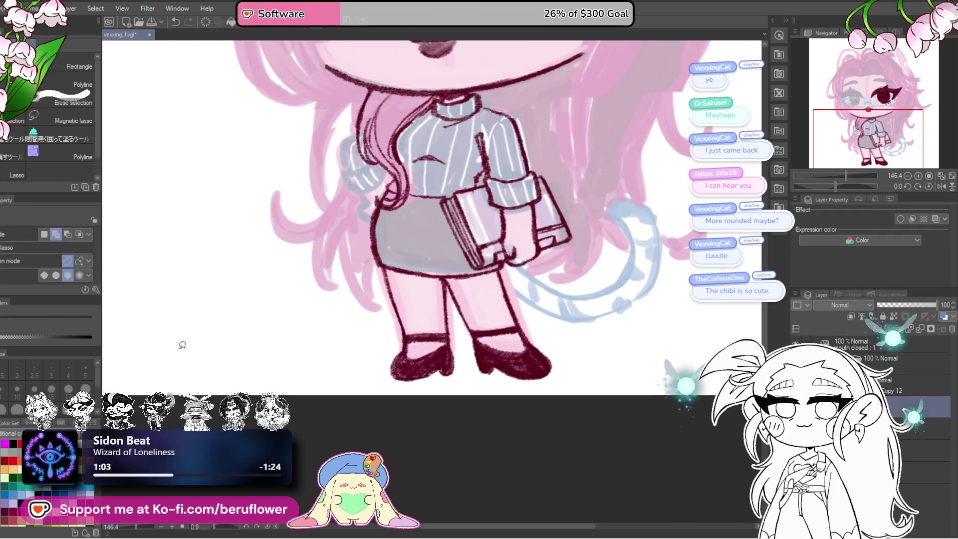
left_click_drag(464, 367, 454, 333)
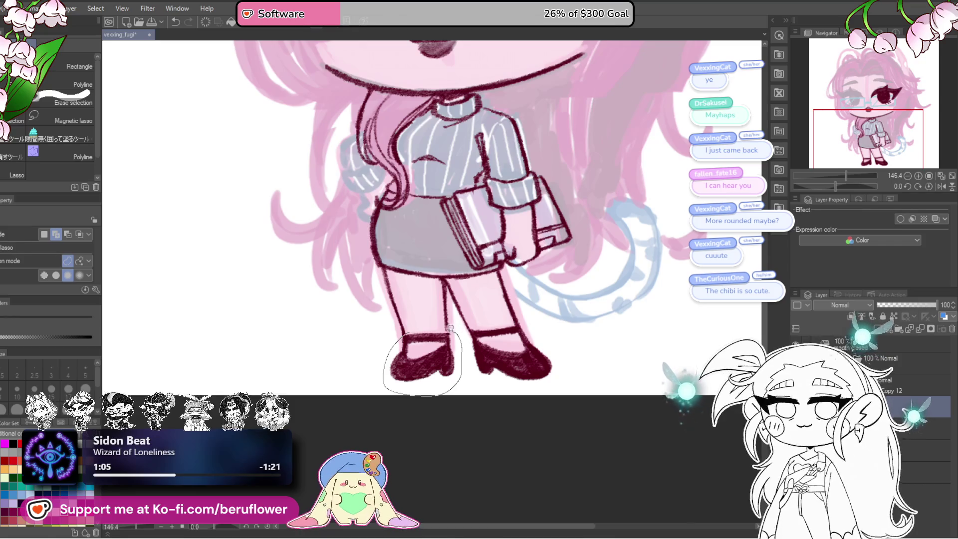
key("ctrl+t")
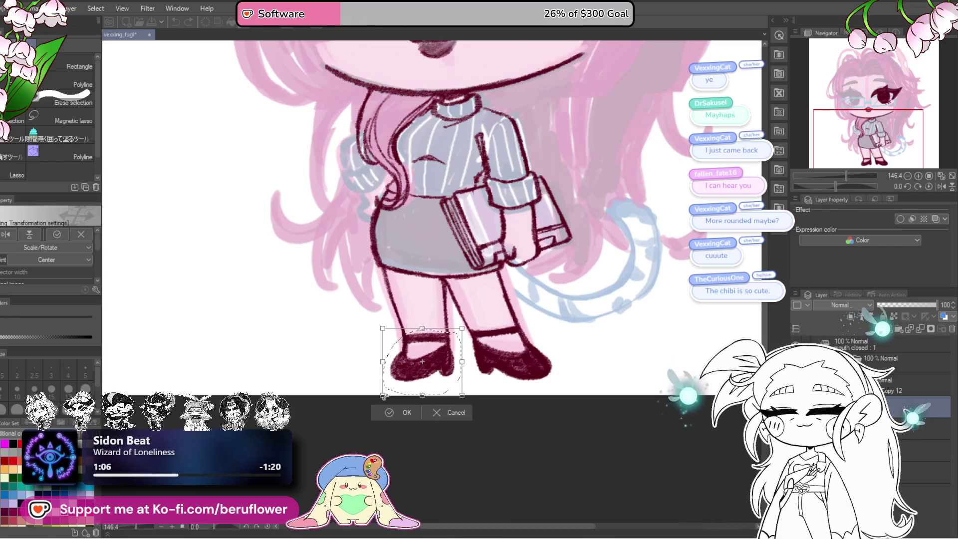
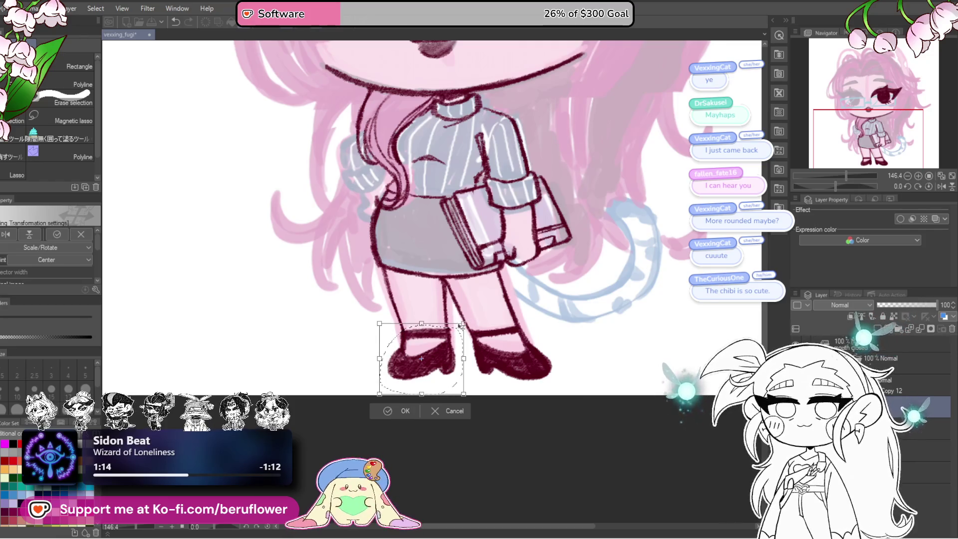
Apply the left shoe's resize, then rescale and rotate it once more and deselect
key("Return")
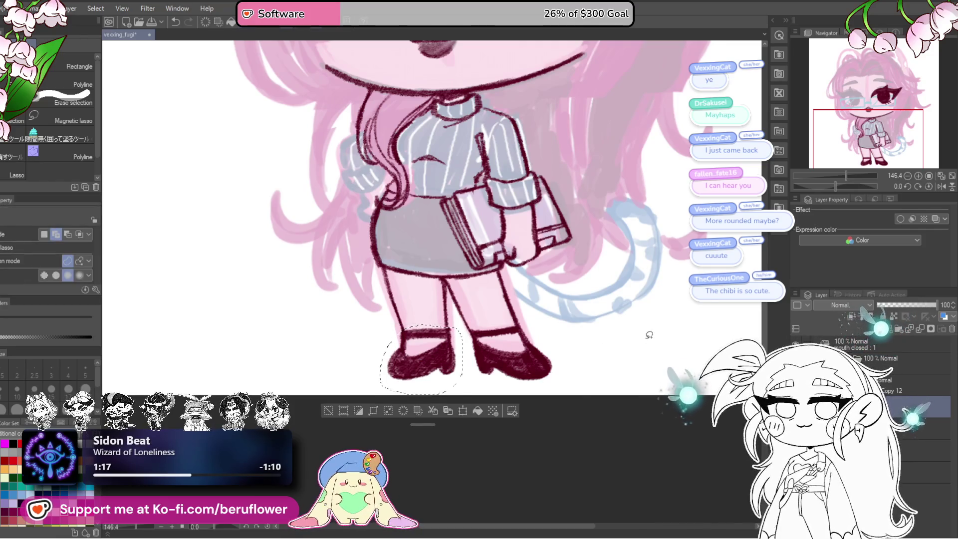
key("ctrl+d")
left_click_drag(517, 394, 423, 442)
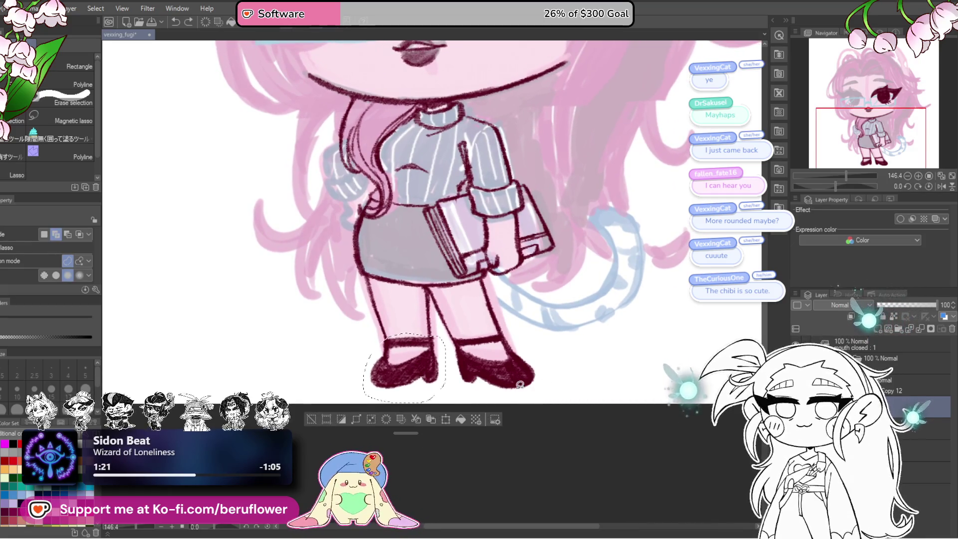
key("ctrl+t")
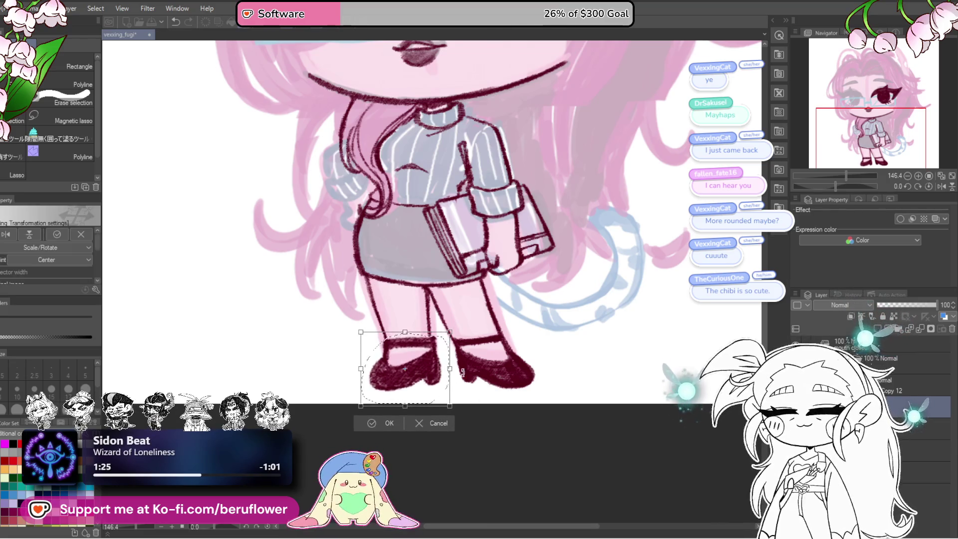
key("Return")
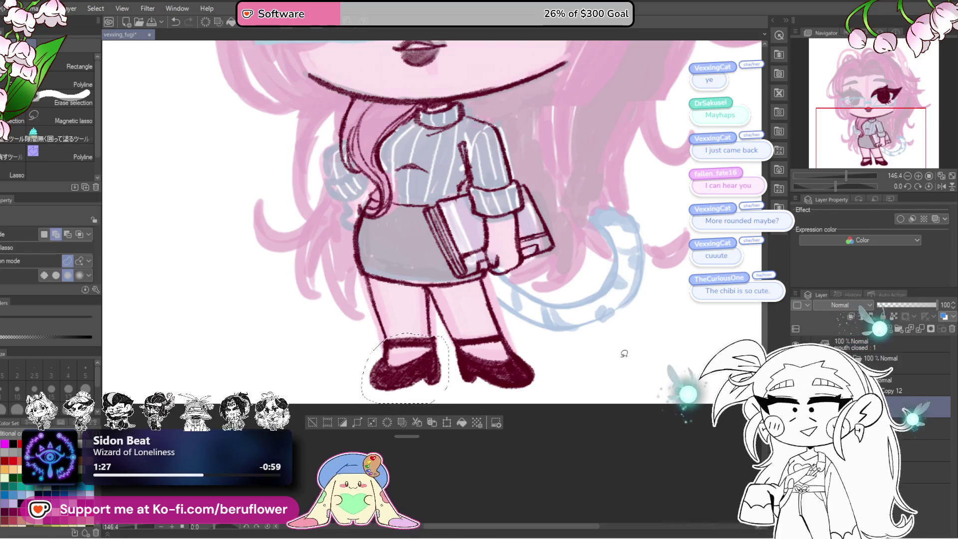
key("ctrl+d")
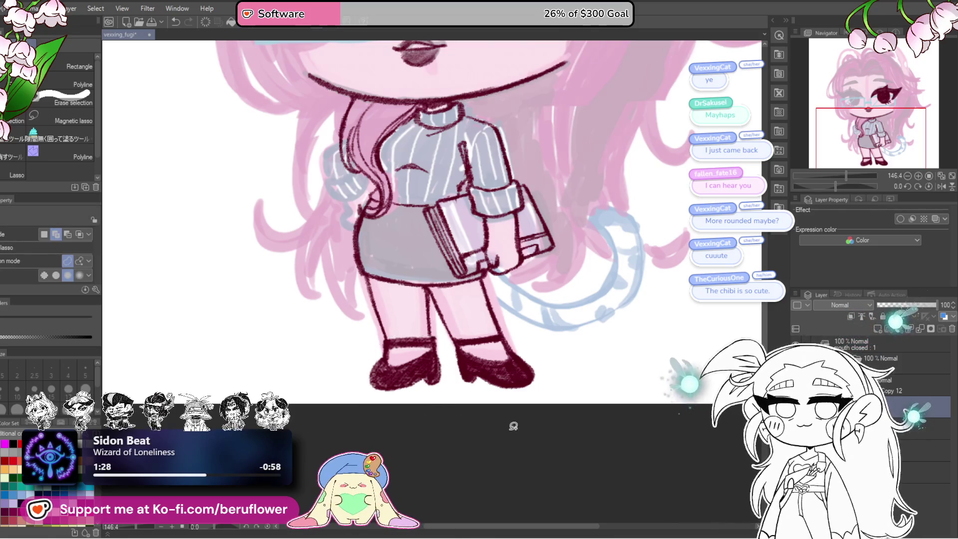
mouse_move(467, 441)
left_mouse_down()
mouse_move(451, 377)
mouse_move(440, 427)
left_mouse_up()
Switch to the pencil and rotate the canvas to angle the left shoe for inking
key("p")
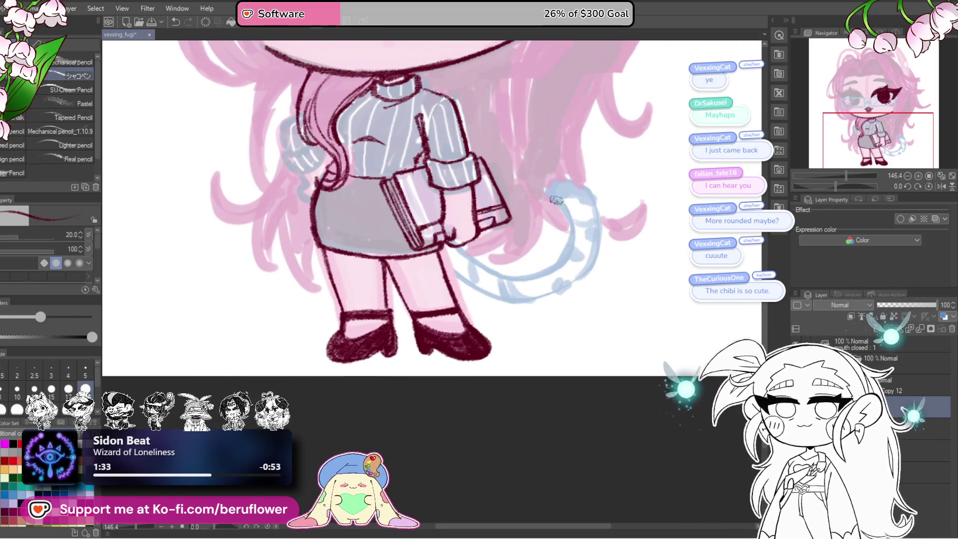
left_click_drag(836, 186, 823, 186)
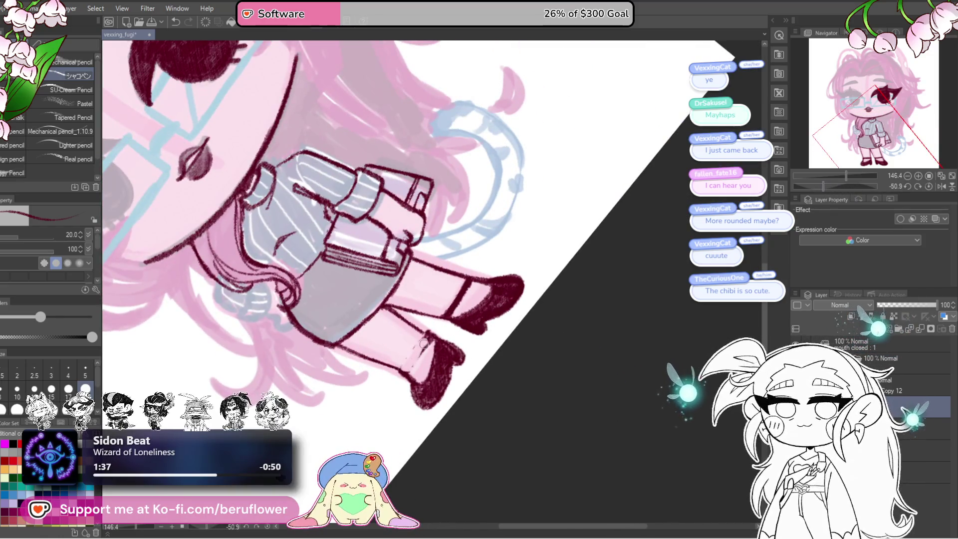
left_click(929, 187)
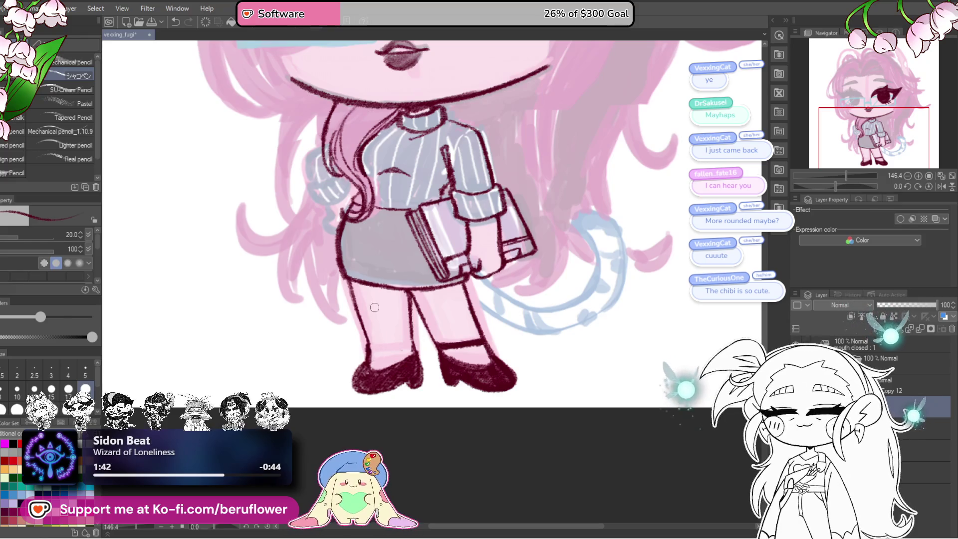
scroll(375, 307, "up", 3)
scroll(426, 346, "up", 2)
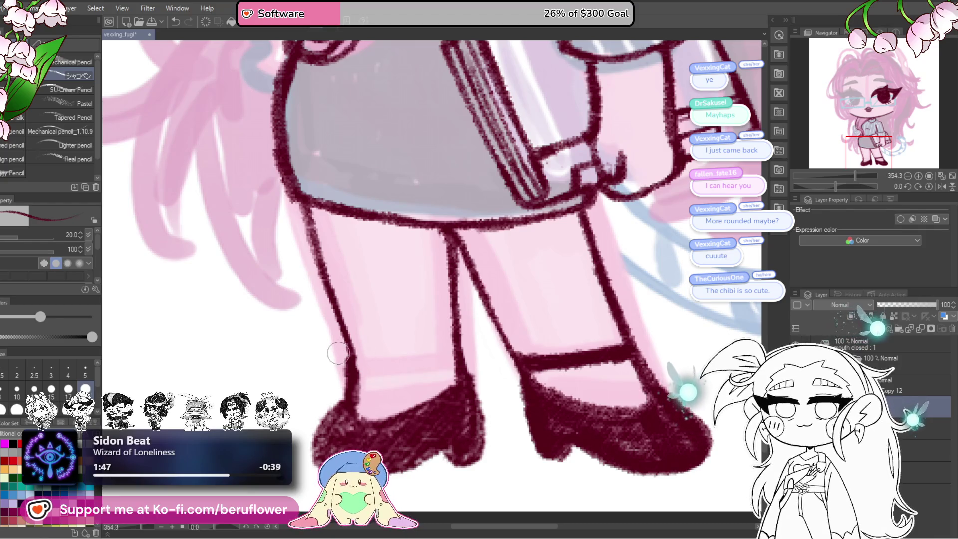
scroll(354, 352, "down", 4)
scroll(353, 351, "up", 2)
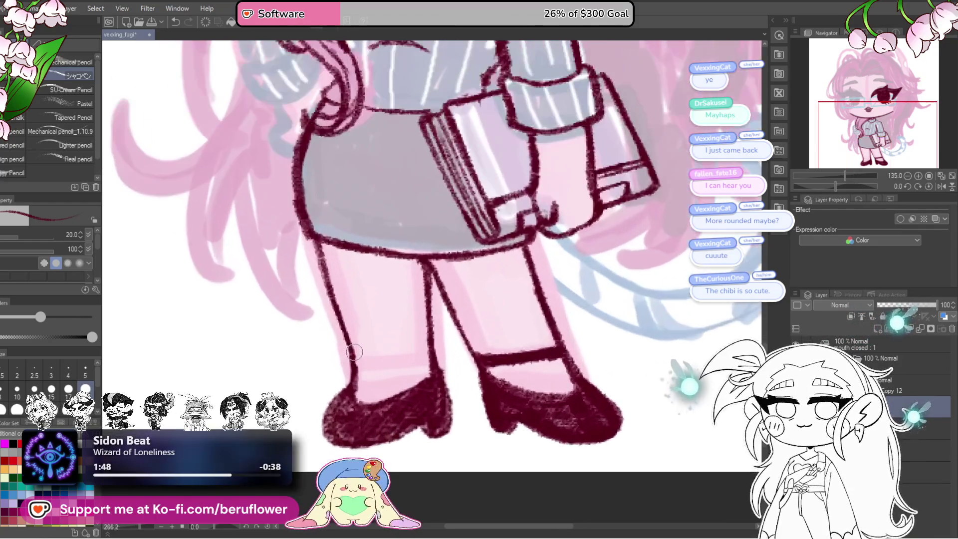
left_click_drag(833, 186, 823, 185)
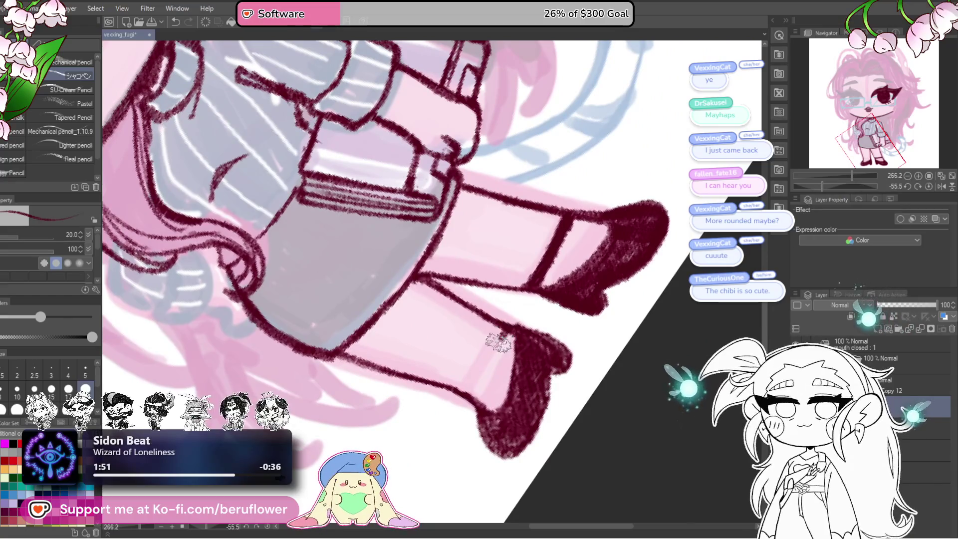
Draw a thick dark maroon line along the left shoe's edge, then straighten the canvas
left_click_drag(500, 328, 479, 379)
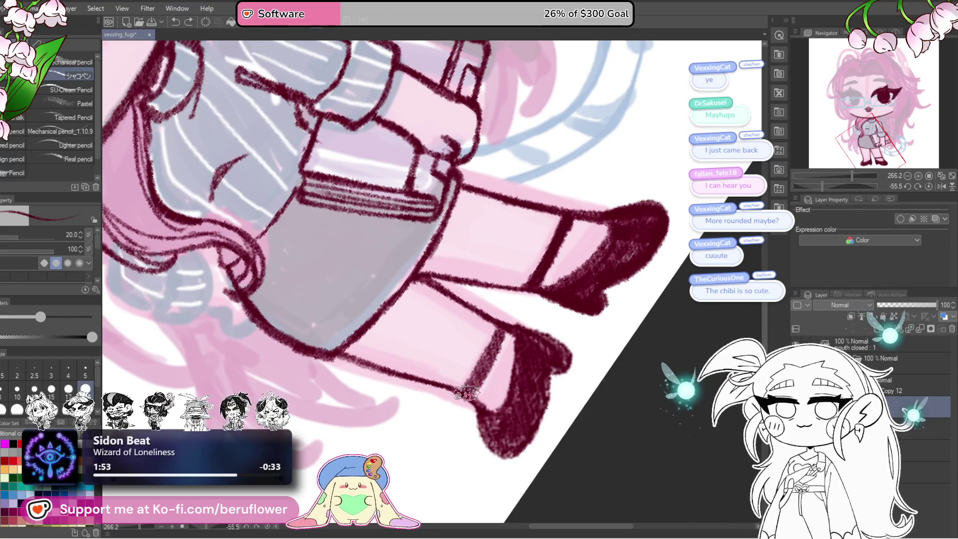
key("ctrl+z")
left_click_drag(502, 333, 488, 366)
left_click_drag(501, 333, 465, 395)
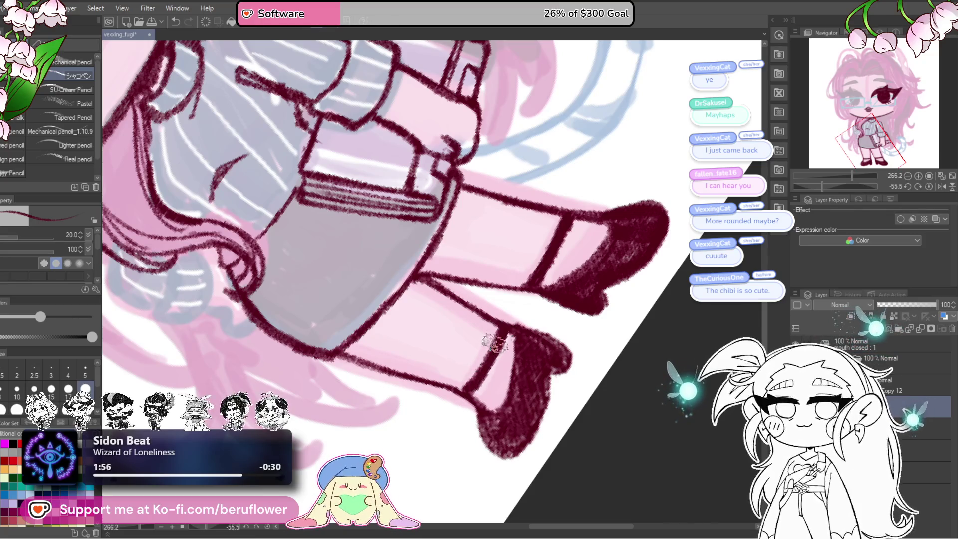
scroll(493, 363, "down", 3)
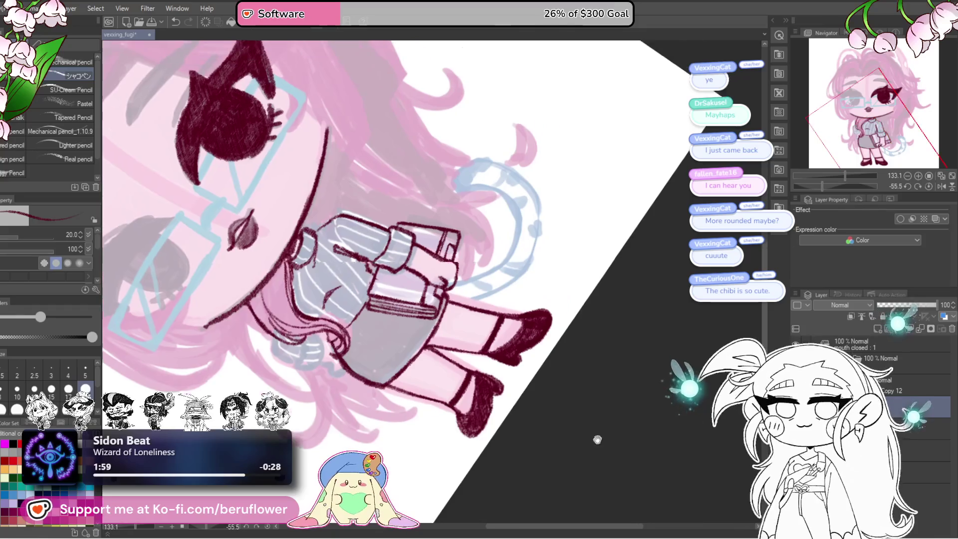
key("ctrl+at")
Zoom onto the left eye and ink its curved, pointed eyelid
key("ctrl+0")
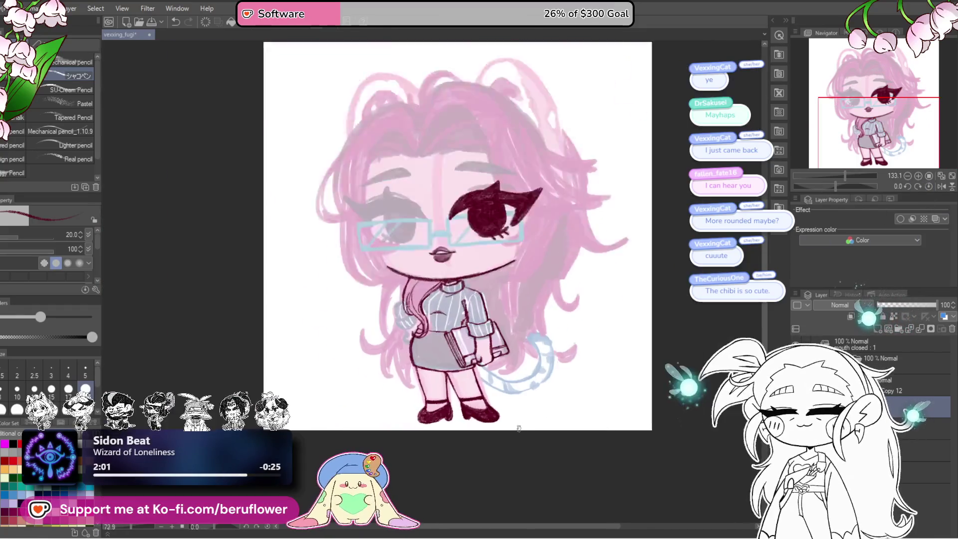
scroll(519, 429, "up", 2)
scroll(464, 325, "up", 2)
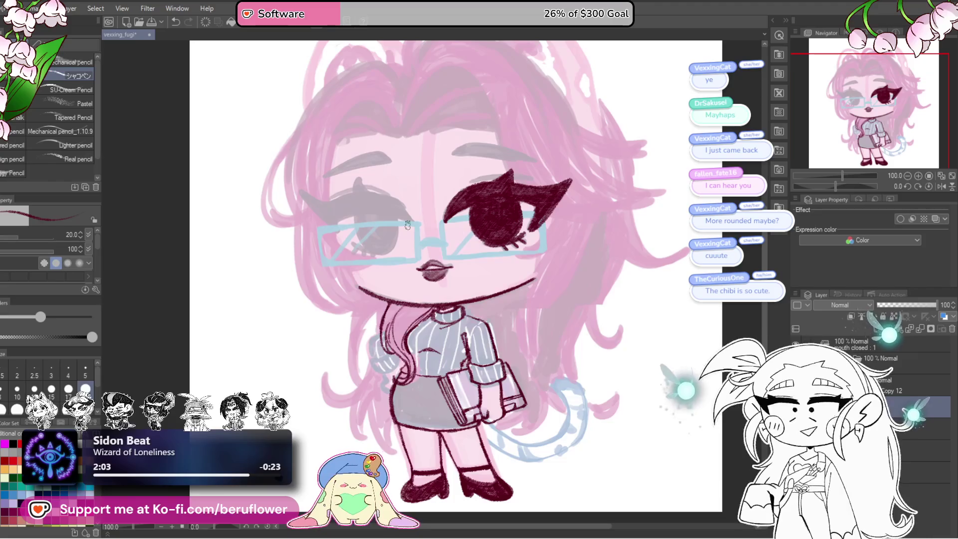
scroll(408, 225, "up", 2)
scroll(407, 225, "down", 5)
scroll(407, 224, "up", 4)
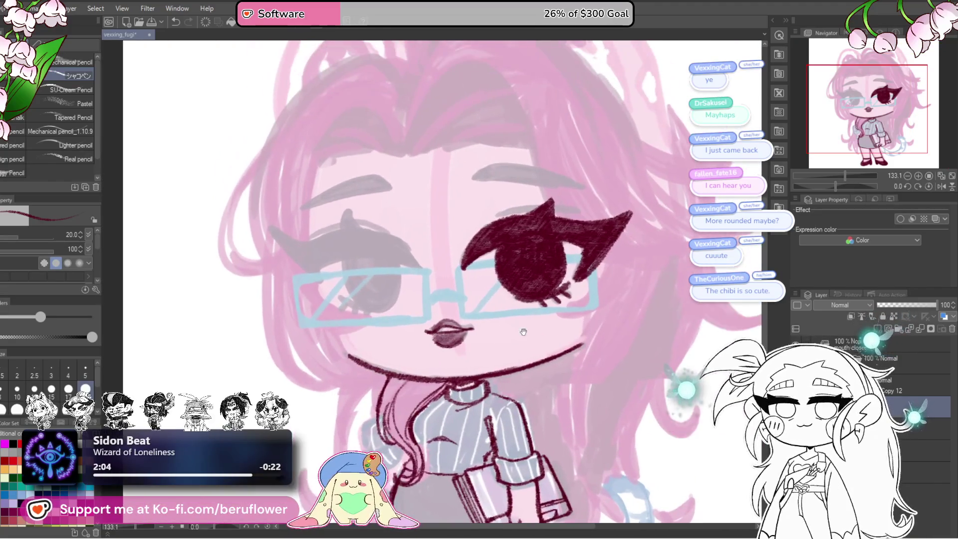
left_click_drag(836, 186, 821, 186)
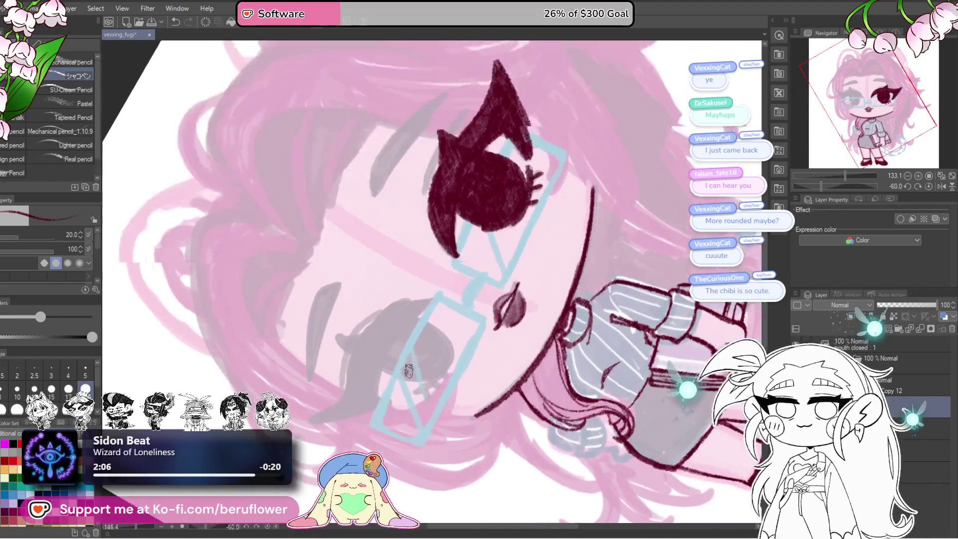
scroll(445, 230, "up", 3)
mouse_move(443, 230)
left_mouse_down()
mouse_move(377, 405)
mouse_move(464, 207)
left_mouse_up()
mouse_move(364, 246)
left_mouse_down()
mouse_move(397, 265)
mouse_move(497, 209)
mouse_move(353, 289)
mouse_move(368, 321)
mouse_move(428, 236)
mouse_move(396, 331)
mouse_move(319, 390)
left_mouse_up()
left_click(929, 186)
mouse_move(309, 242)
left_mouse_down()
mouse_move(273, 237)
mouse_move(394, 370)
mouse_move(387, 331)
left_mouse_up()
Outline the left eye's iris and add short lashes below it
scroll(387, 331, "down", 5)
scroll(387, 331, "up", 4)
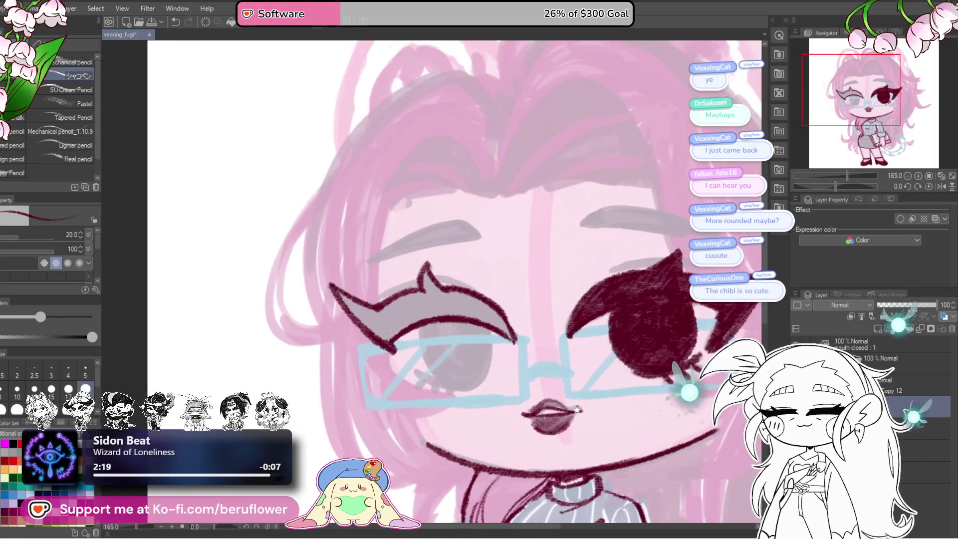
scroll(497, 277, "up", 3)
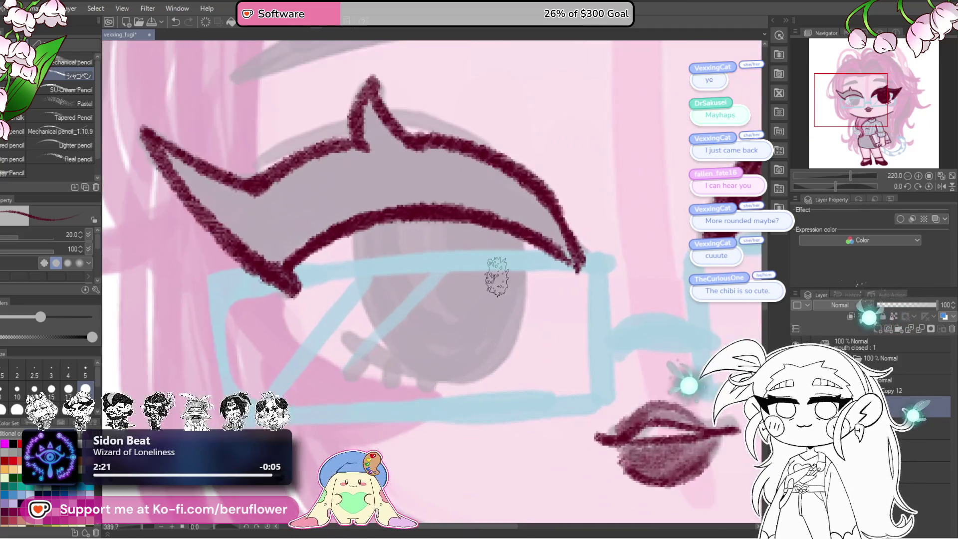
mouse_move(521, 243)
left_mouse_down()
mouse_move(513, 343)
mouse_move(479, 373)
left_mouse_up()
mouse_move(352, 232)
left_mouse_down()
mouse_move(515, 296)
mouse_move(634, 297)
left_mouse_up()
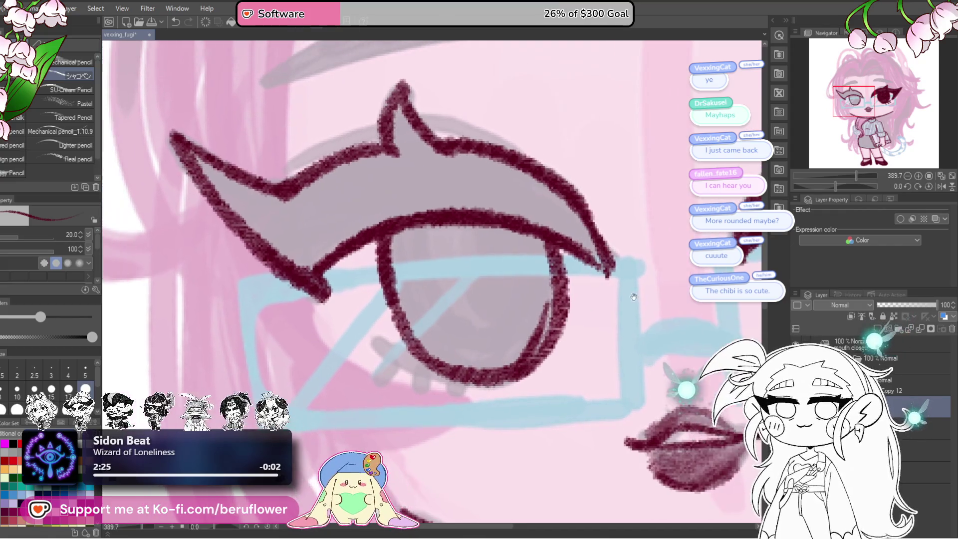
left_click_drag(840, 187, 816, 187)
mouse_move(547, 240)
left_mouse_down()
mouse_move(519, 304)
mouse_move(479, 349)
left_mouse_up()
left_click_drag(537, 282, 491, 352)
left_click_drag(524, 325, 491, 354)
left_click_drag(541, 299, 499, 324)
left_click_drag(521, 279, 554, 292)
Fill the left eye solid dark maroon with the pencil at size 30, then reset the rotation
mouse_move(481, 276)
left_mouse_down()
mouse_move(508, 308)
mouse_move(570, 346)
left_mouse_up()
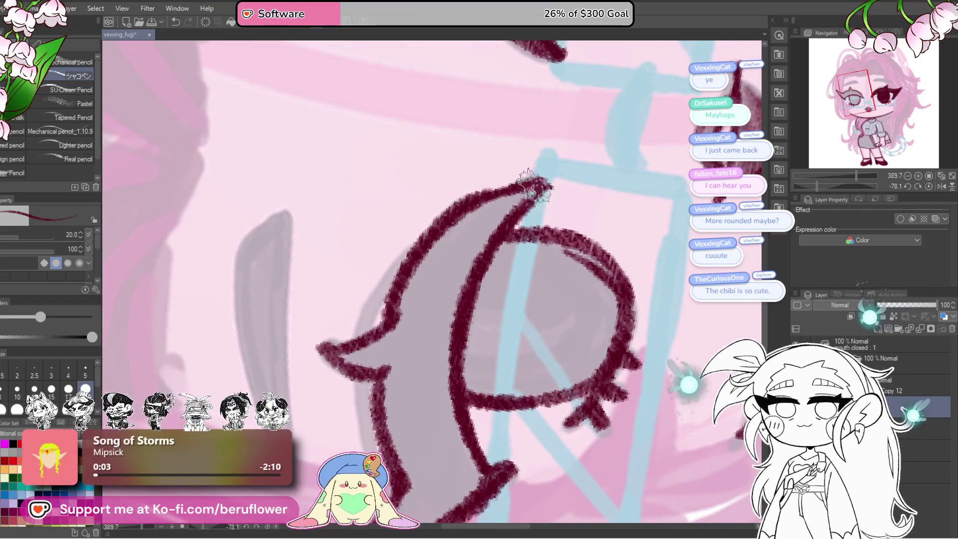
scroll(469, 230, "down", 1)
scroll(468, 225, "down", 5)
scroll(499, 299, "up", 2)
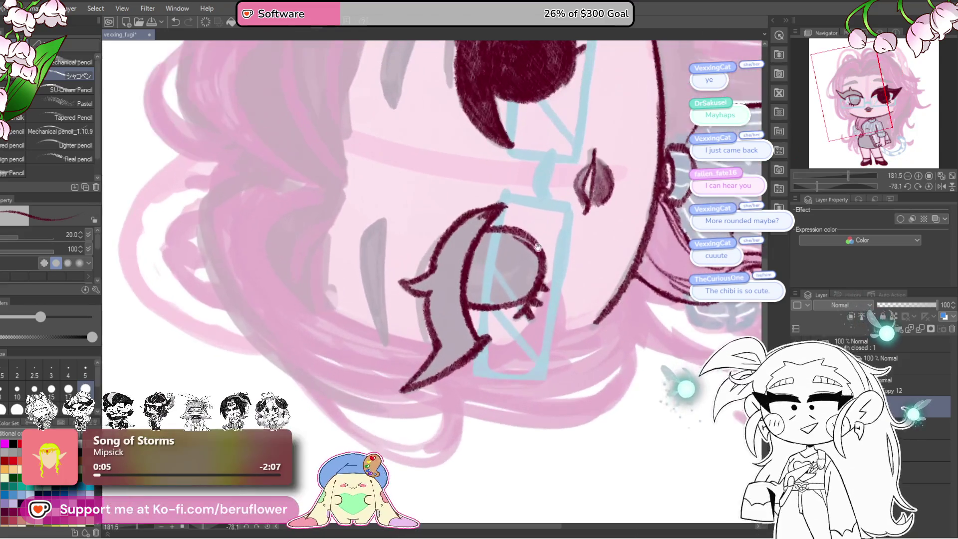
scroll(508, 310, "up", 1)
scroll(509, 309, "up", 1)
scroll(509, 308, "up", 1)
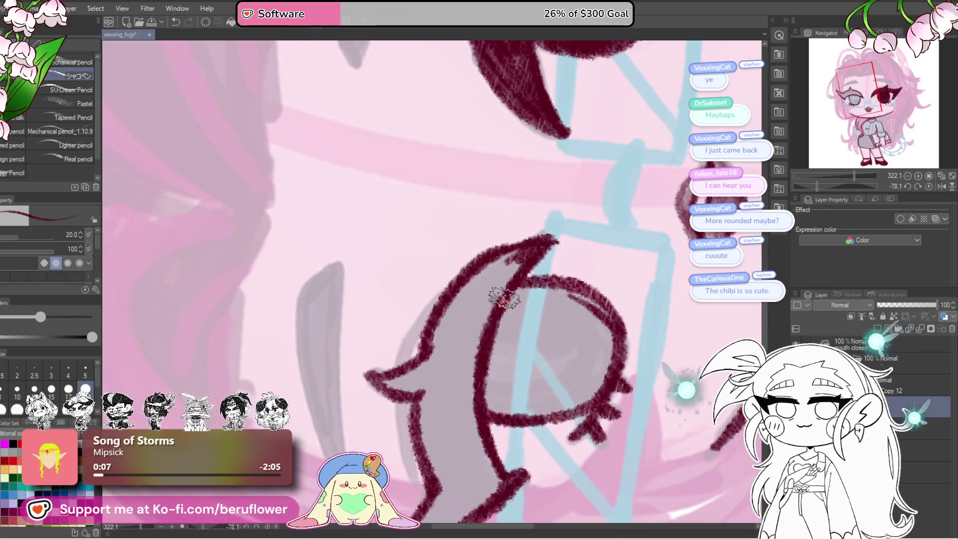
key("bracketleft")
key("bracketleft")
key("bracketright")
key("bracketright")
key("bracketright")
mouse_move(499, 264)
left_mouse_down()
mouse_move(452, 355)
mouse_move(392, 379)
mouse_move(439, 372)
mouse_move(454, 273)
mouse_move(474, 328)
mouse_move(487, 304)
mouse_move(465, 344)
mouse_move(426, 364)
mouse_move(524, 288)
mouse_move(574, 180)
mouse_move(649, 230)
mouse_move(624, 271)
mouse_move(574, 300)
mouse_move(524, 290)
mouse_move(554, 220)
mouse_move(594, 295)
mouse_move(621, 278)
mouse_move(562, 220)
mouse_move(588, 196)
left_mouse_up()
scroll(574, 282, "down", 5)
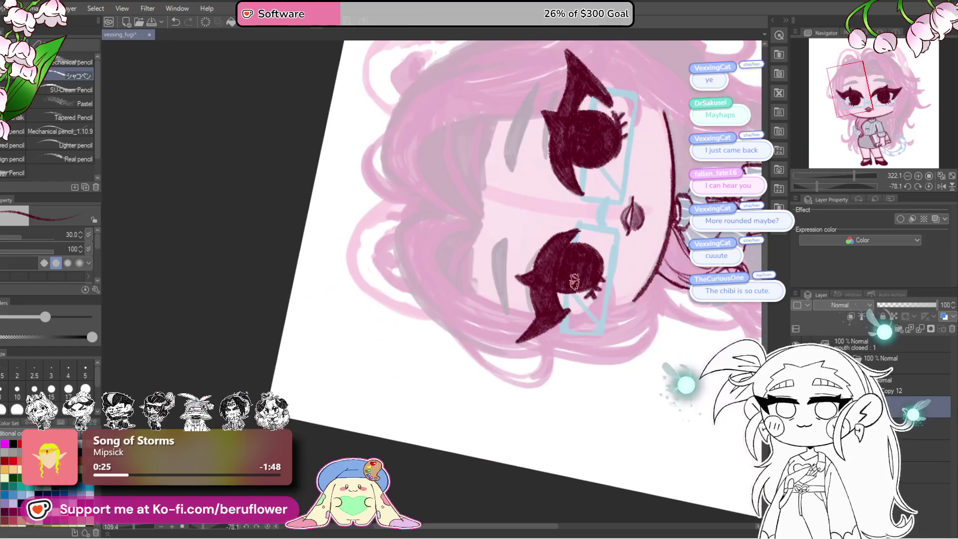
left_click(929, 186)
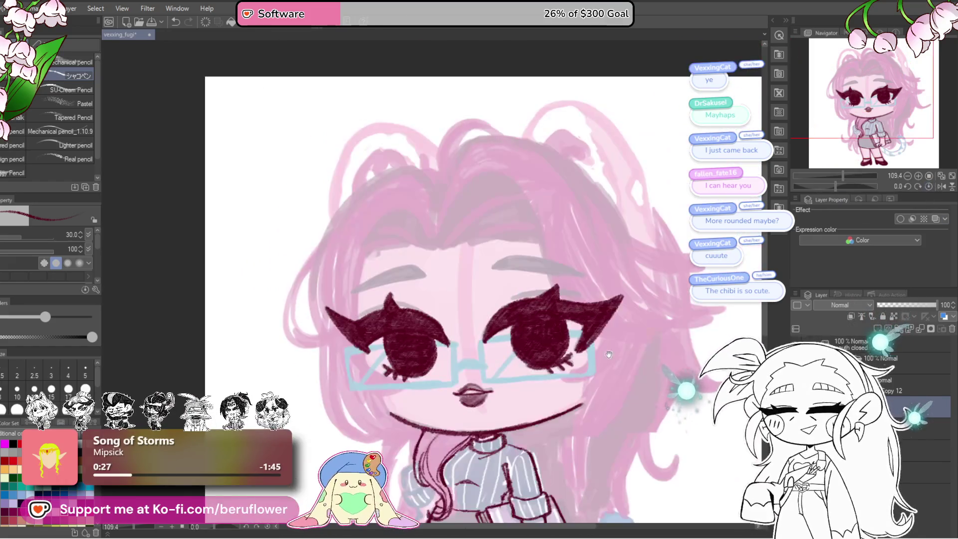
scroll(524, 400, "down", 2)
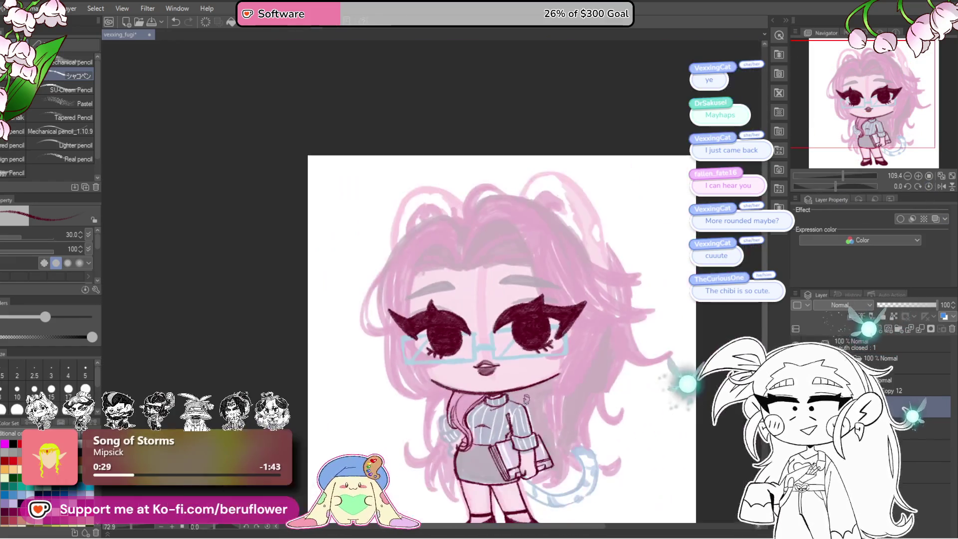
Ink a dark maroon line along the sweater's lower edge with the pencil at size 30
scroll(525, 400, "up", 4)
left_click_drag(518, 496, 518, 326)
scroll(518, 326, "up", 1)
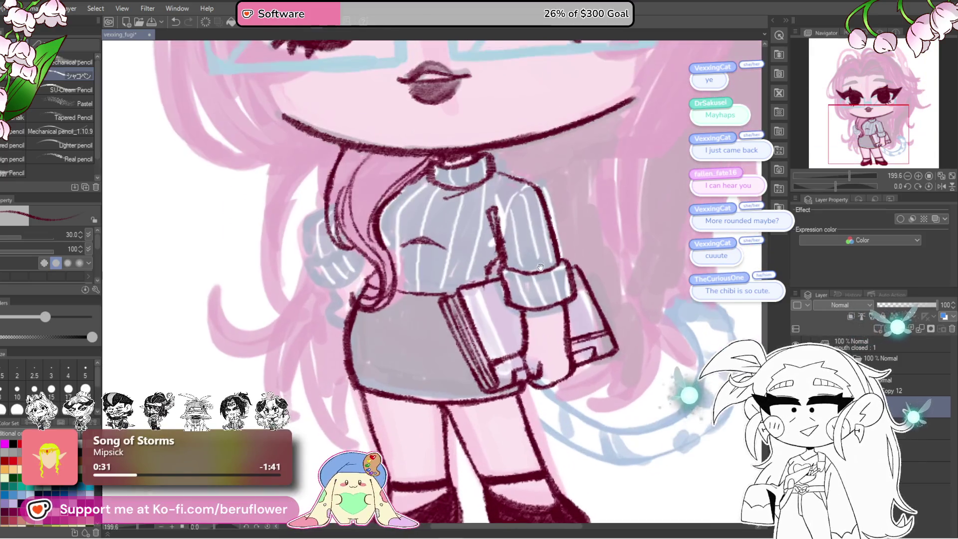
scroll(519, 326, "up", 1)
key("bracketright")
key("bracketleft")
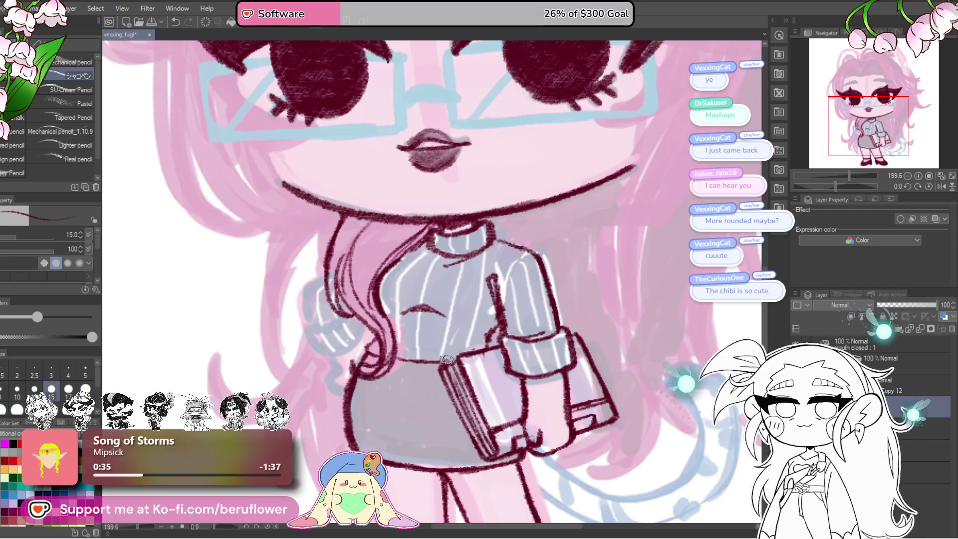
scroll(547, 323, "down", 2)
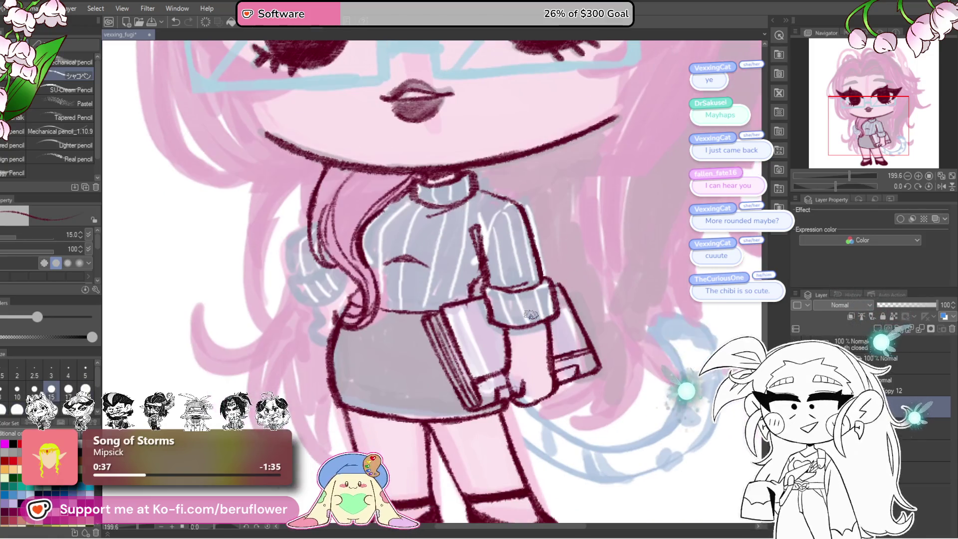
scroll(539, 319, "down", 1)
scroll(532, 313, "up", 2)
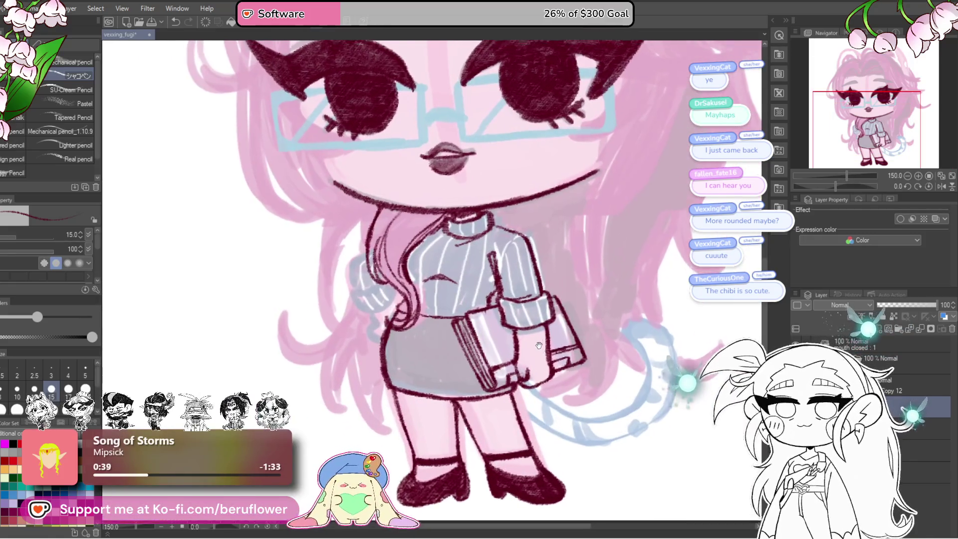
left_click_drag(870, 188, 828, 187)
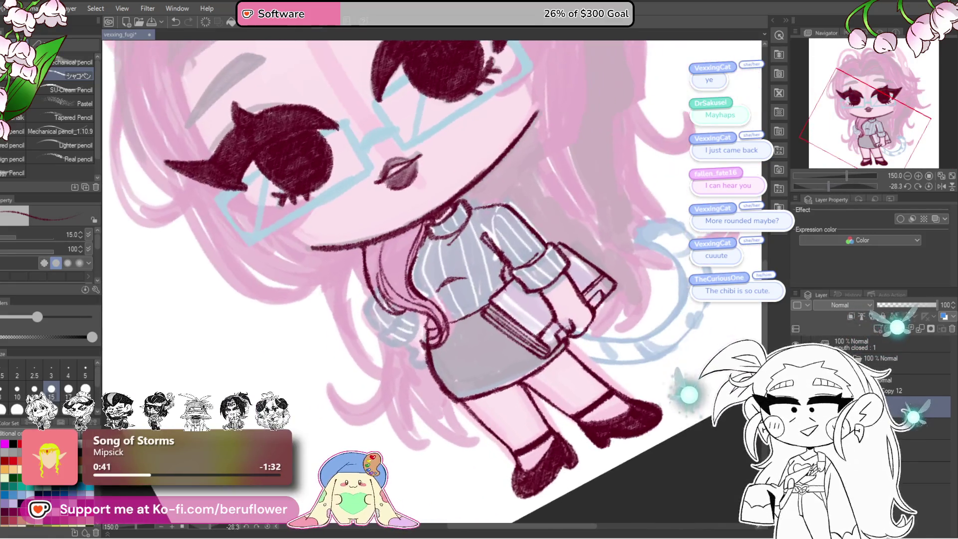
scroll(469, 327, "up", 2)
scroll(499, 327, "up", 2)
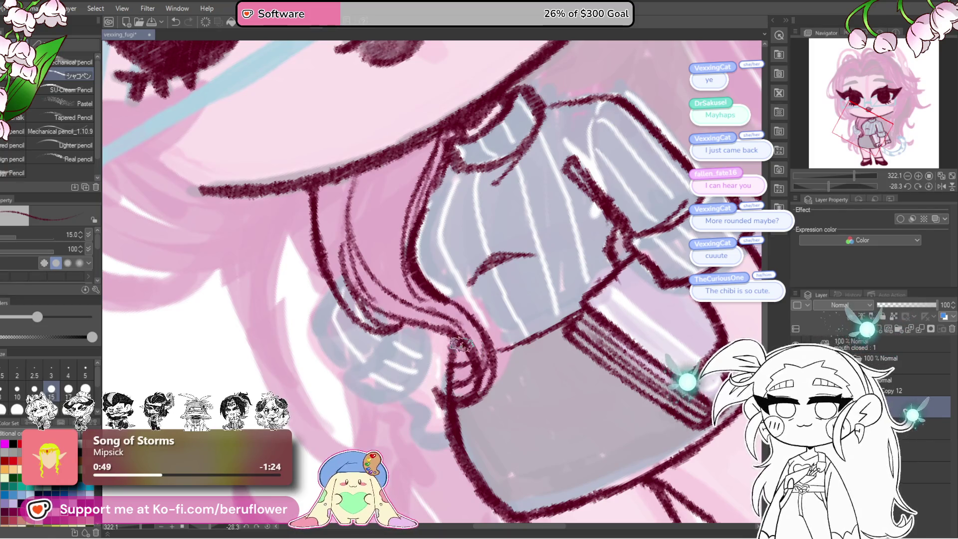
left_click_drag(482, 332, 586, 277)
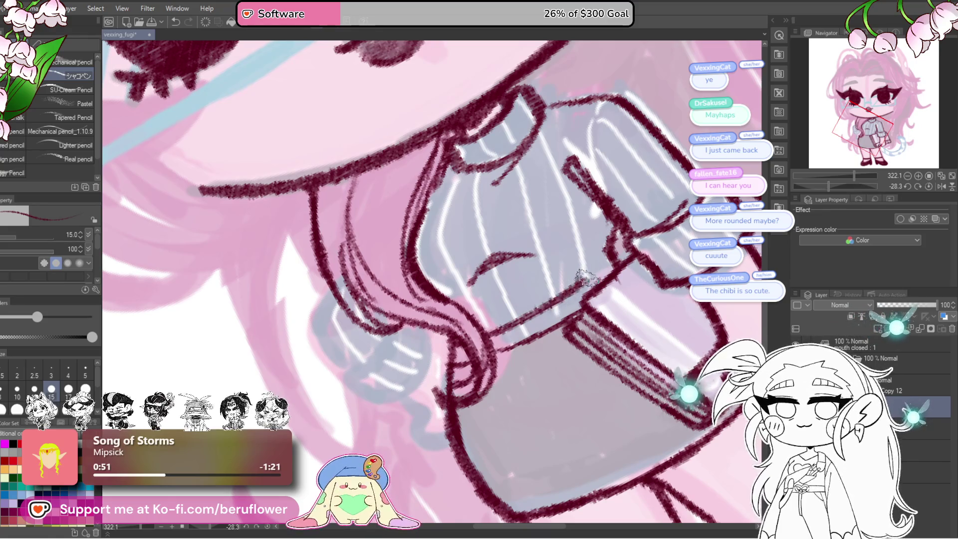
scroll(621, 257, "up", 2)
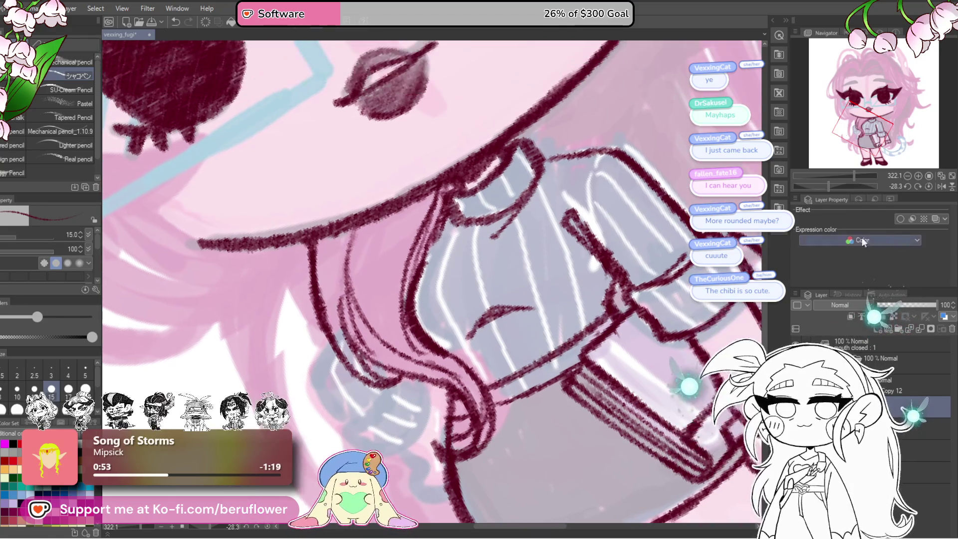
left_click(927, 186)
Survey the whole chibi and centre the view on the sweater's collar
key("ctrl+0")
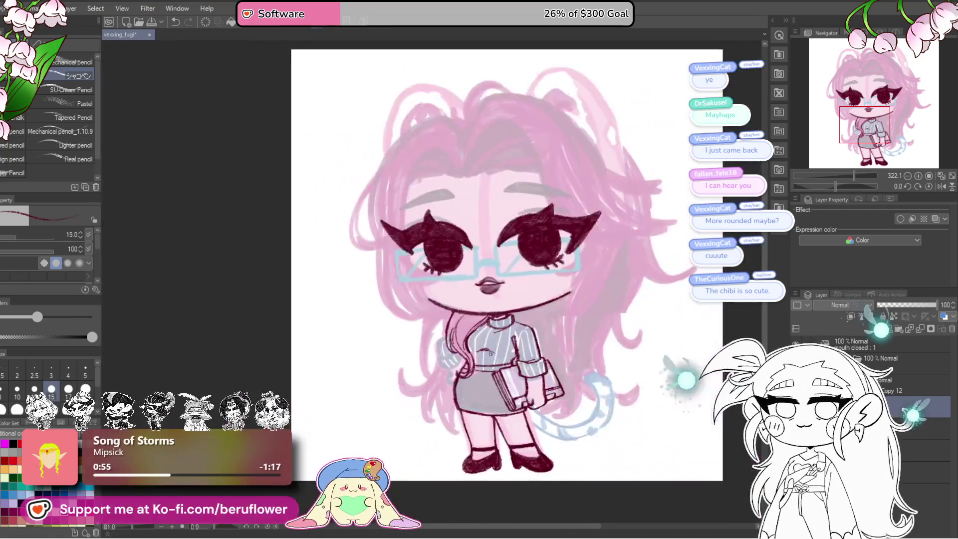
scroll(491, 353, "up", 4)
scroll(441, 387, "down", 3)
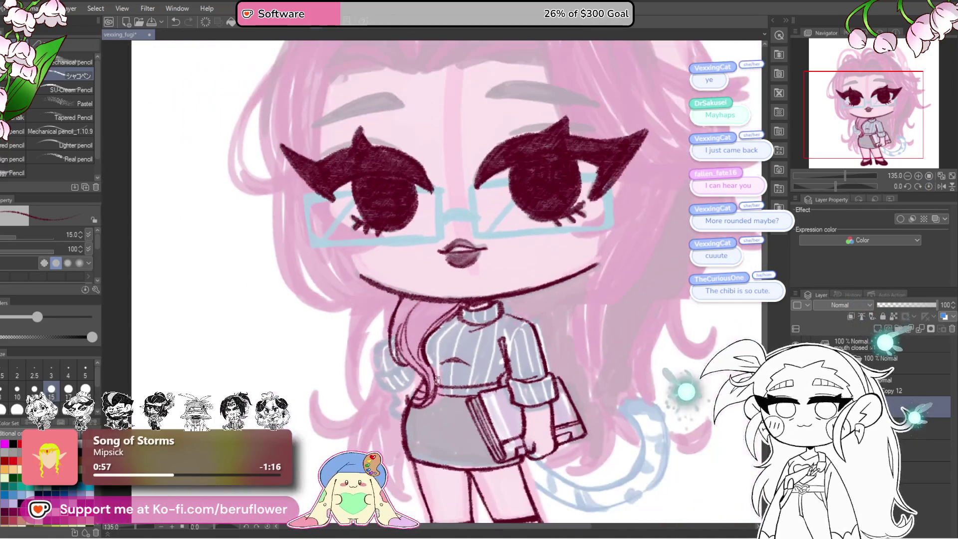
scroll(483, 365, "up", 2)
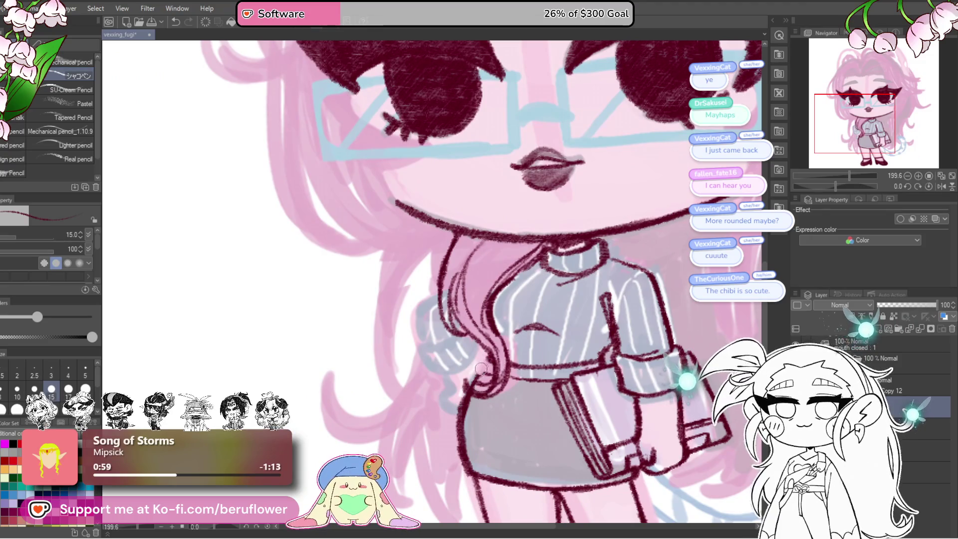
left_click_drag(477, 387, 479, 296)
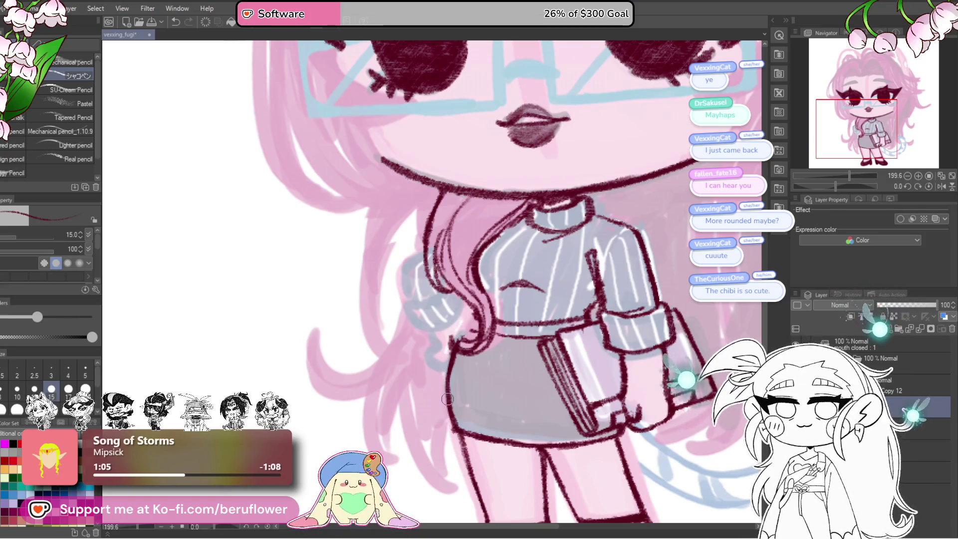
left_click_drag(453, 384, 459, 343)
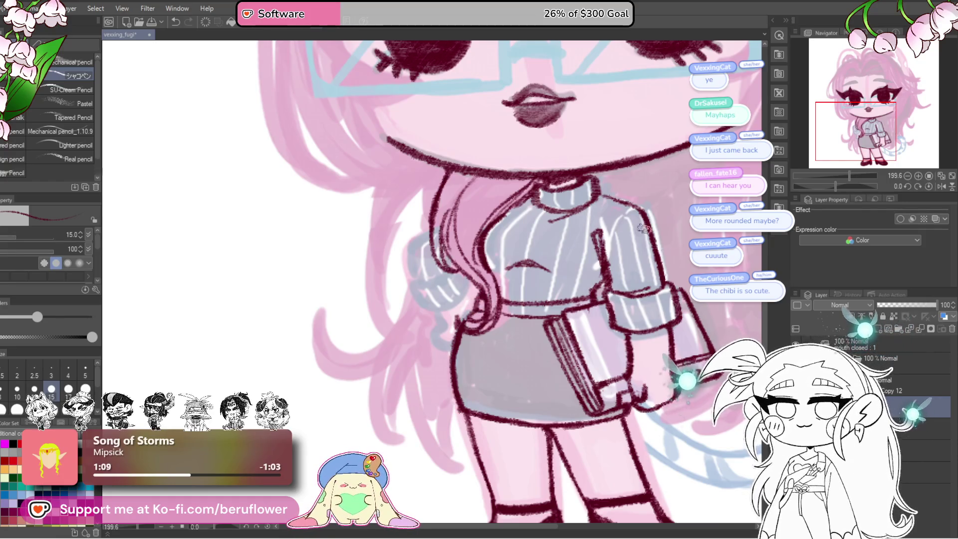
left_click_drag(643, 229, 573, 292)
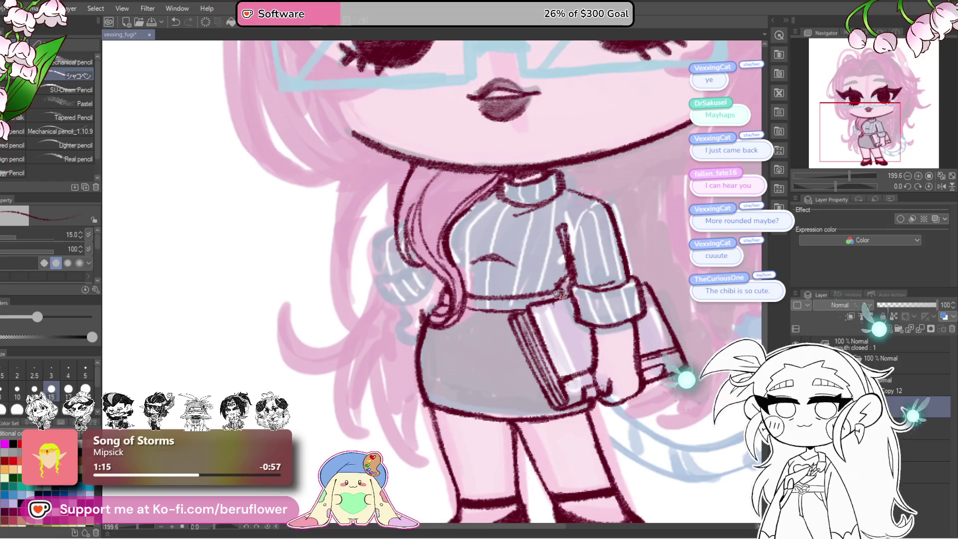
left_click_drag(605, 338, 576, 346)
scroll(572, 378, "down", 3)
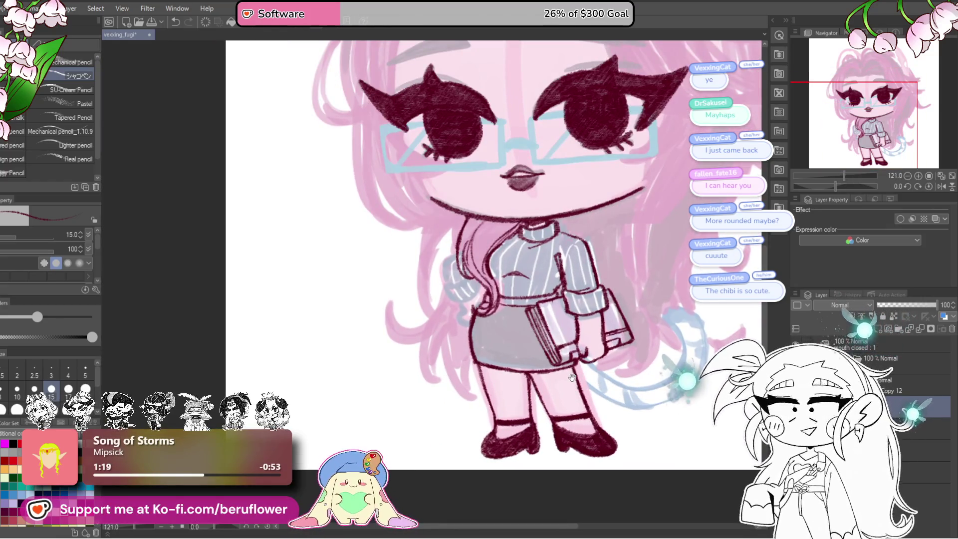
scroll(572, 378, "up", 2)
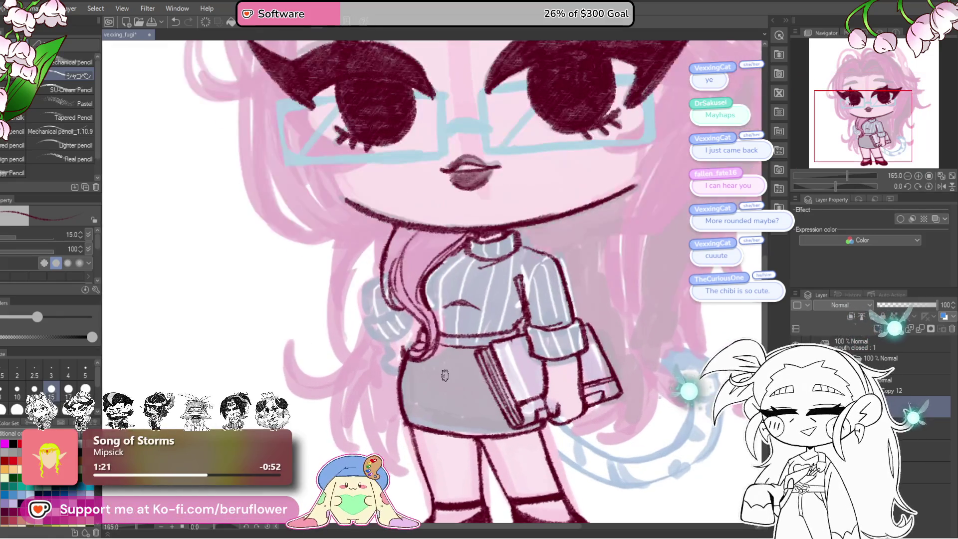
left_click_drag(423, 321, 444, 340)
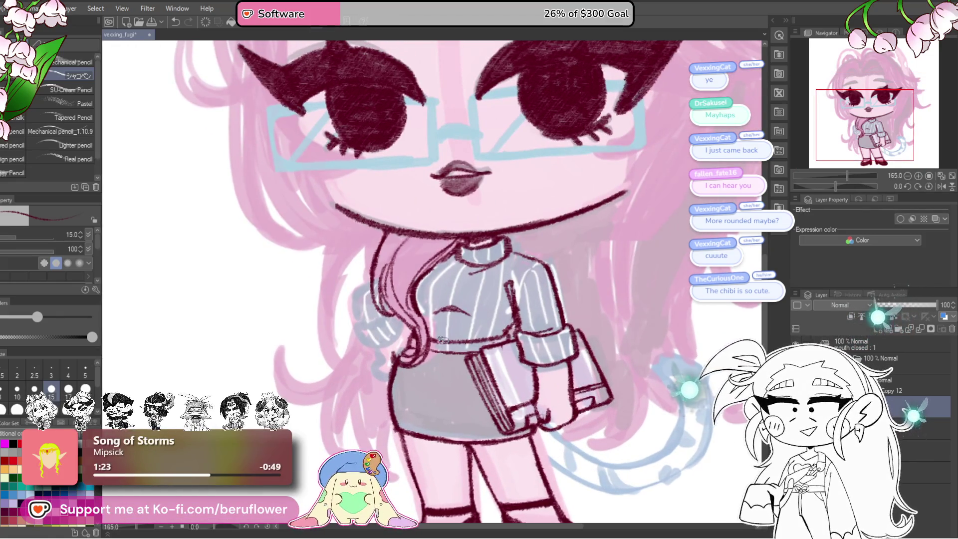
left_click_drag(531, 323, 516, 338)
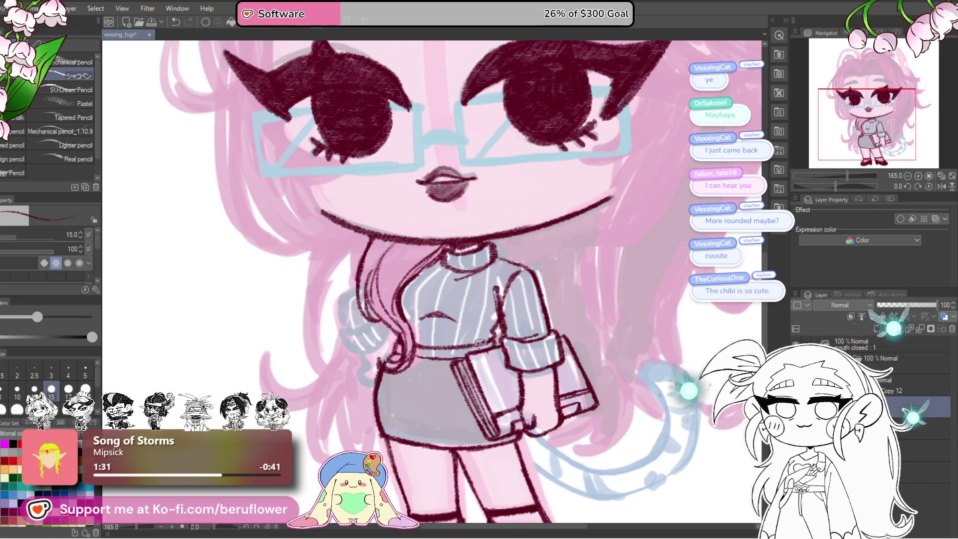
left_click_drag(528, 291, 511, 194)
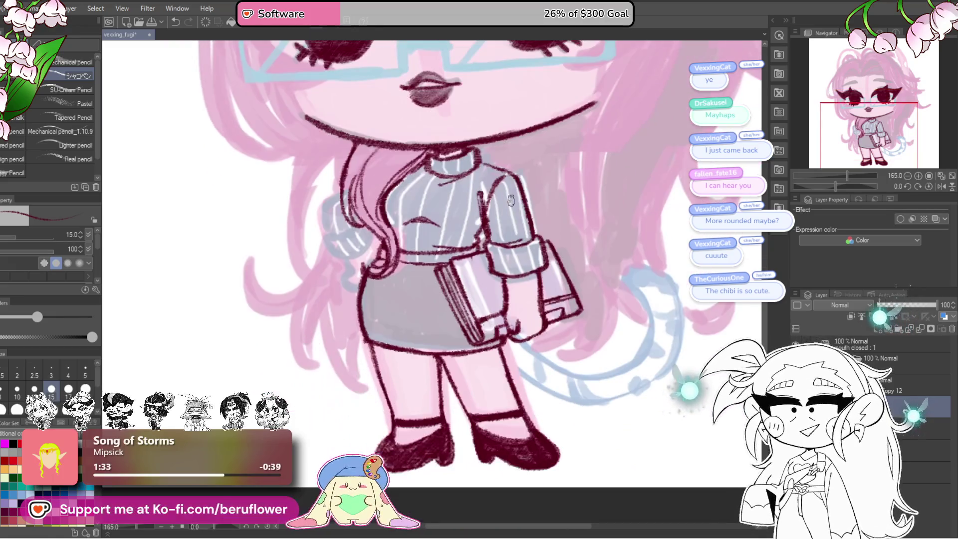
scroll(481, 180, "up", 2)
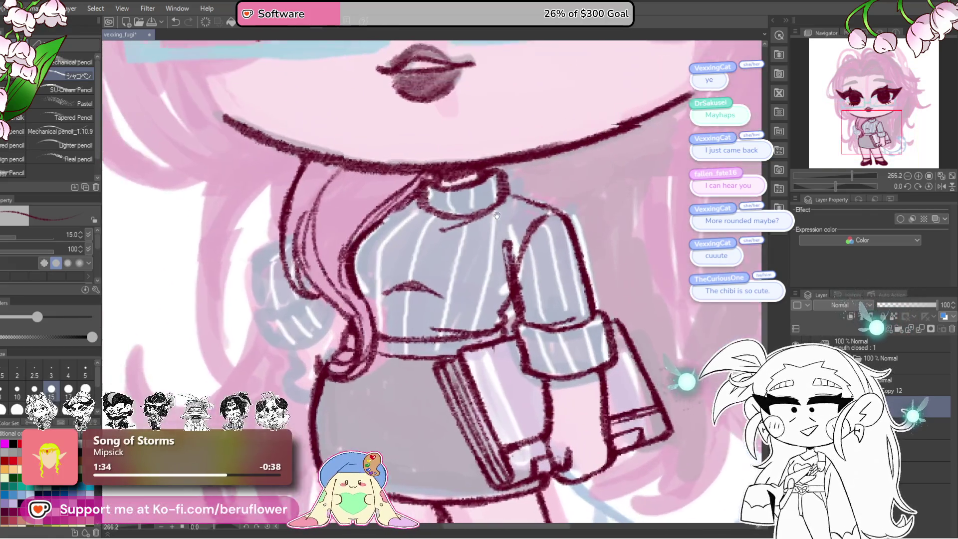
scroll(432, 227, "up", 3)
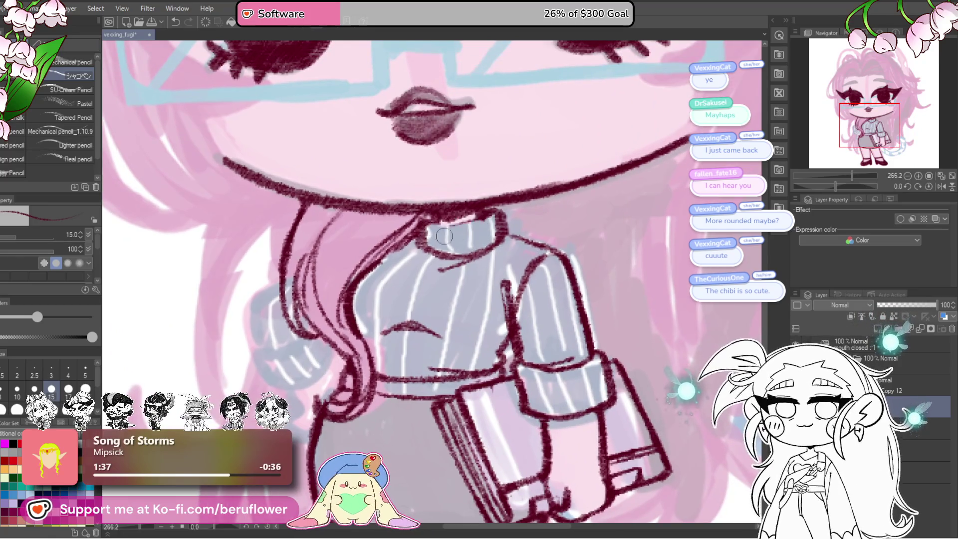
left_click_drag(532, 210, 535, 240)
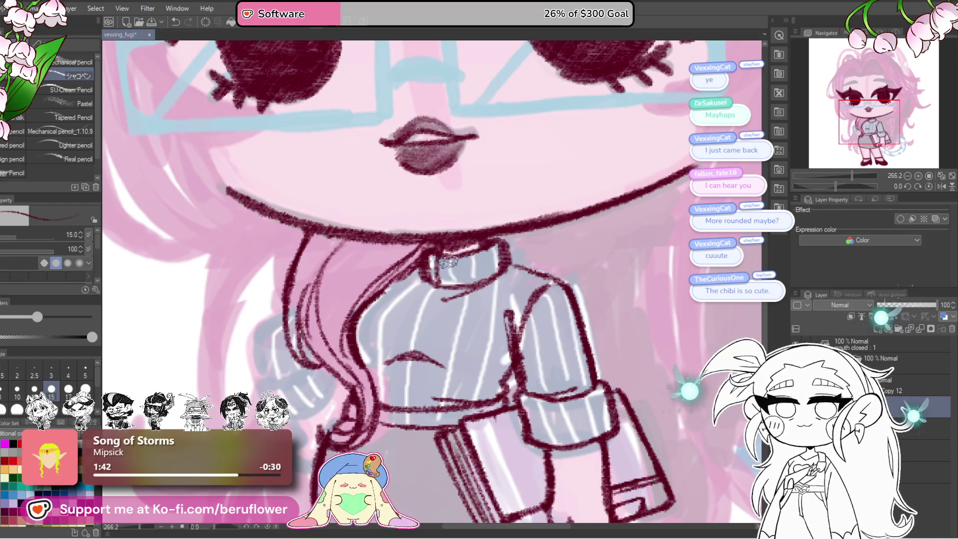
Ink vertical rib lines from the collar down the sweater's front
mouse_move(457, 255)
left_mouse_down()
mouse_move(462, 285)
mouse_move(513, 231)
left_mouse_up()
left_click_drag(416, 253, 405, 362)
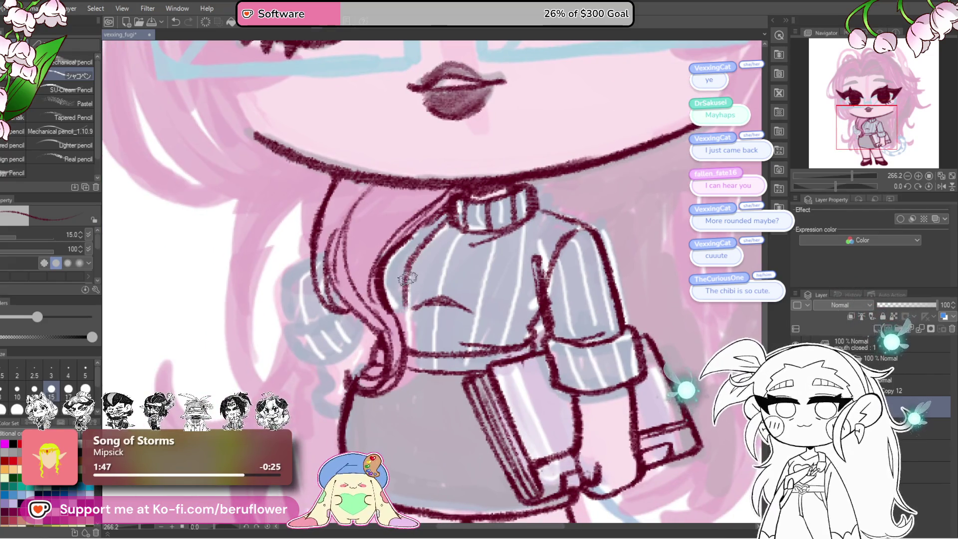
left_click_drag(474, 218, 434, 350)
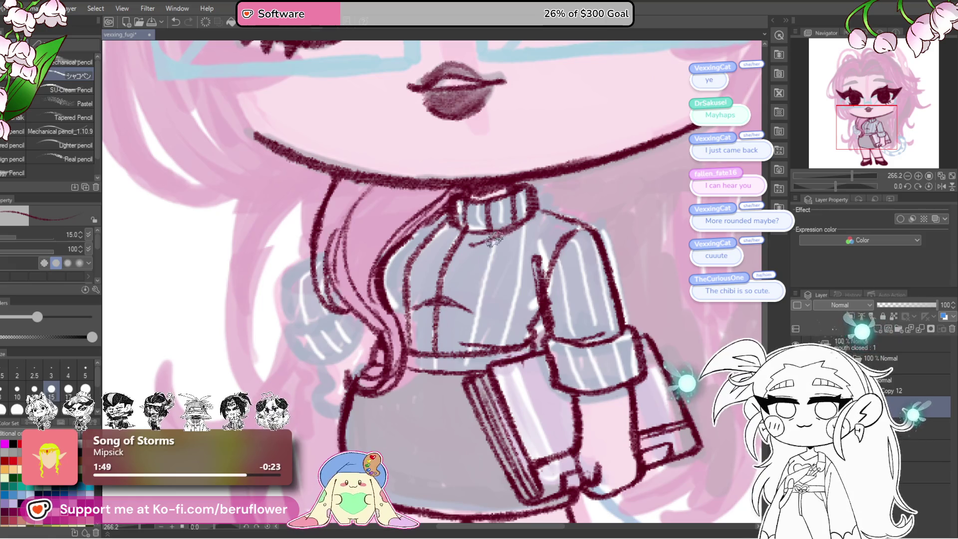
left_click_drag(495, 234, 473, 352)
left_click_drag(525, 239, 510, 330)
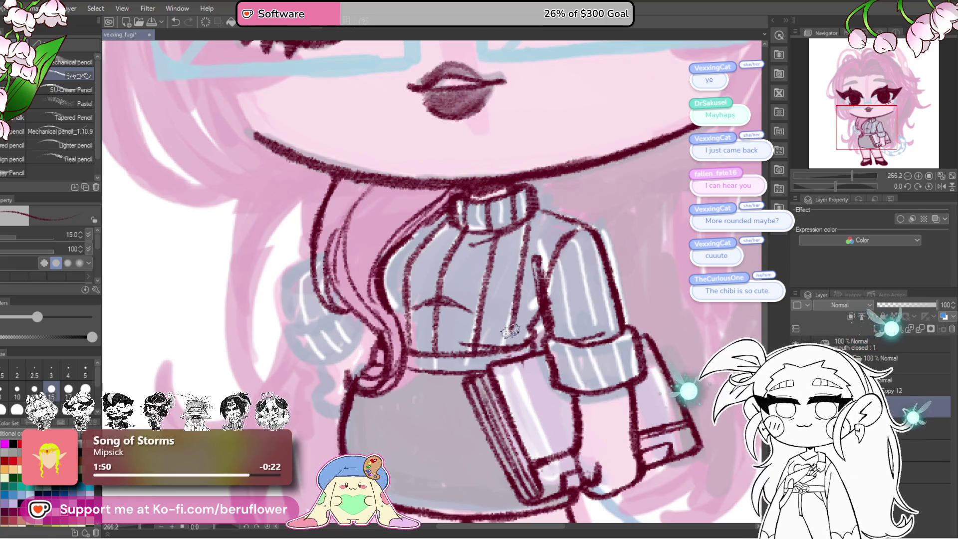
scroll(554, 313, "down", 2)
scroll(554, 313, "down", 2)
scroll(554, 313, "down", 3)
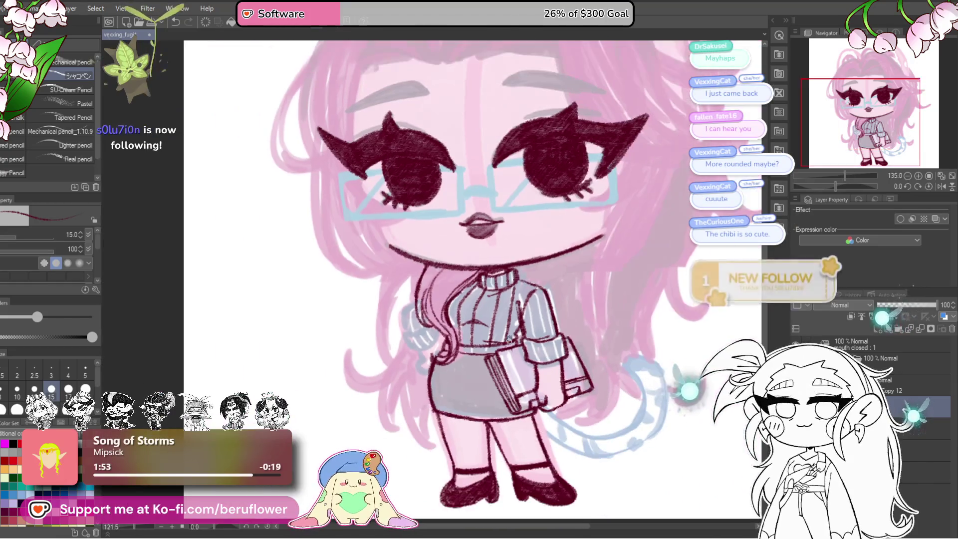
scroll(509, 337, "up", 6)
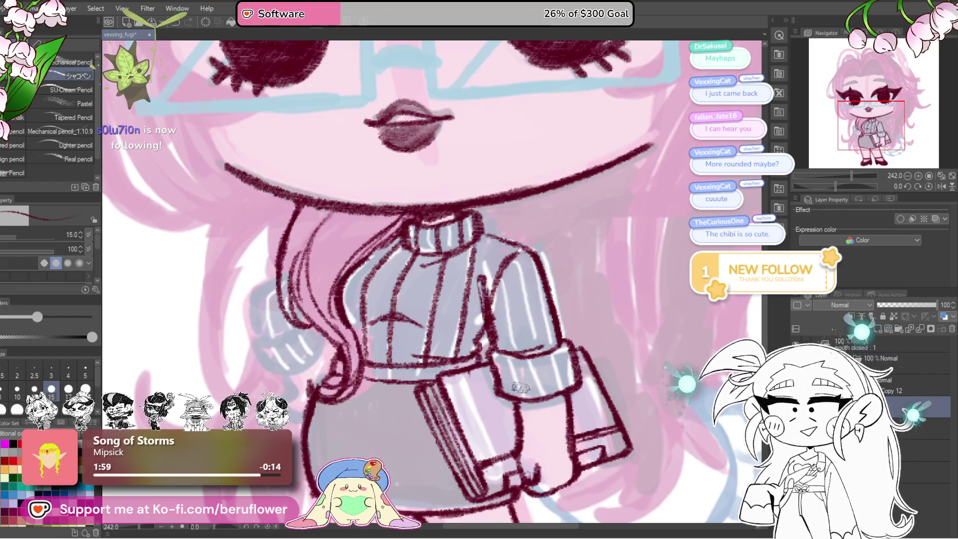
Pan across the torso and tilt the canvas to line up the eye
mouse_move(574, 274)
left_mouse_down()
mouse_move(557, 214)
mouse_move(549, 261)
left_mouse_up()
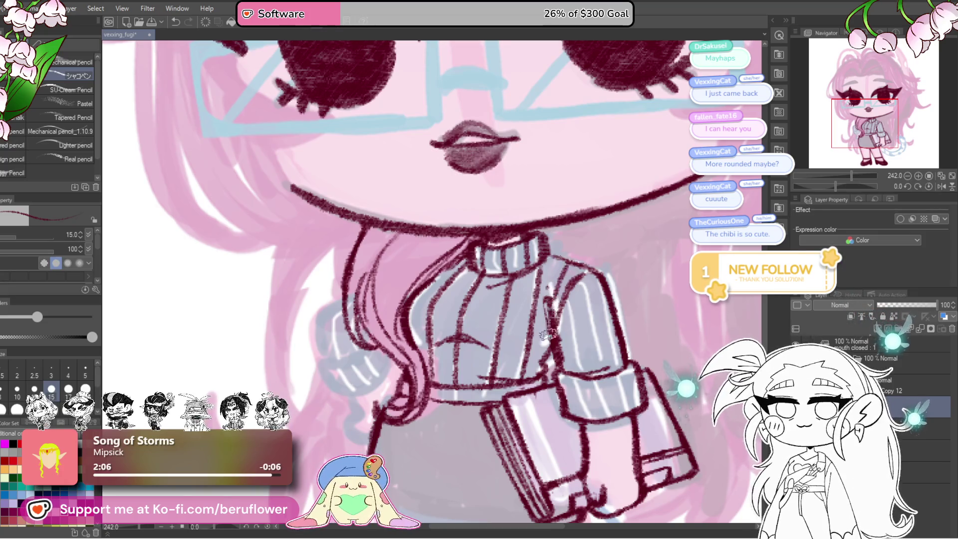
left_click_drag(555, 318, 561, 319)
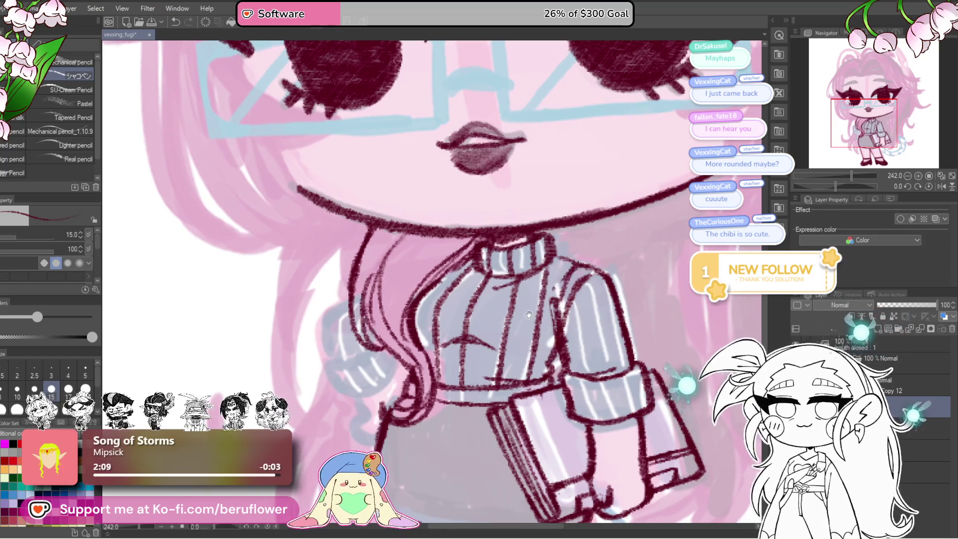
scroll(529, 314, "down", 3)
scroll(549, 300, "down", 2)
scroll(599, 280, "up", 2)
scroll(619, 268, "up", 1)
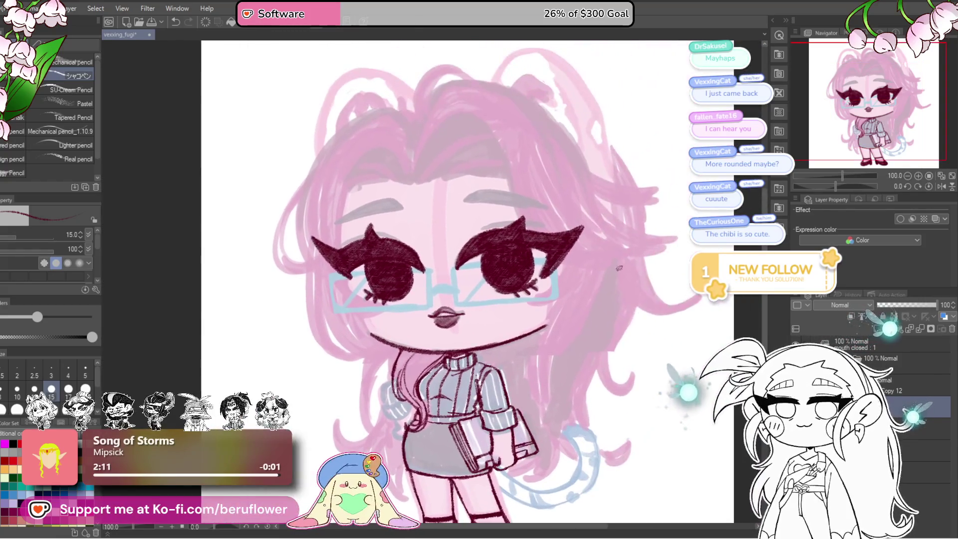
left_click_drag(853, 185, 827, 185)
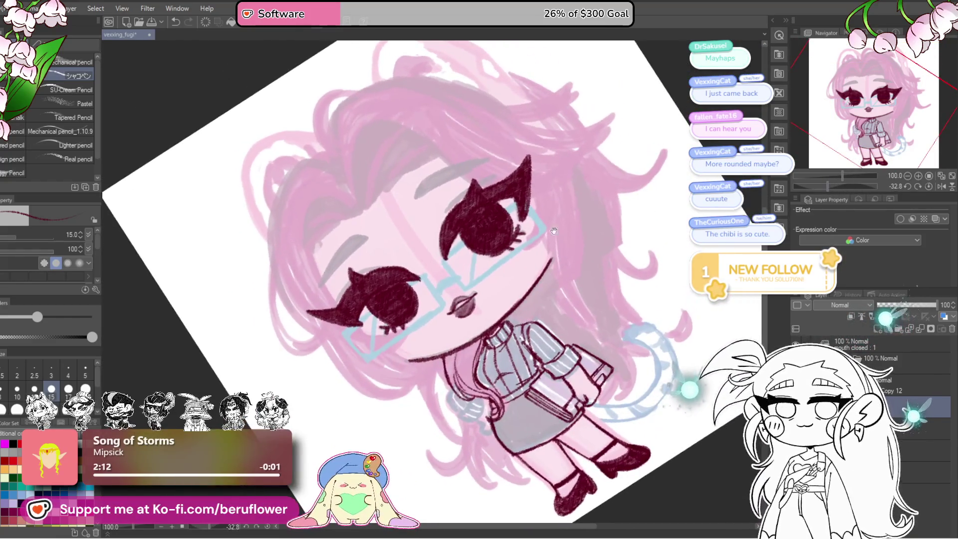
Outline the eyebrow's lower edge, end and top edge in thin dark maroon lines
scroll(549, 269, "up", 2)
scroll(499, 272, "up", 1)
scroll(460, 275, "up", 2)
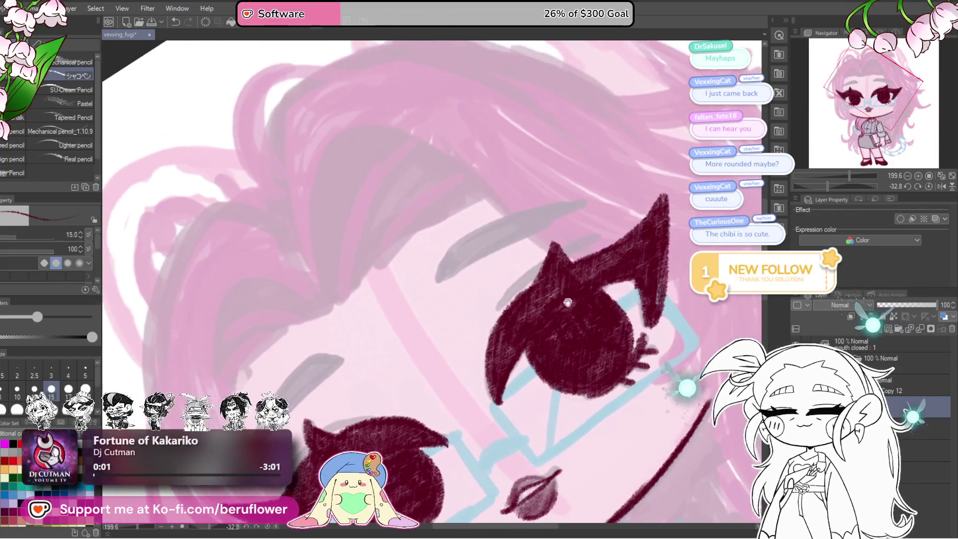
left_click_drag(445, 280, 575, 218)
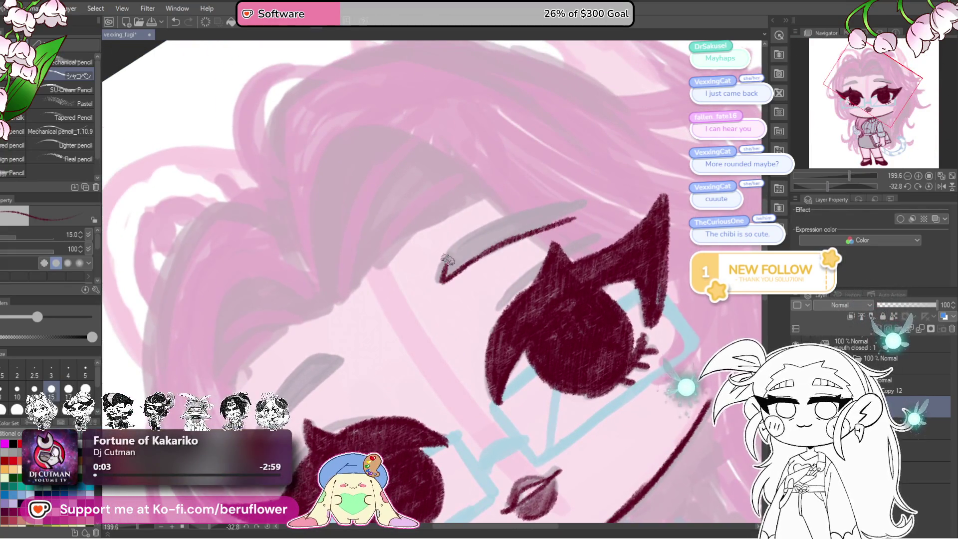
key("ctrl+z")
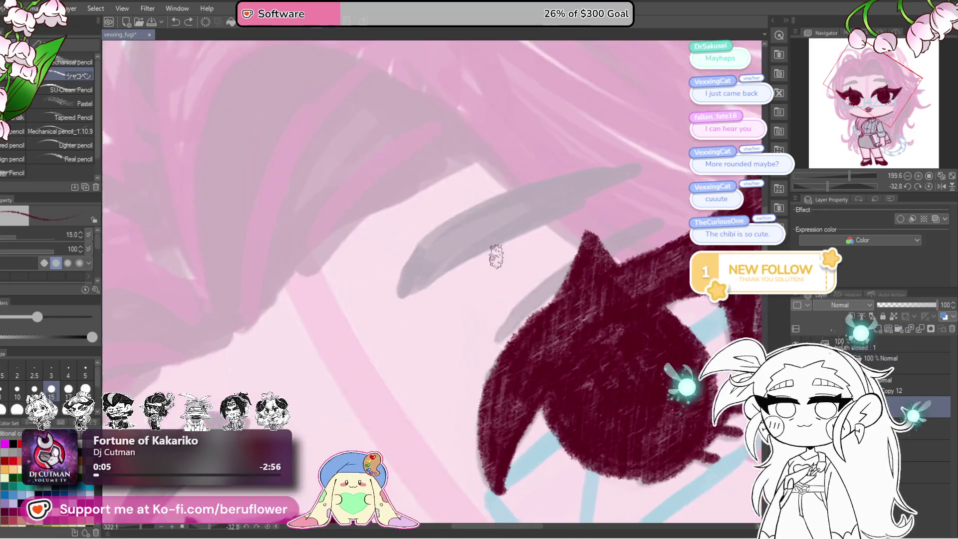
scroll(517, 245, "up", 4)
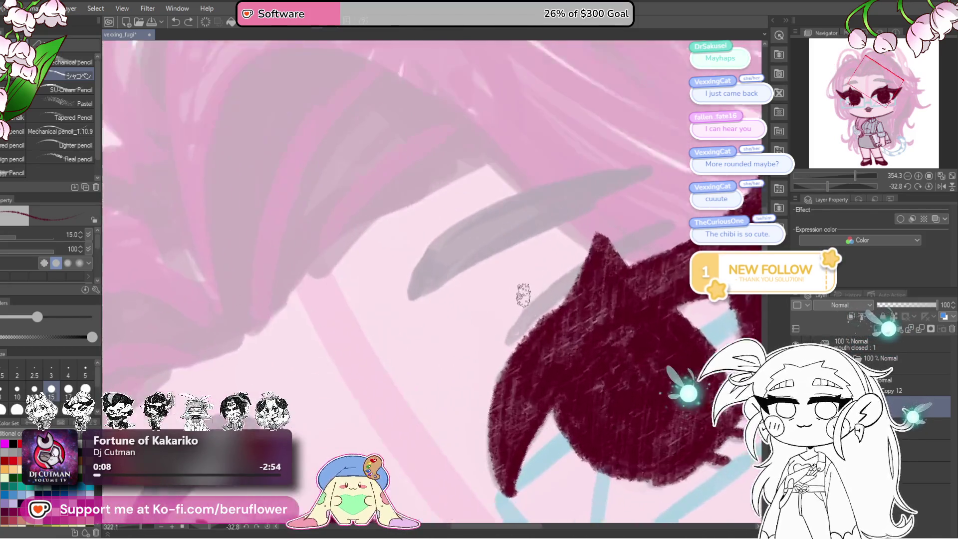
left_click_drag(407, 291, 628, 185)
left_click_drag(523, 248, 568, 285)
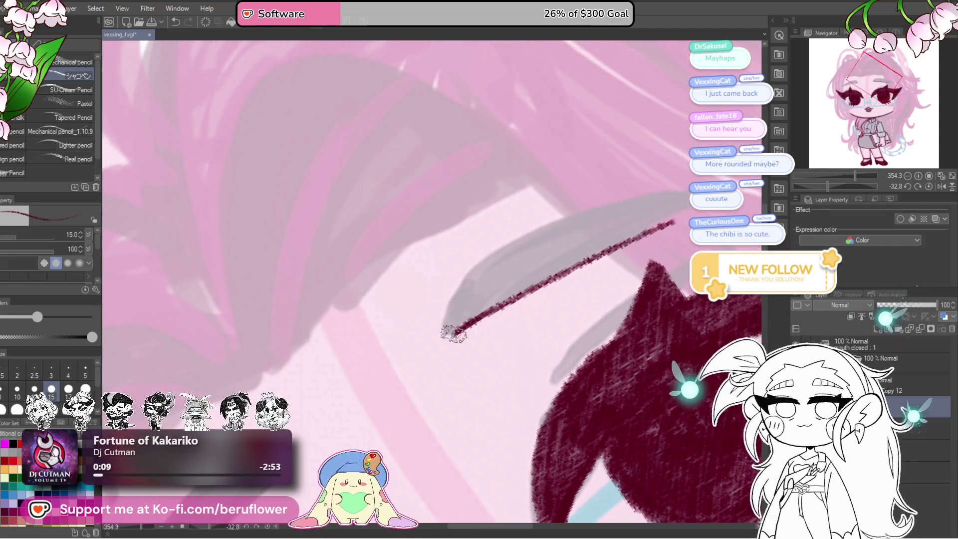
left_click_drag(452, 334, 691, 199)
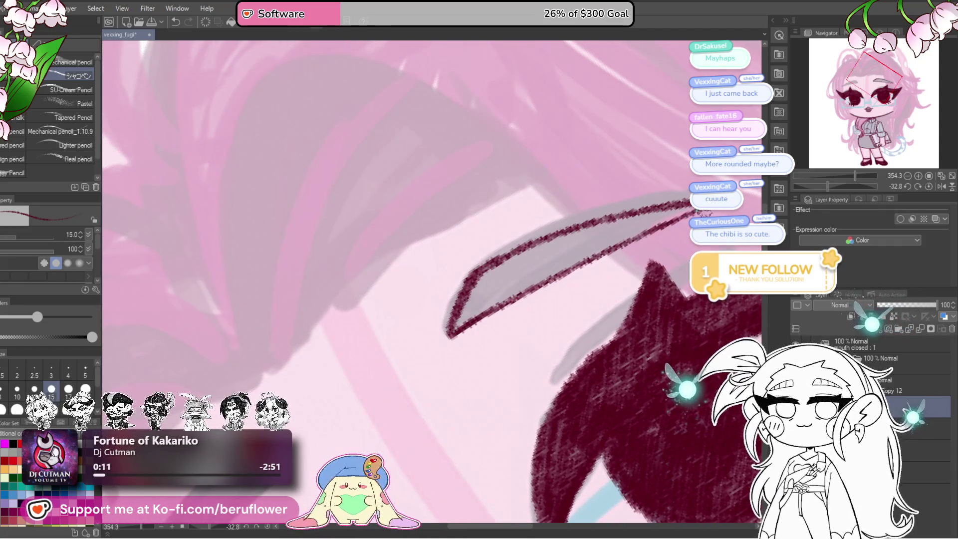
Add a final outline stroke to the eyebrow and reset the canvas rotation to 0
left_click_drag(646, 231, 522, 281)
mouse_move(378, 435)
left_mouse_down()
mouse_move(546, 254)
mouse_move(376, 424)
left_mouse_up()
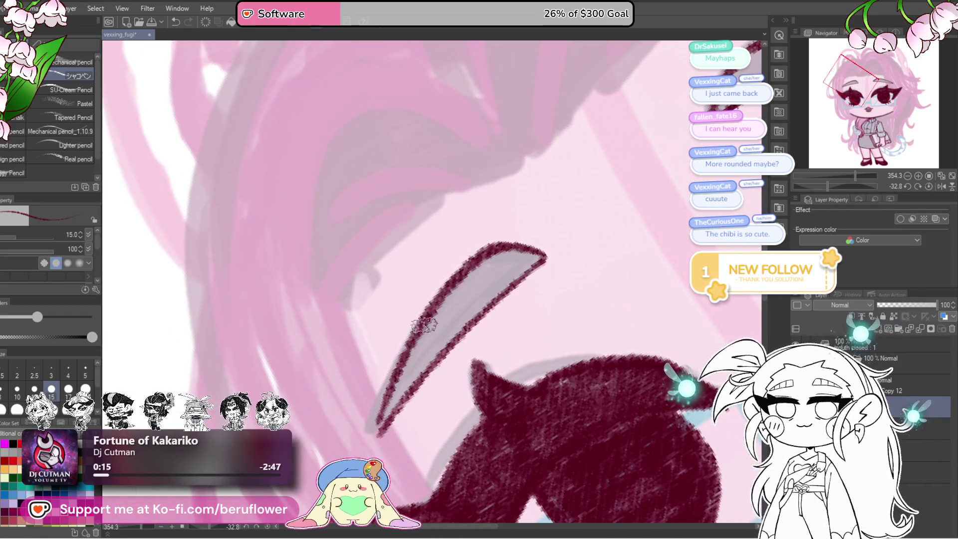
scroll(372, 427, "down", 5)
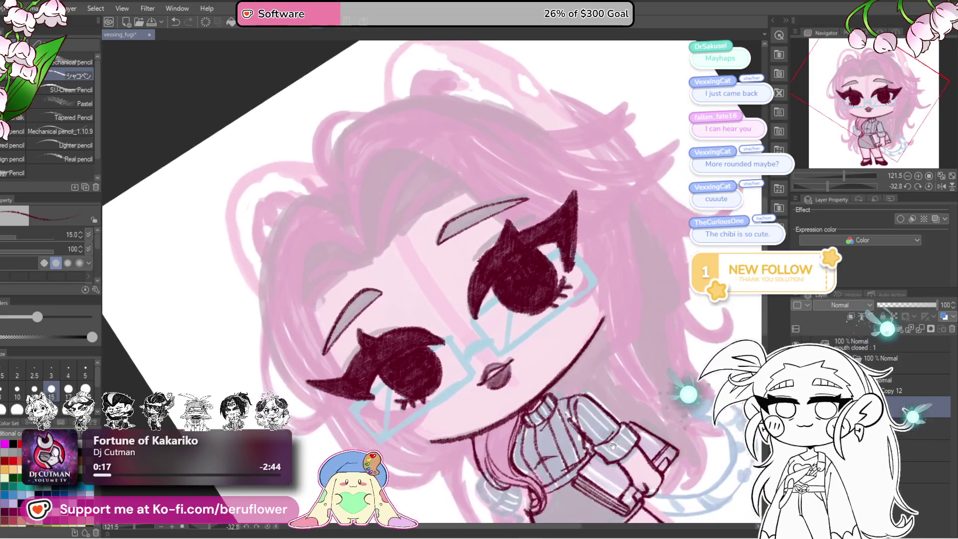
left_click(928, 187)
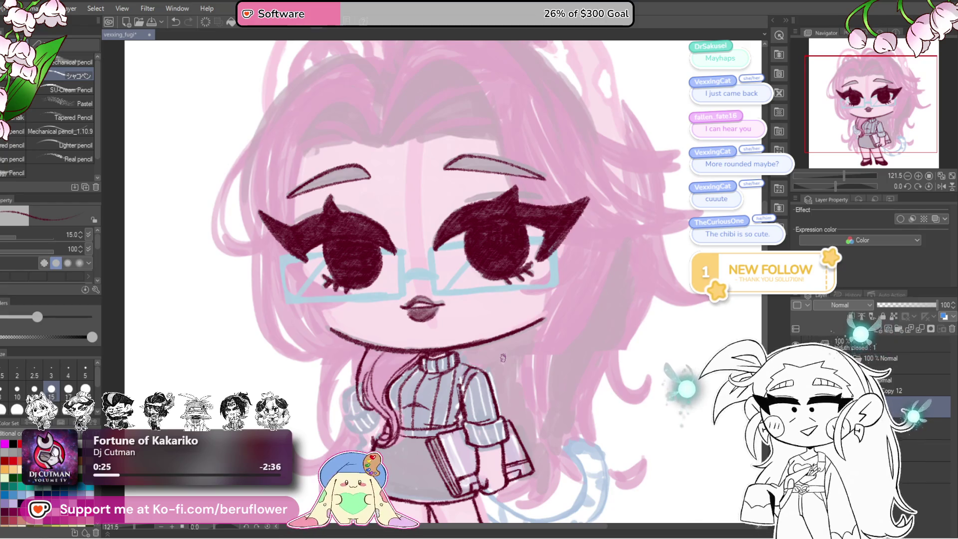
scroll(505, 300, "down", 5)
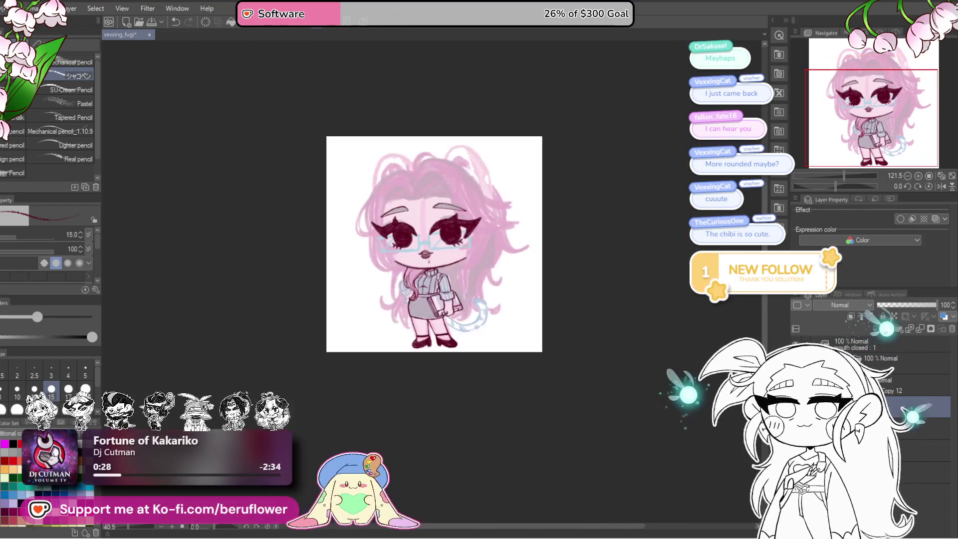
Erase the old dark maroon lips with the eraser
scroll(454, 285, "up", 6)
scroll(455, 285, "down", 5)
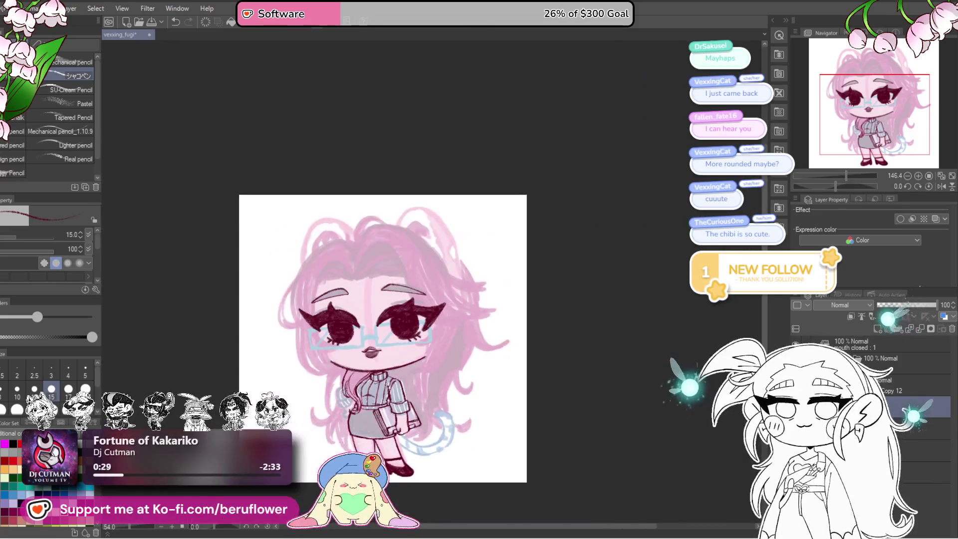
scroll(506, 357, "up", 7)
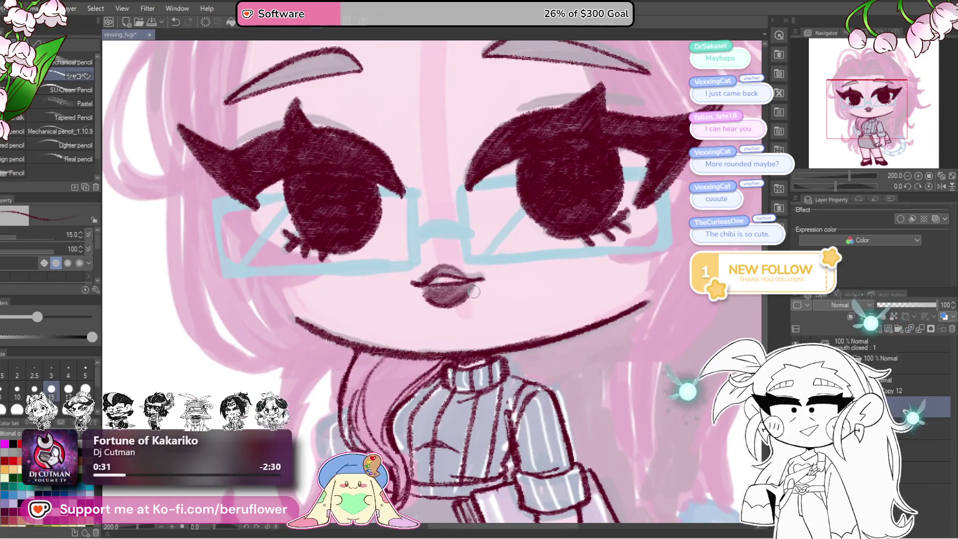
key("ctrl+z")
key("ctrl+y")
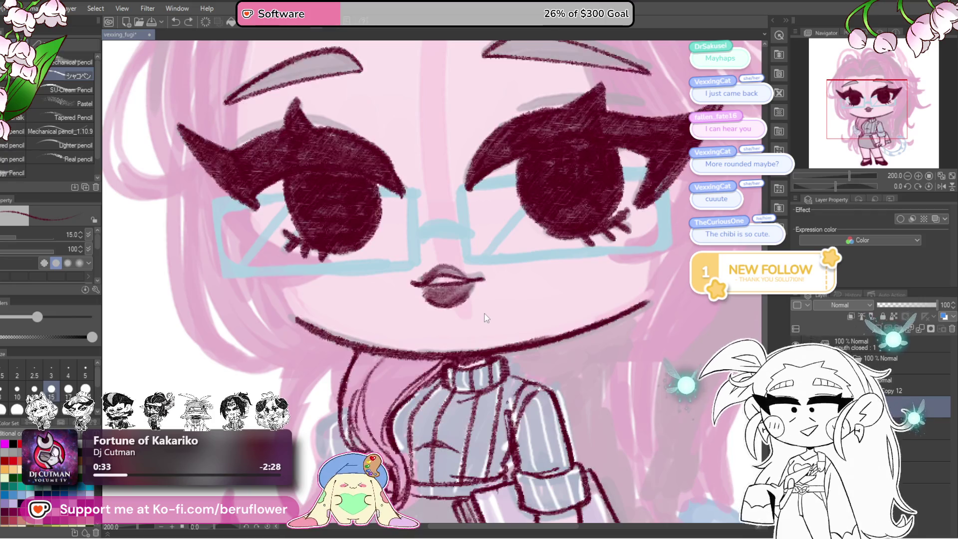
left_click_drag(485, 282, 419, 287)
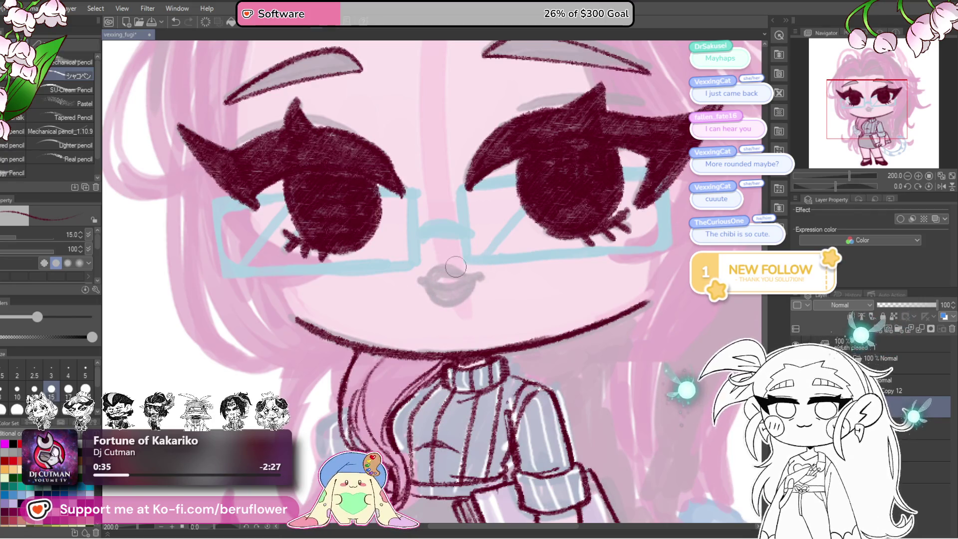
left_click_drag(492, 273, 496, 272)
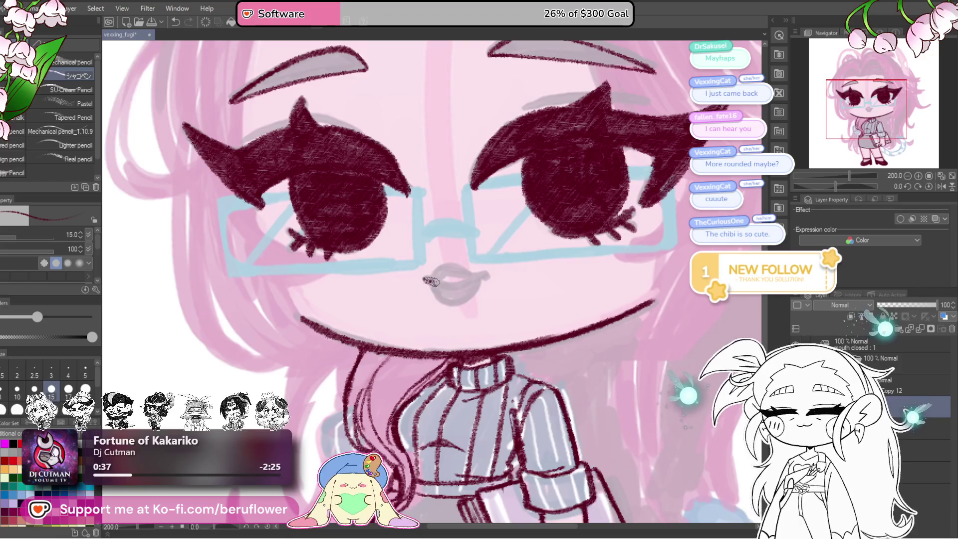
Paint dark maroon shading along the lower lip of the new small mouth
key("ctrl+0")
key("ctrl+alt+0")
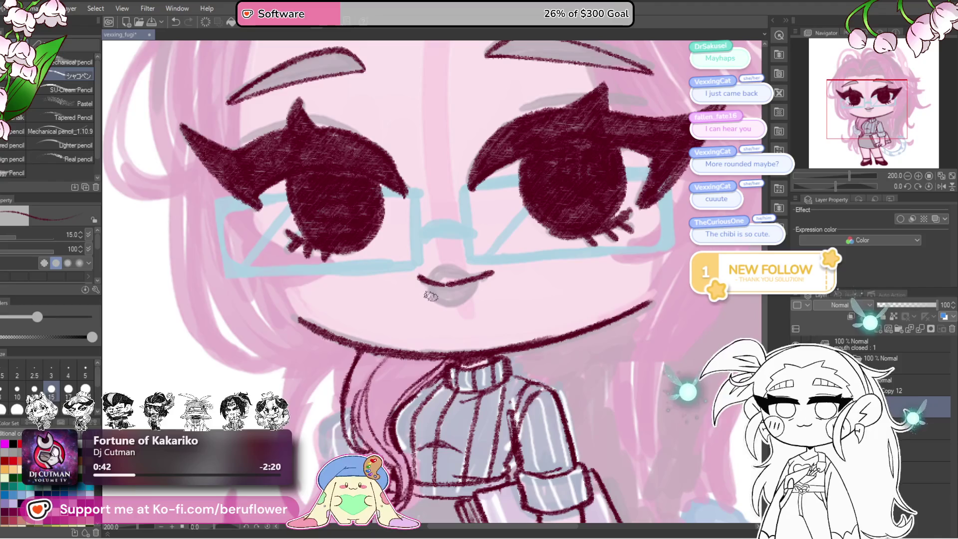
scroll(464, 302, "down", 5)
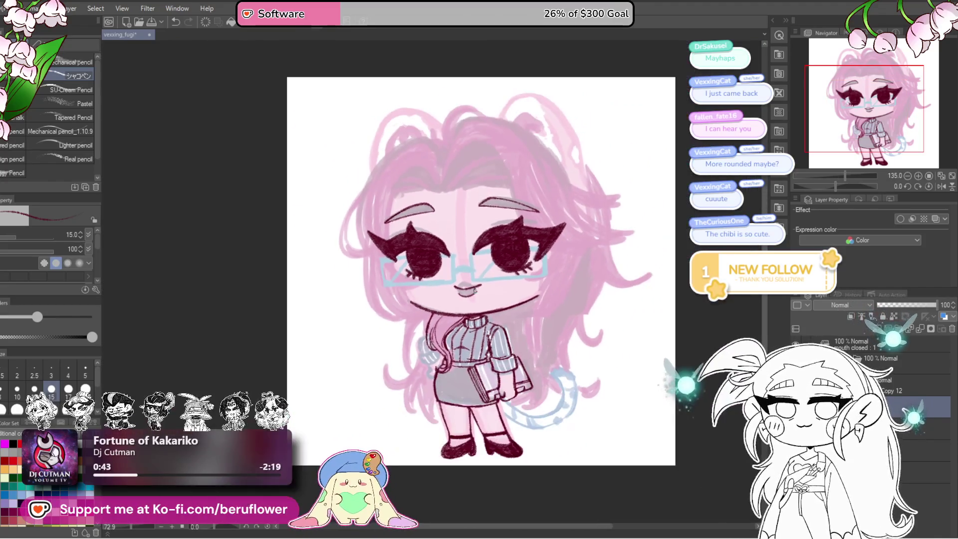
scroll(477, 292, "up", 8)
left_click_drag(507, 267, 437, 288)
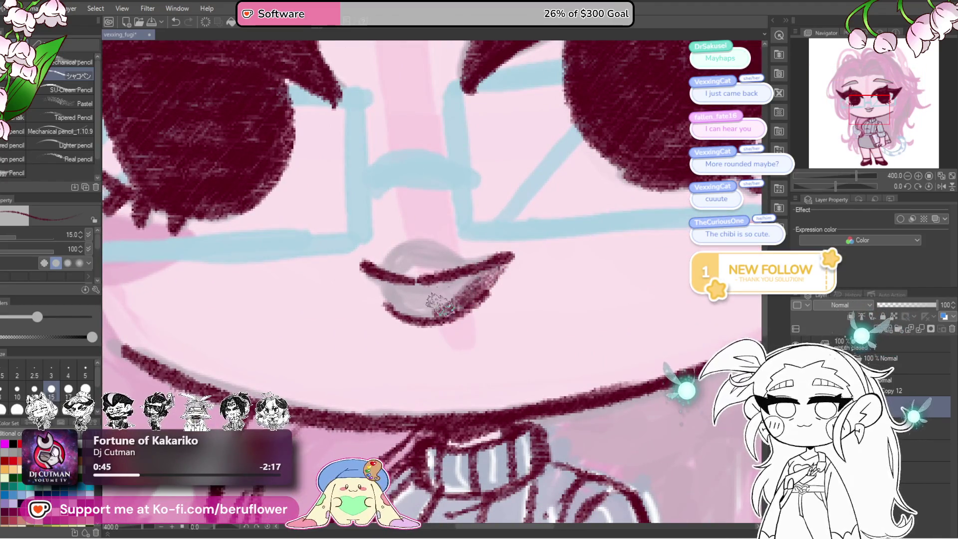
left_click_drag(435, 288, 384, 282)
Hide and re-show the colour layers to check the mouth line art
scroll(391, 252, "down", 5)
scroll(391, 252, "up", 4)
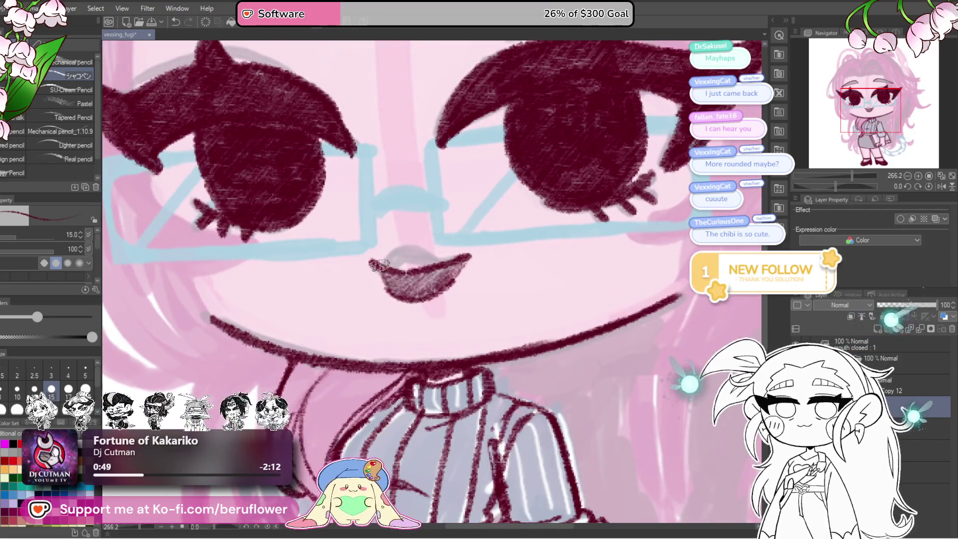
scroll(389, 272, "down", 5)
scroll(417, 354, "up", 1)
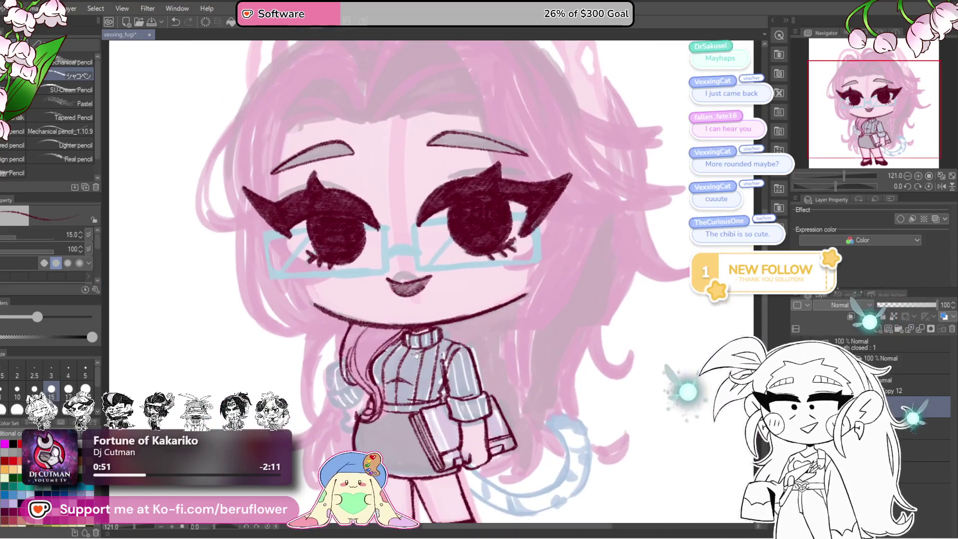
scroll(417, 354, "down", 1)
scroll(419, 304, "down", 2)
scroll(423, 308, "up", 2)
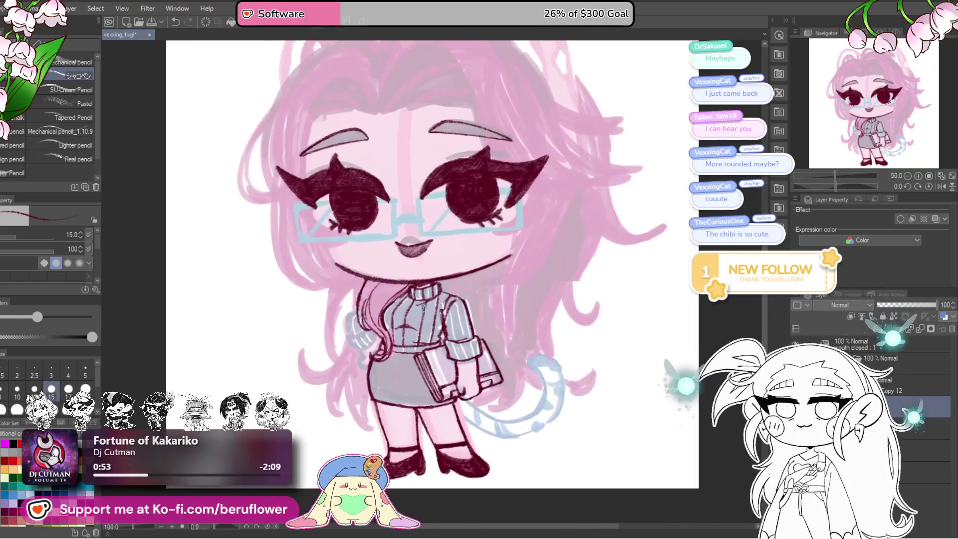
scroll(423, 306, "up", 2)
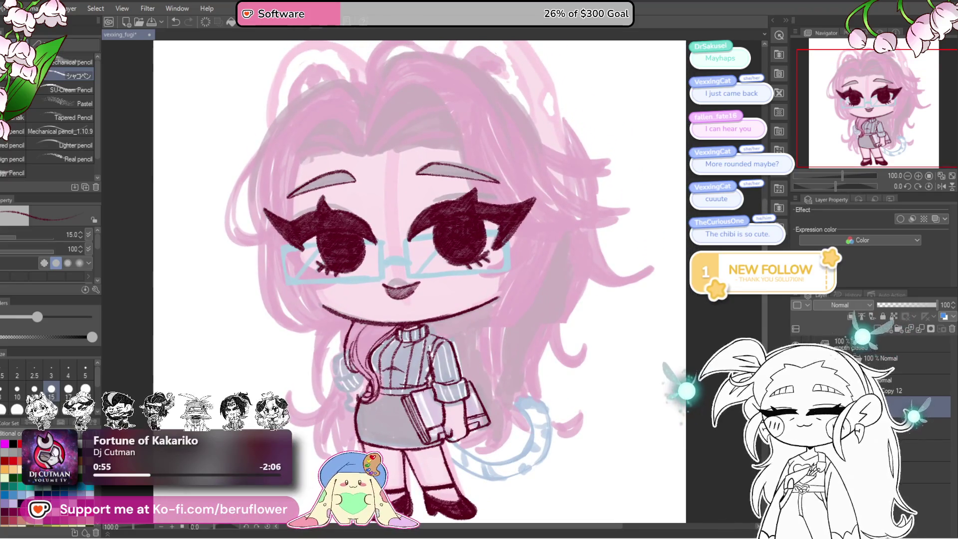
left_click(796, 344)
left_click(796, 345)
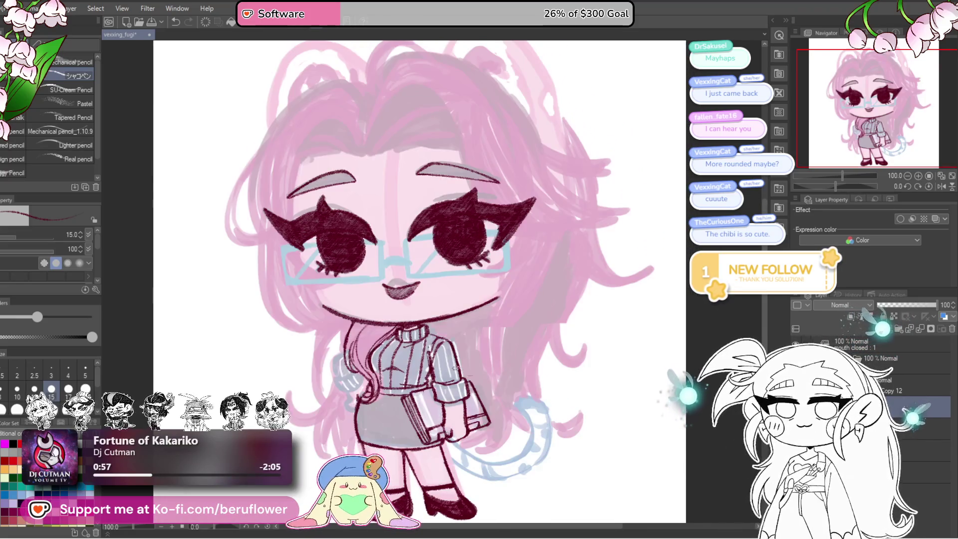
scroll(410, 274, "up", 3)
scroll(410, 273, "up", 1)
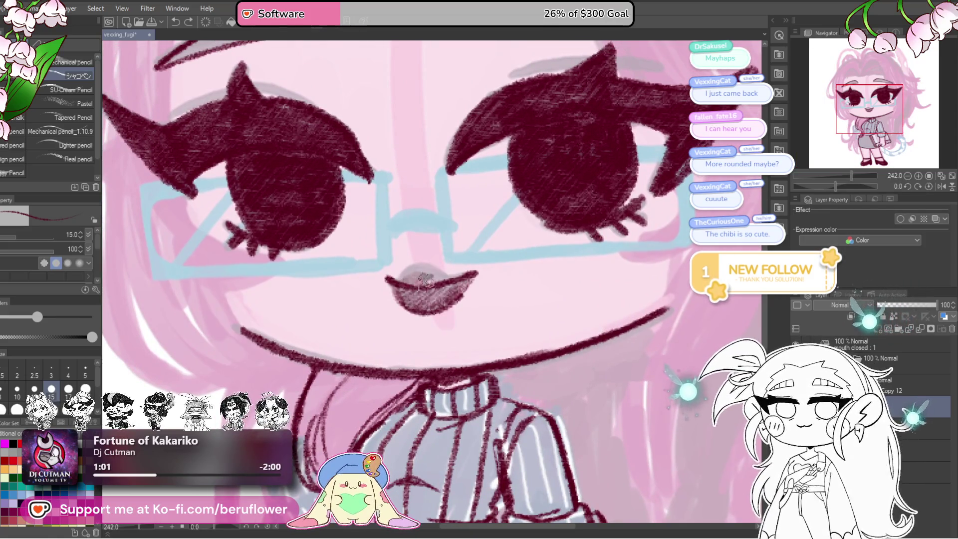
Lasso the mouth, enlarge it slightly with Scale/Rotate, and deselect
scroll(454, 328, "down", 4)
scroll(454, 328, "up", 2)
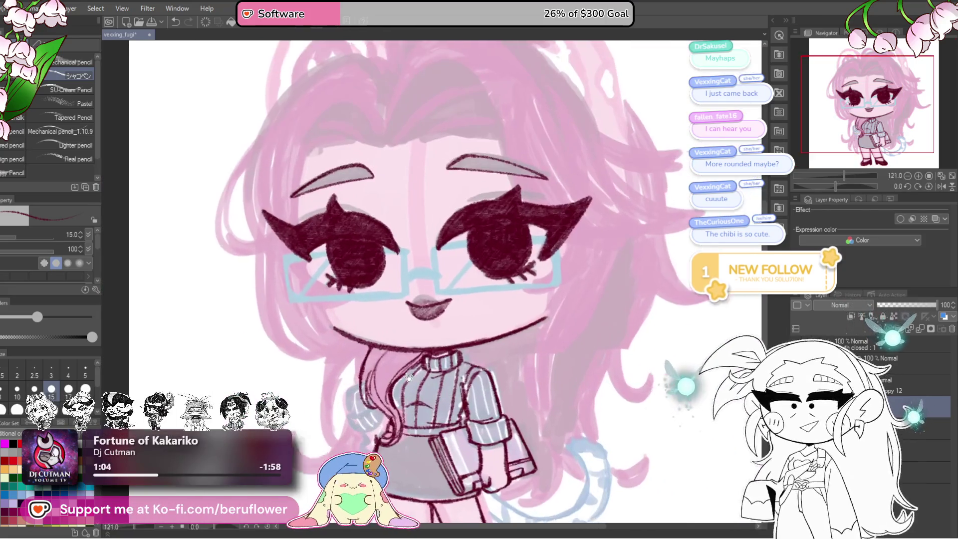
key("m")
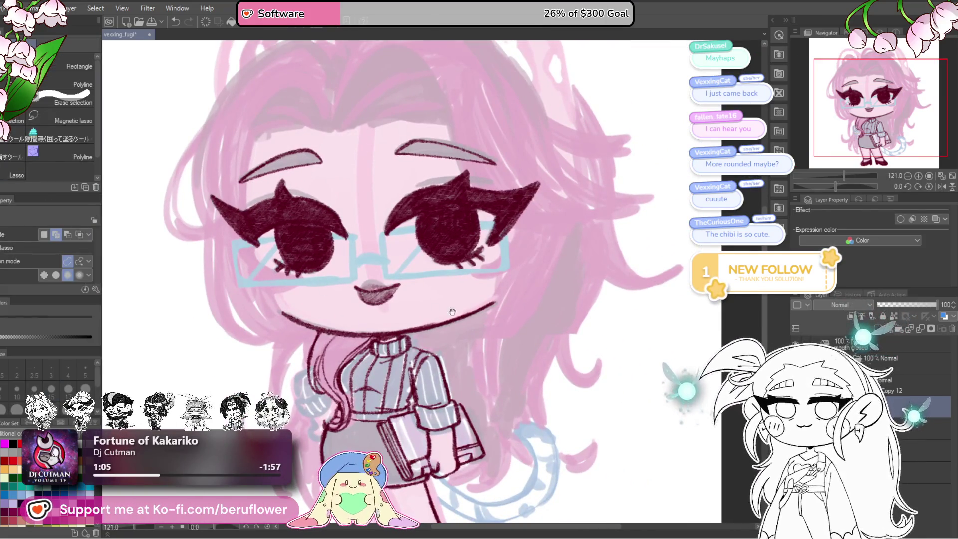
left_click_drag(410, 279, 437, 269)
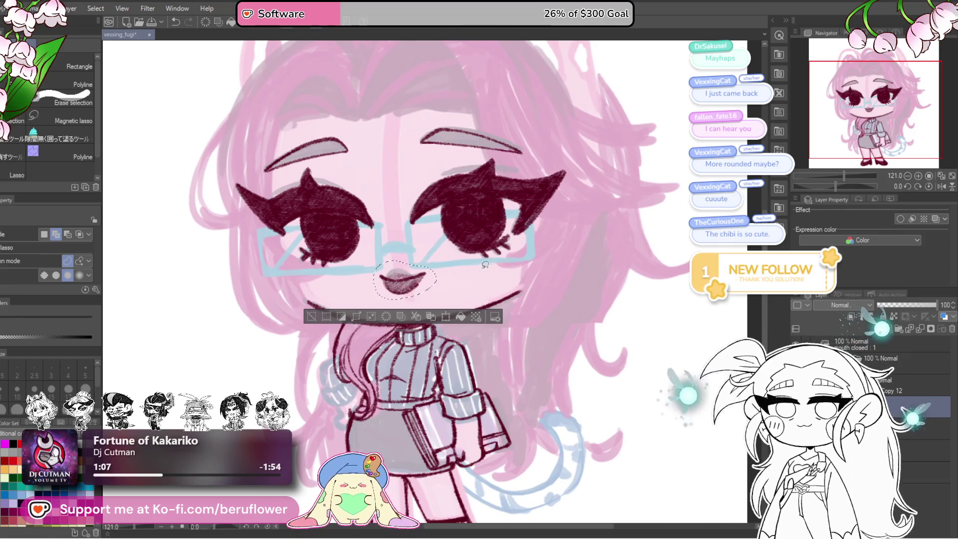
left_click(456, 316)
left_click_drag(404, 301, 439, 292)
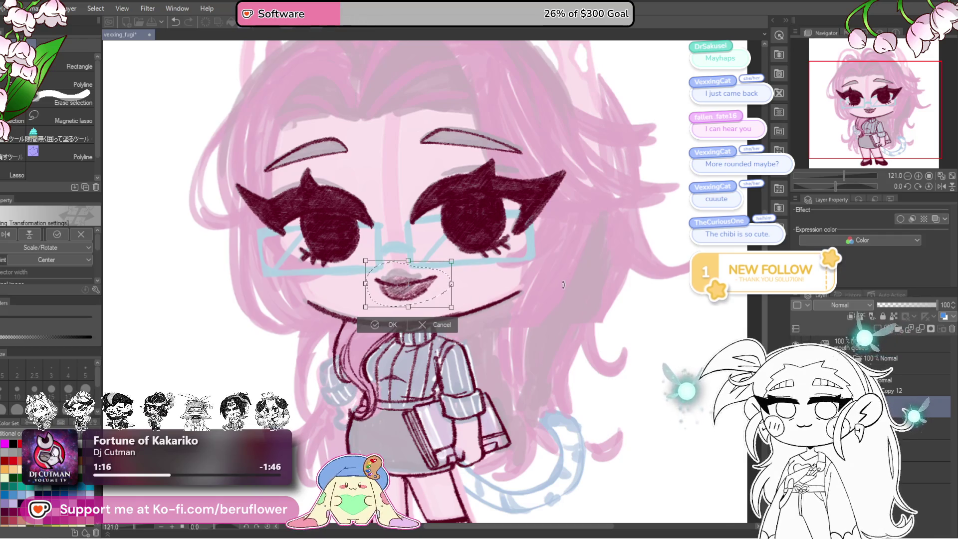
key("Return")
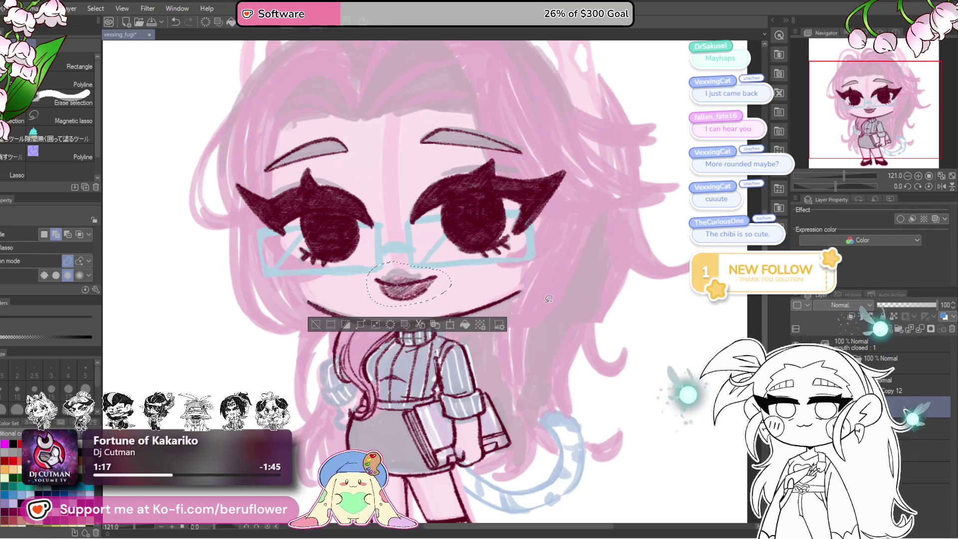
key("ctrl+d")
scroll(450, 301, "down", 5)
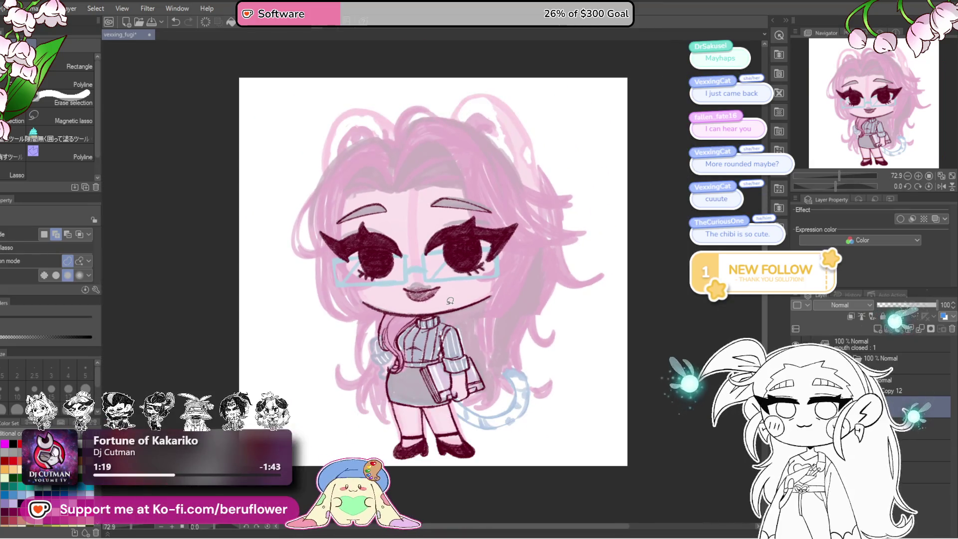
Switch to the maroon pencil and toggle the colour layers to check the line art
scroll(392, 399, "up", 7)
left_click_drag(392, 398, 378, 377)
key("p")
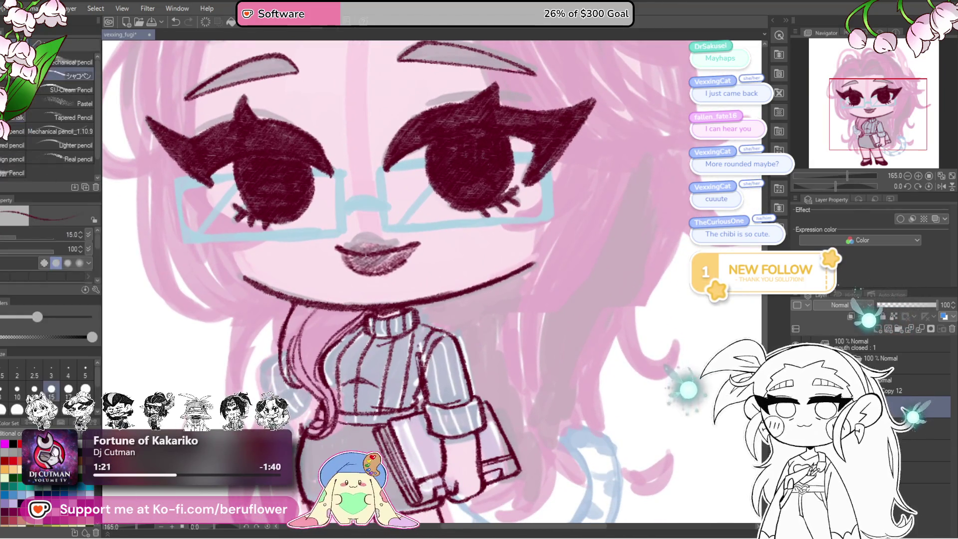
left_click_drag(575, 233, 574, 256)
key("ctrl+comma")
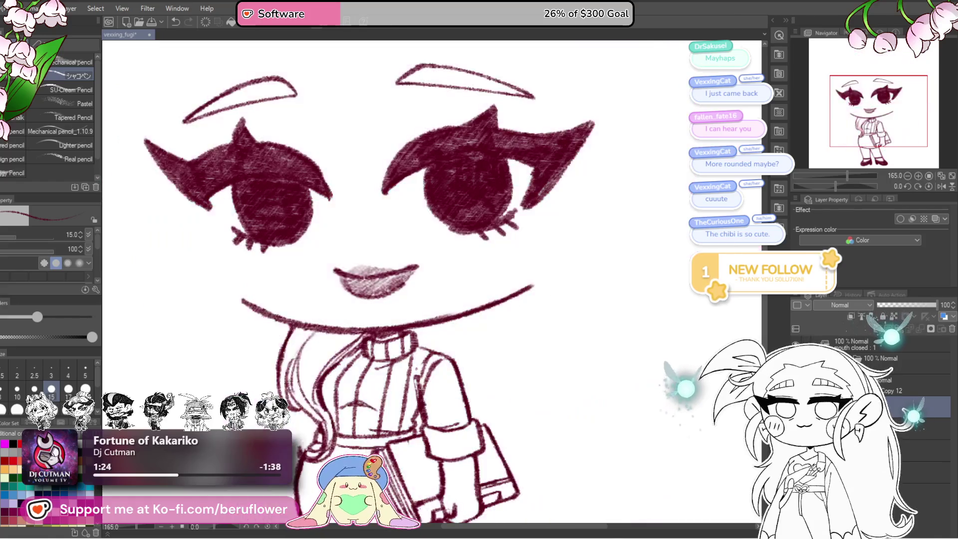
scroll(400, 301, "down", 5)
scroll(399, 301, "up", 3)
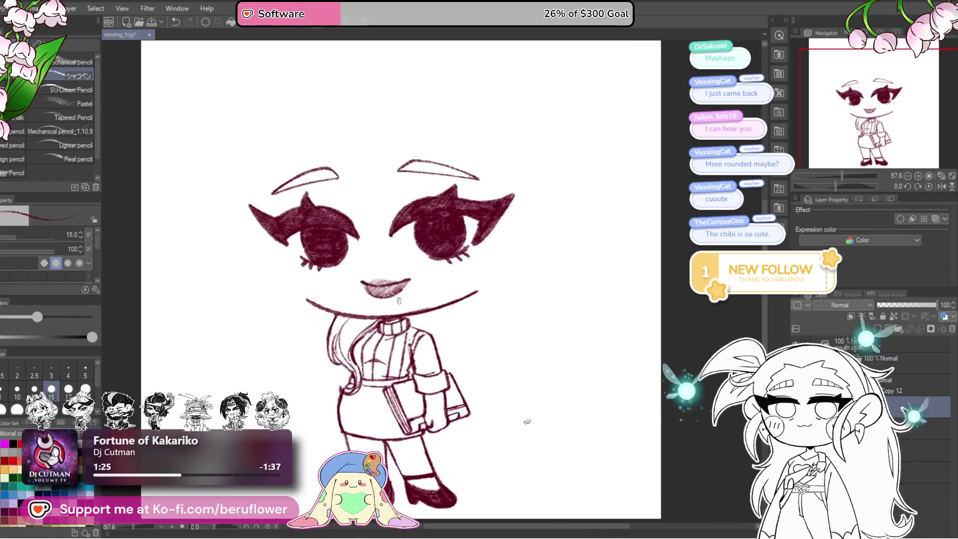
key("ctrl+comma")
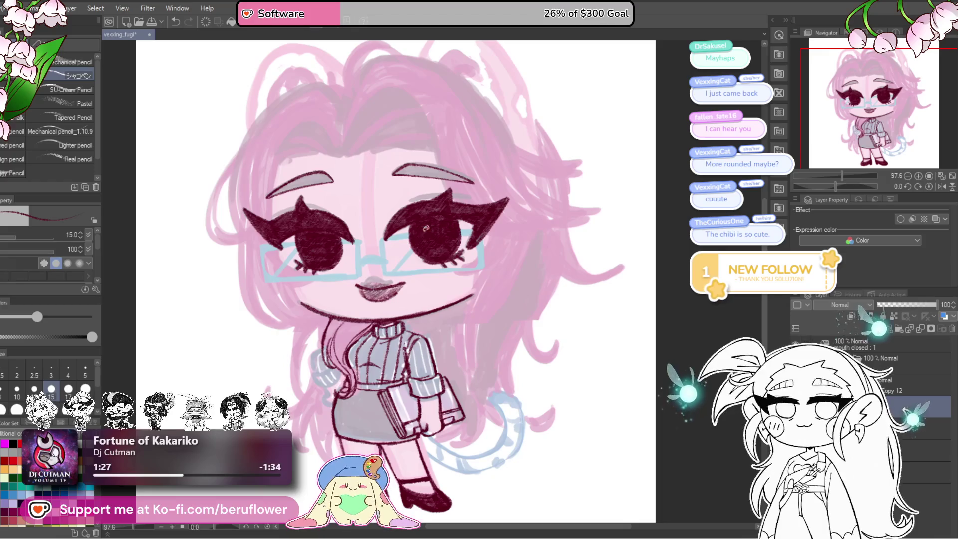
scroll(425, 228, "up", 2)
scroll(436, 257, "up", 2)
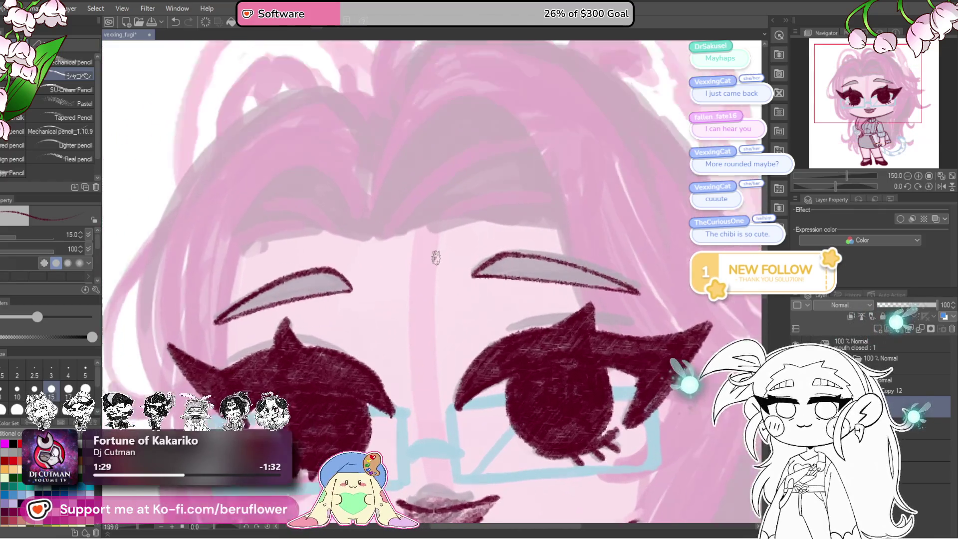
scroll(399, 228, "up", 2)
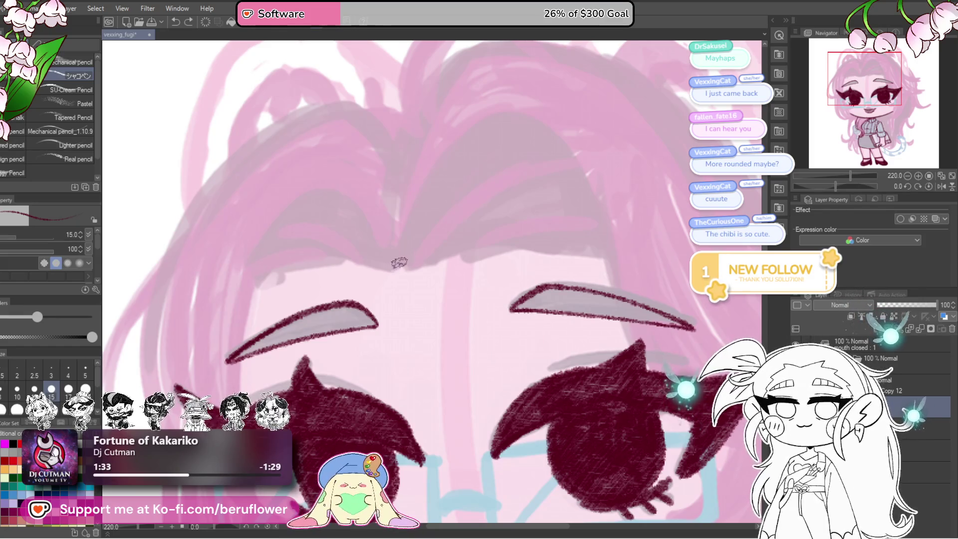
Replace a stray stroke with a curved hair parting line rising from the M mark
mouse_move(398, 265)
left_mouse_down()
mouse_move(410, 269)
mouse_move(468, 116)
left_mouse_up()
scroll(399, 269, "up", 1)
scroll(590, 209, "down", 3)
key("ctrl+z")
mouse_move(352, 274)
left_mouse_down()
mouse_move(397, 165)
mouse_move(510, 119)
left_mouse_up()
scroll(555, 158, "down", 2)
scroll(555, 158, "up", 2)
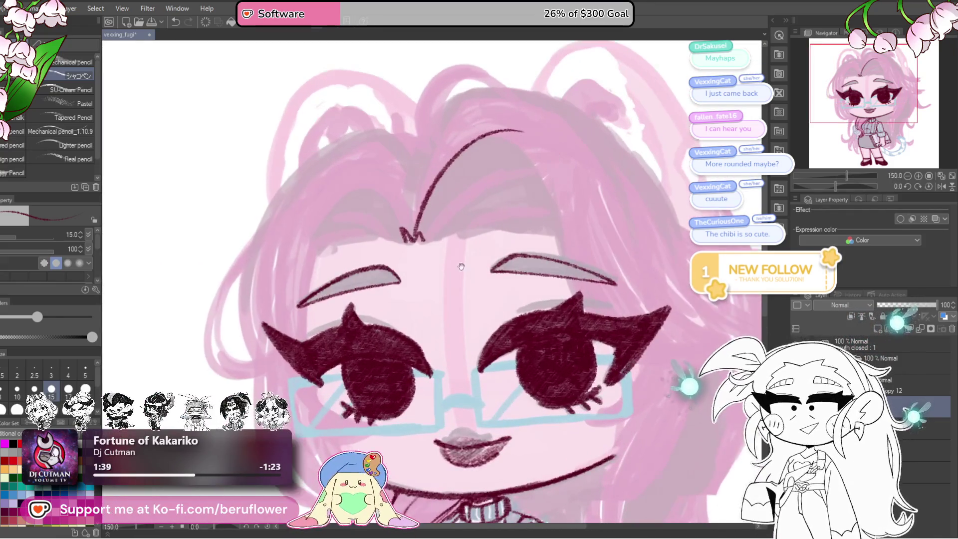
scroll(549, 164, "up", 1)
scroll(483, 188, "up", 3)
scroll(483, 188, "up", 3)
Ink the sweater arm outline and the rolled-up cuff lines
left_click_drag(392, 217, 371, 283)
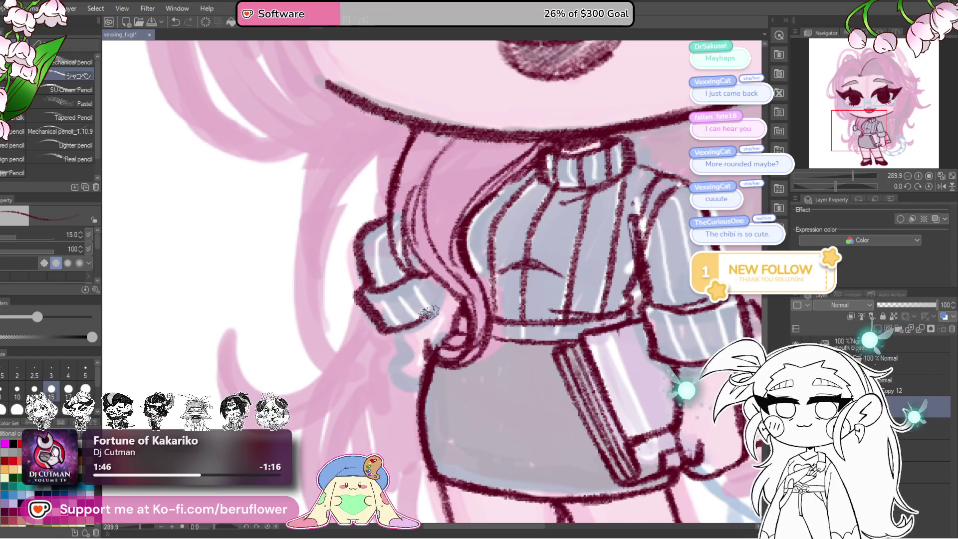
left_click_drag(384, 298, 404, 319)
mouse_move(424, 283)
left_mouse_down()
mouse_move(443, 310)
mouse_move(410, 255)
left_mouse_up()
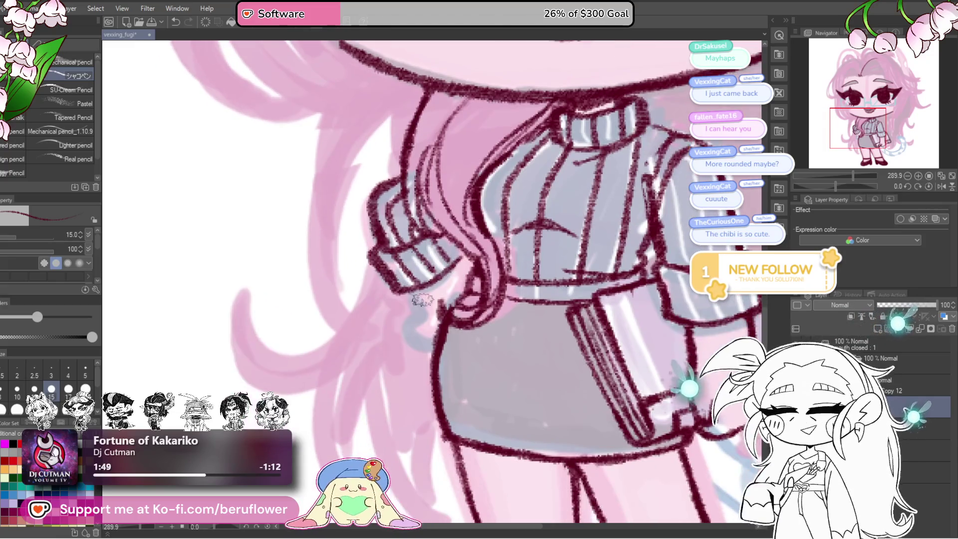
scroll(419, 307, "down", 2)
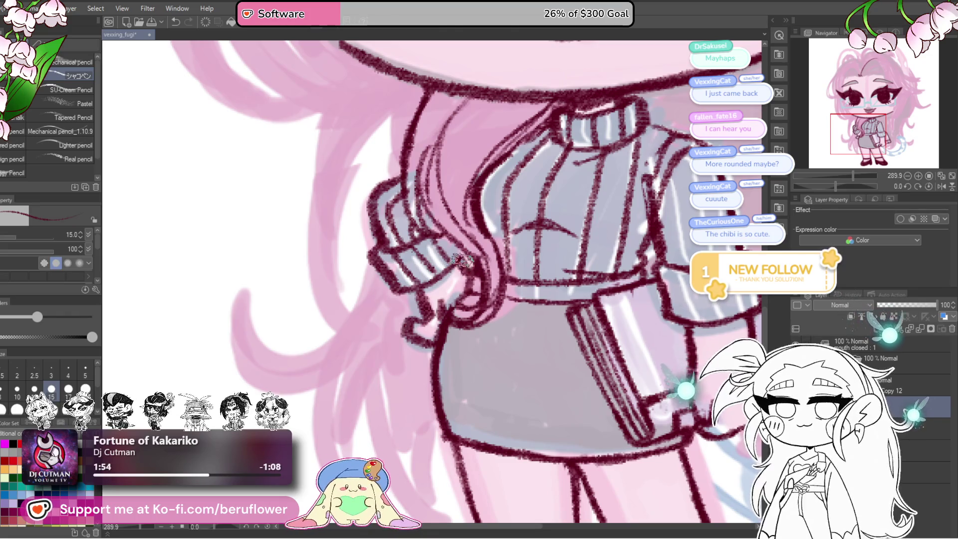
scroll(462, 259, "down", 5)
left_click_drag(549, 319, 589, 359)
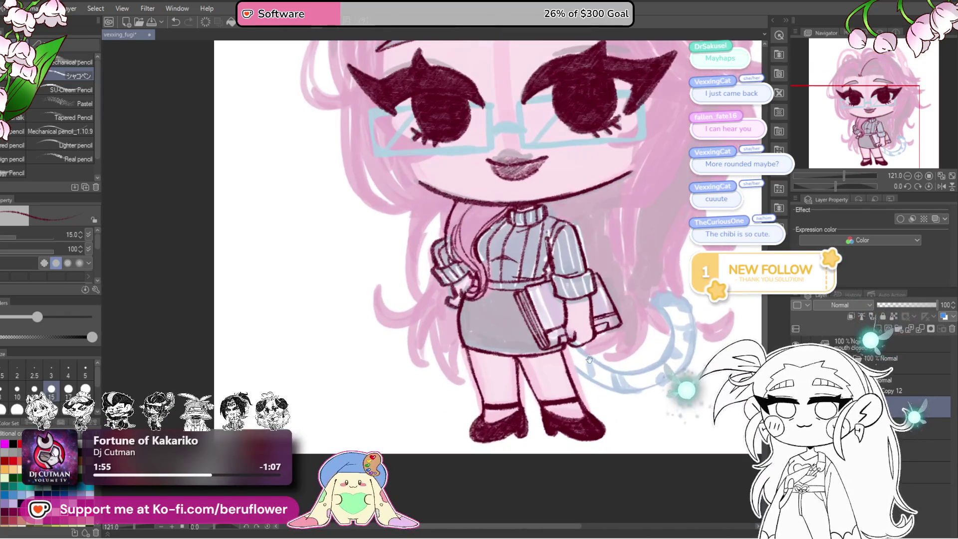
scroll(589, 360, "up", 4)
Try a bangs strand down toward the left eyebrow, then undo it
left_click_drag(534, 229, 531, 225)
scroll(475, 266, "down", 5)
scroll(540, 366, "up", 5)
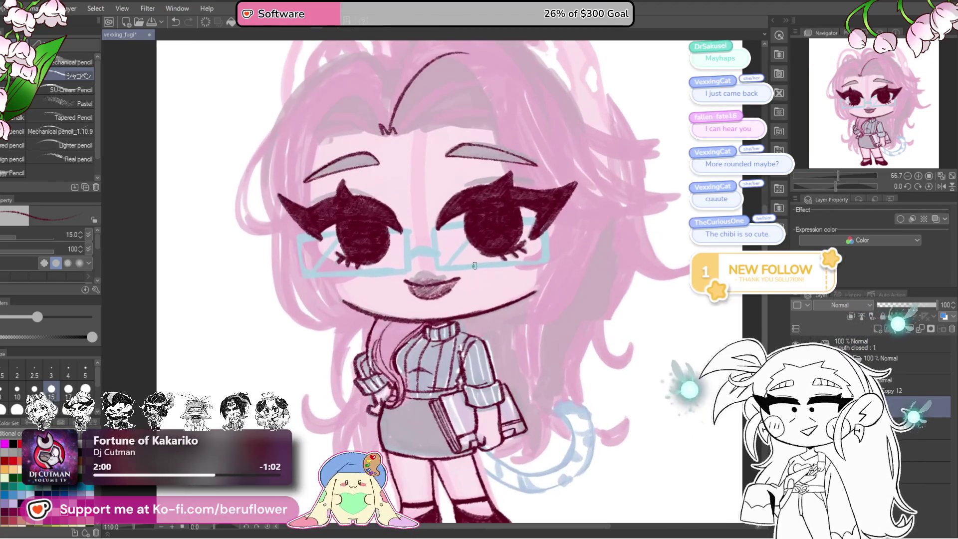
scroll(539, 366, "down", 3)
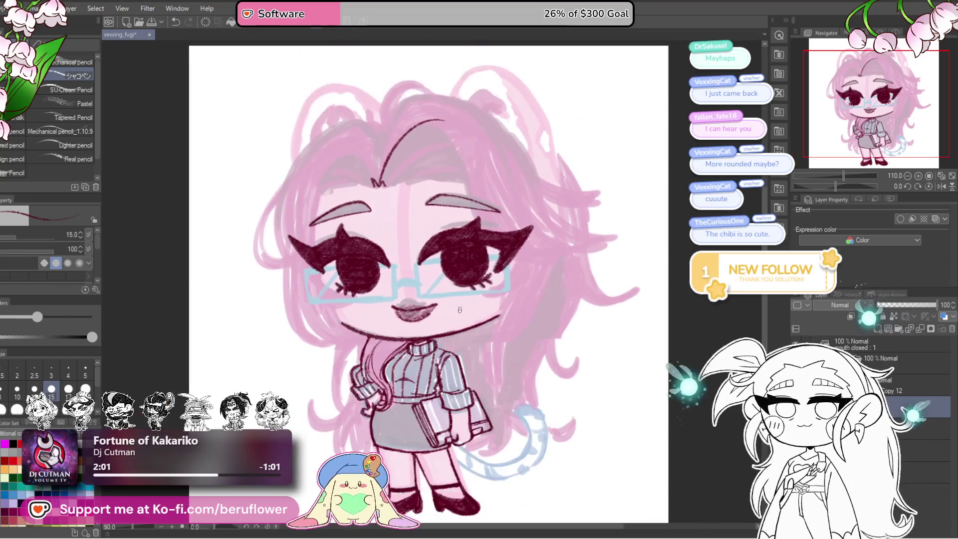
scroll(527, 374, "up", 5)
scroll(527, 374, "down", 2)
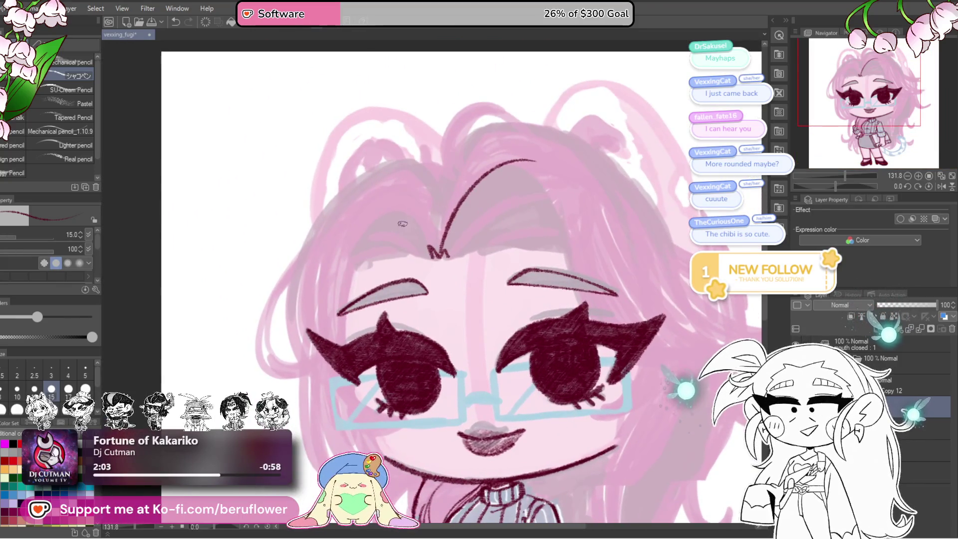
scroll(424, 229, "up", 3)
scroll(465, 270, "up", 2)
scroll(465, 270, "up", 2)
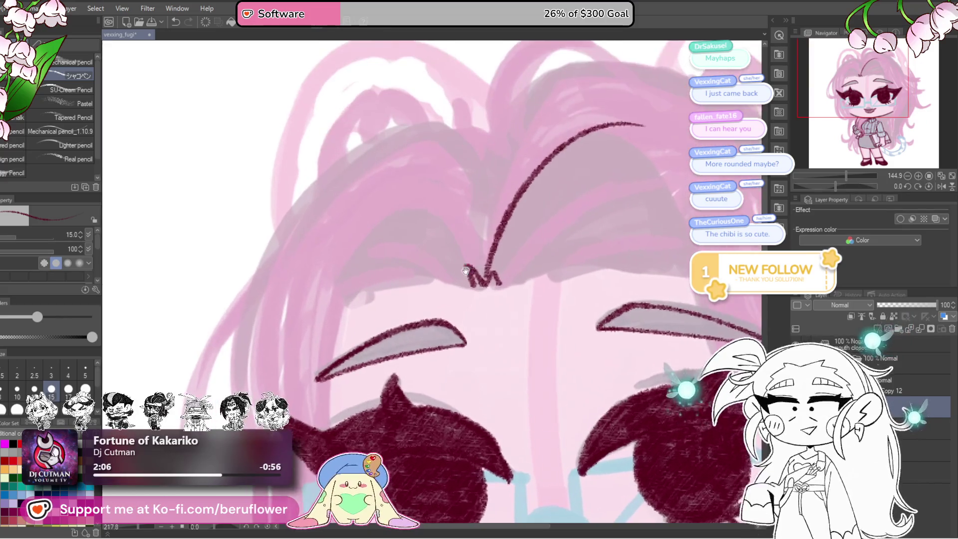
scroll(479, 288, "up", 2)
mouse_move(397, 223)
left_mouse_down()
mouse_move(341, 332)
mouse_move(365, 227)
mouse_move(350, 374)
mouse_move(383, 214)
mouse_move(493, 325)
mouse_move(415, 330)
left_mouse_up()
key("ctrl+z")
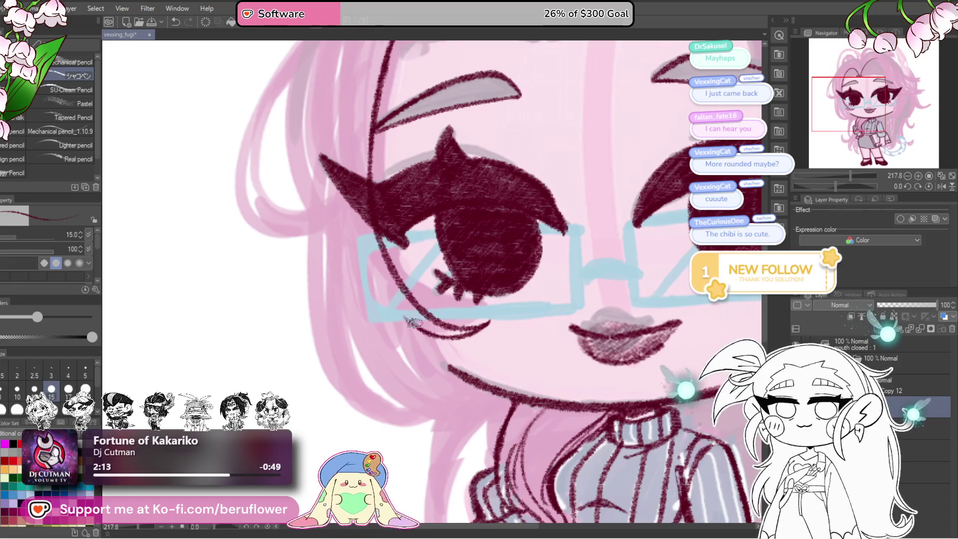
Pan and tilt the canvas over the bangs, then reset rotation upright
scroll(525, 313, "down", 5)
scroll(574, 349, "up", 4)
mouse_move(598, 368)
left_mouse_down()
mouse_move(605, 389)
mouse_move(549, 309)
left_mouse_up()
scroll(526, 266, "up", 3)
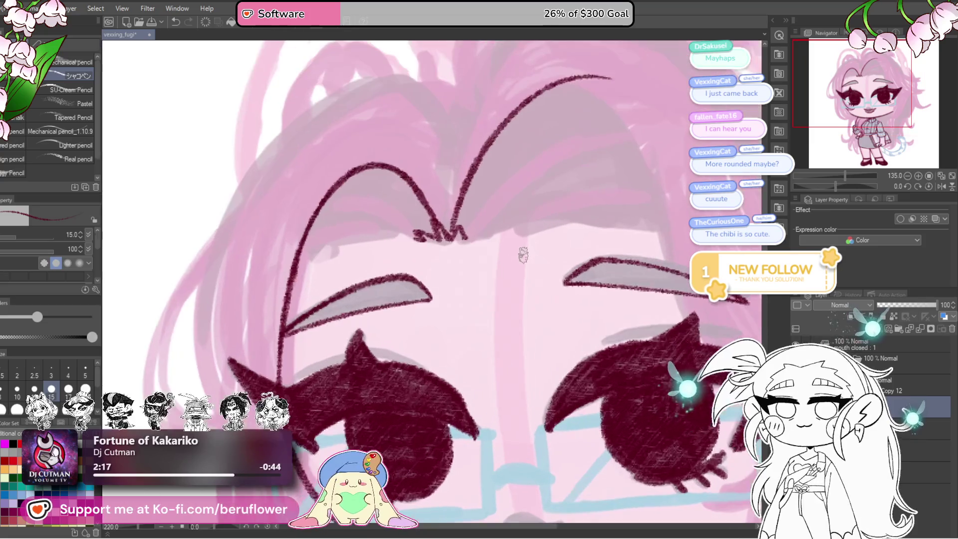
left_click_drag(526, 266, 611, 285)
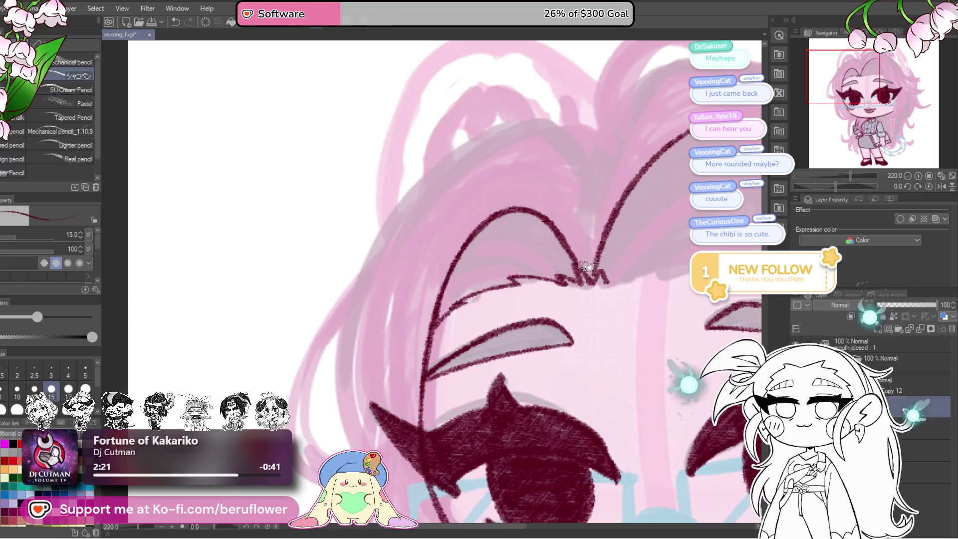
left_click_drag(586, 267, 482, 295)
left_click_drag(541, 285, 459, 311)
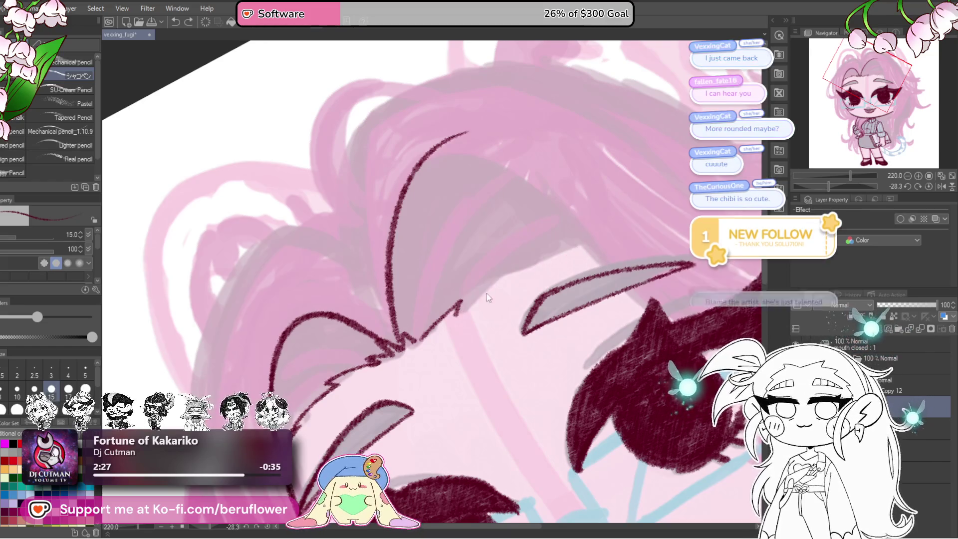
left_click_drag(439, 332, 435, 338)
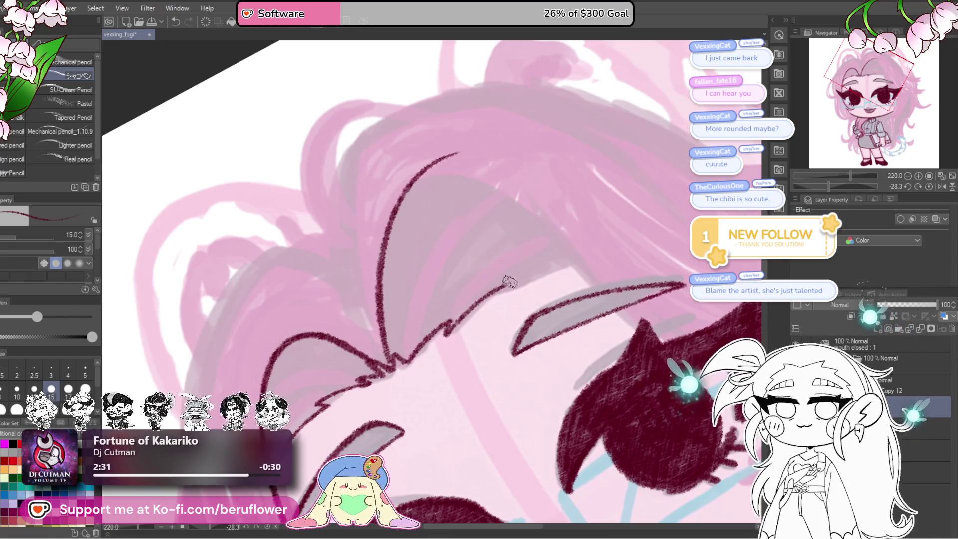
left_click_drag(627, 293, 653, 269)
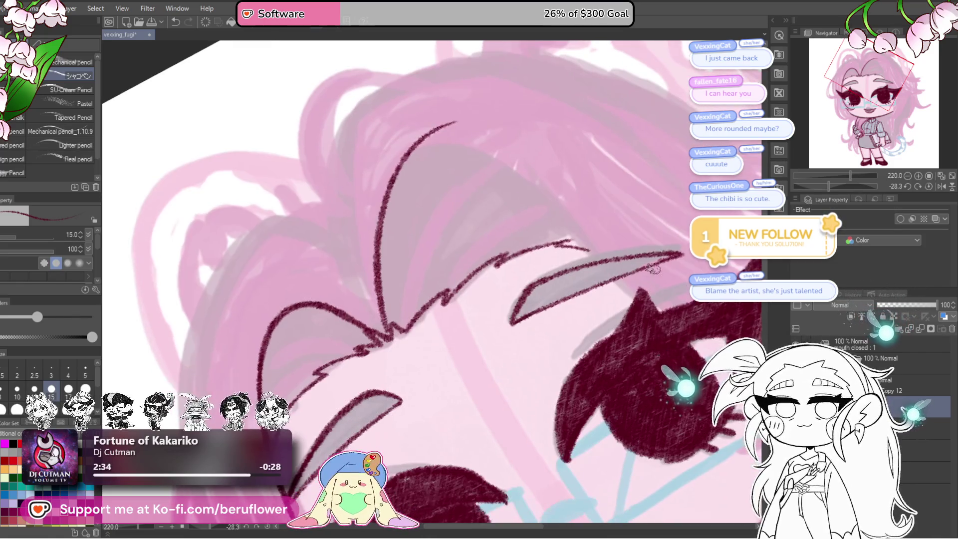
left_click(929, 186)
scroll(528, 299, "down", 5)
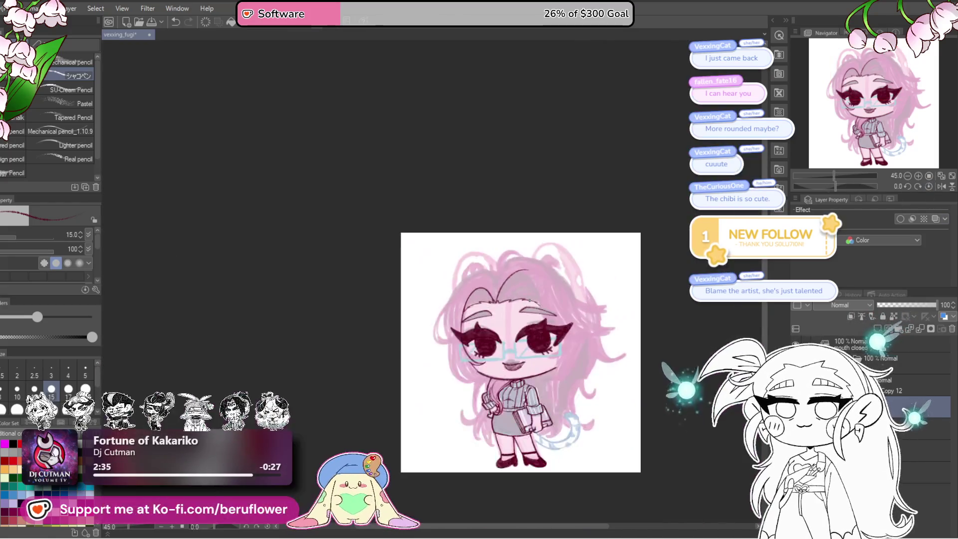
Trim the bottom lip edge in light pink and repaint the lower-lip shading
scroll(525, 350, "up", 2)
scroll(525, 354, "up", 1)
scroll(525, 356, "up", 1)
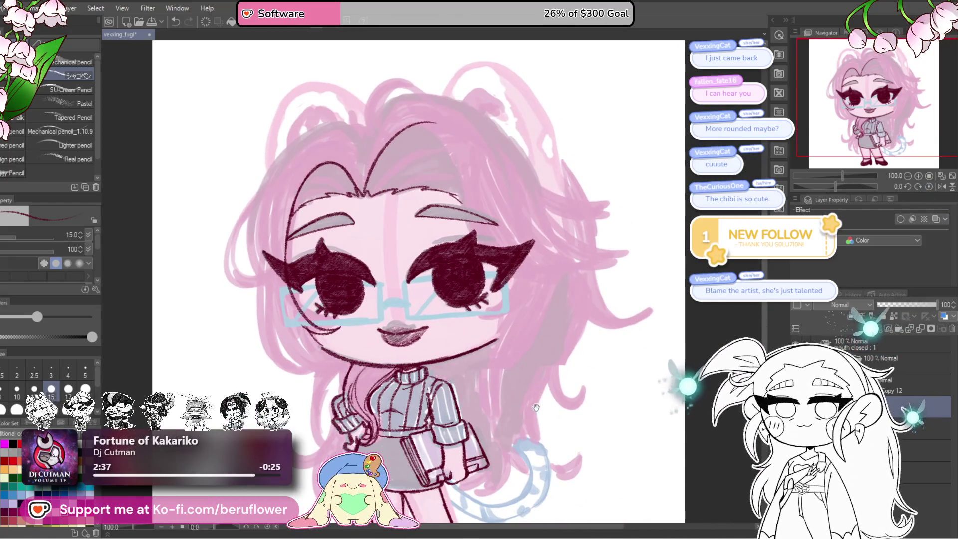
scroll(474, 339, "up", 1)
scroll(424, 319, "up", 1)
scroll(351, 295, "up", 2)
scroll(351, 295, "down", 2)
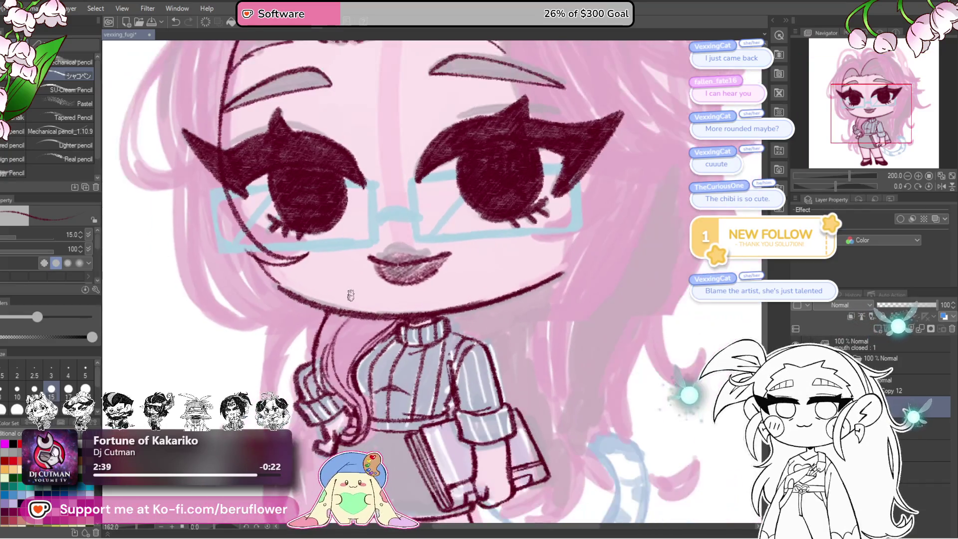
scroll(400, 290, "down", 2)
scroll(477, 283, "up", 3)
scroll(477, 283, "up", 1)
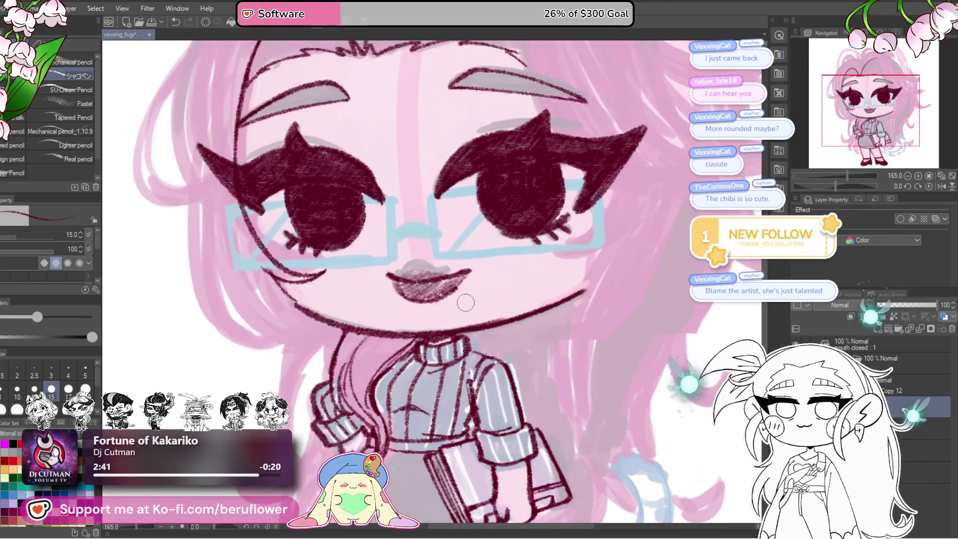
scroll(469, 297, "up", 1)
scroll(477, 300, "up", 1)
mouse_move(476, 303)
left_mouse_down()
mouse_move(372, 331)
mouse_move(471, 298)
left_mouse_up()
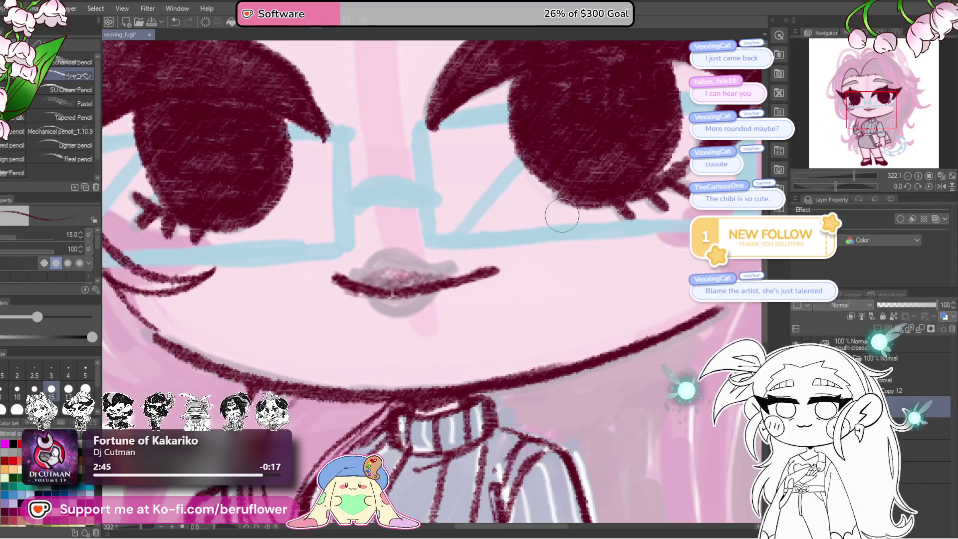
mouse_move(358, 312)
left_mouse_down()
mouse_move(450, 298)
mouse_move(360, 301)
mouse_move(429, 301)
left_mouse_up()
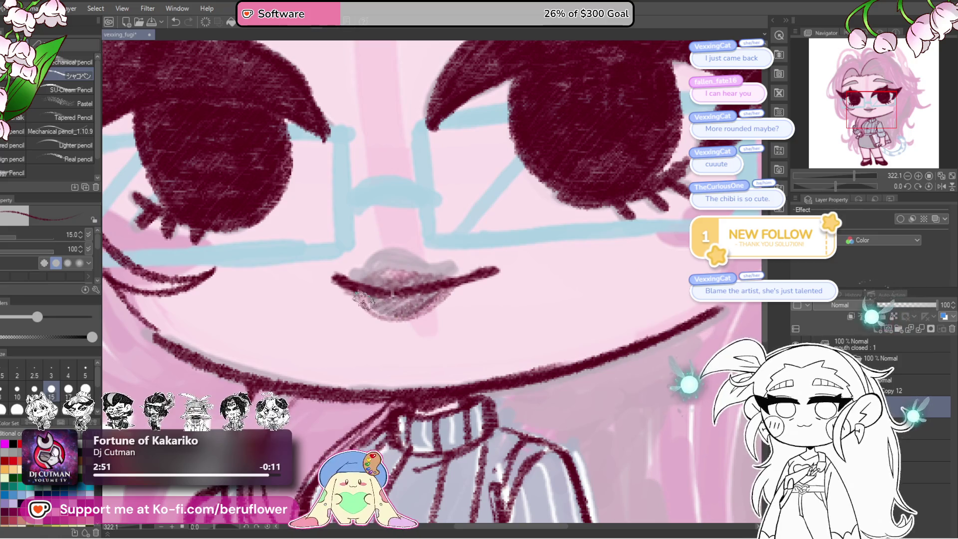
Redraw the long fringe strand from the parting down to the right eyebrow
key("ctrl+0")
scroll(402, 352, "up", 4)
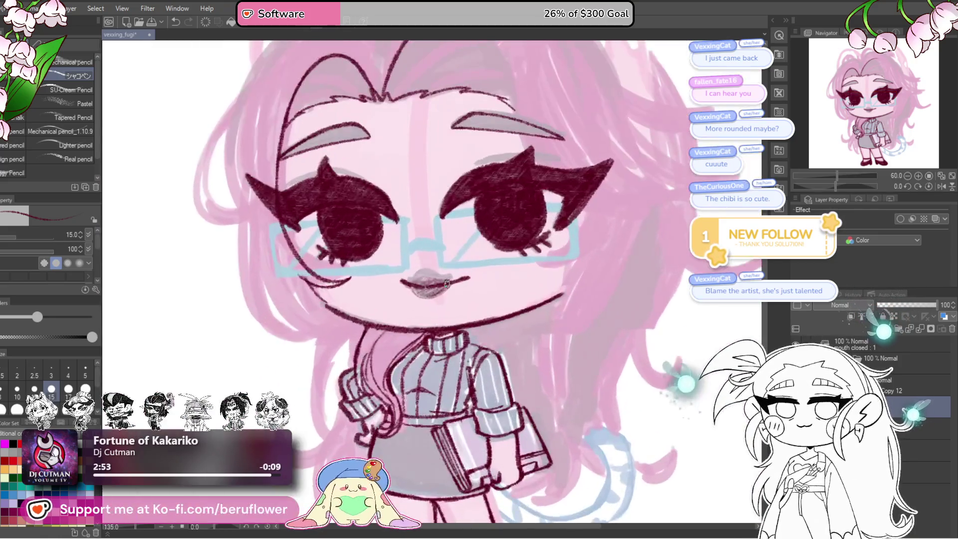
left_click_drag(402, 352, 374, 411)
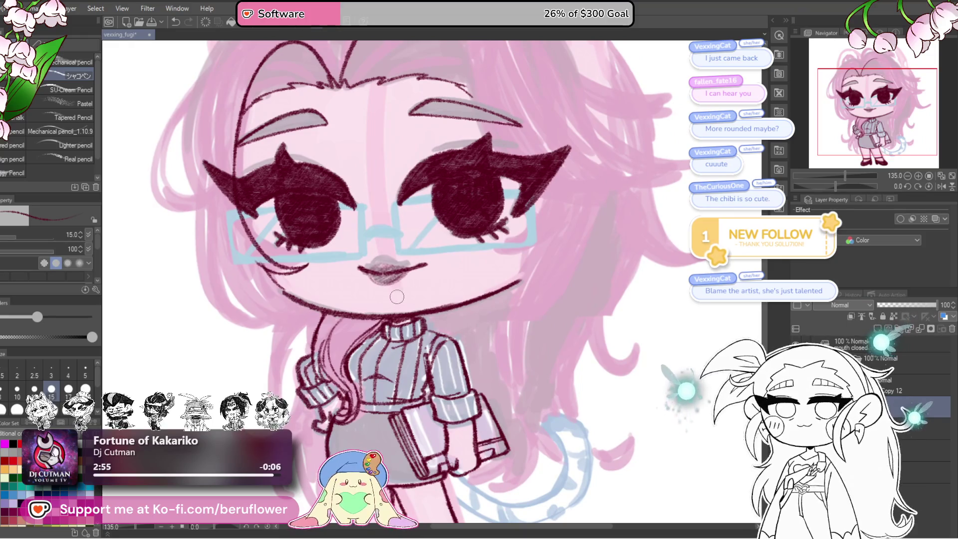
scroll(449, 275, "up", 4)
mouse_move(448, 275)
left_mouse_down()
mouse_move(568, 282)
mouse_move(502, 282)
mouse_move(535, 274)
mouse_move(460, 375)
left_mouse_up()
scroll(568, 282, "down", 2)
scroll(502, 282, "up", 2)
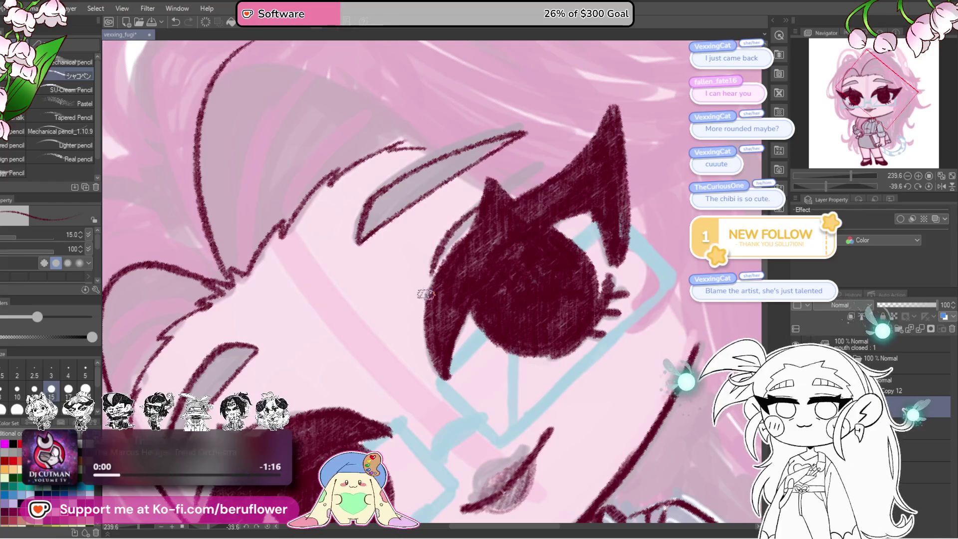
scroll(379, 197, "down", 5)
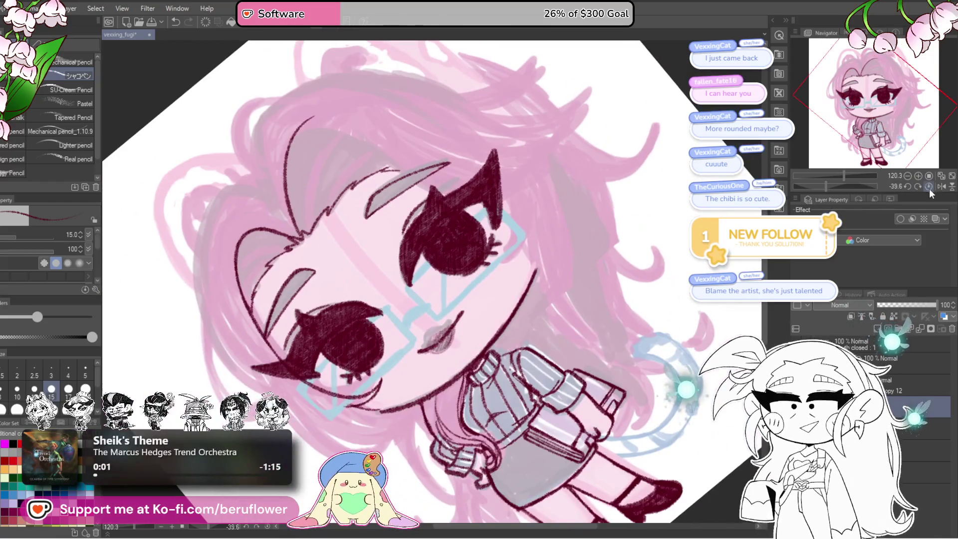
left_click(929, 187)
mouse_move(437, 319)
left_mouse_down()
mouse_move(421, 368)
mouse_move(441, 255)
left_mouse_up()
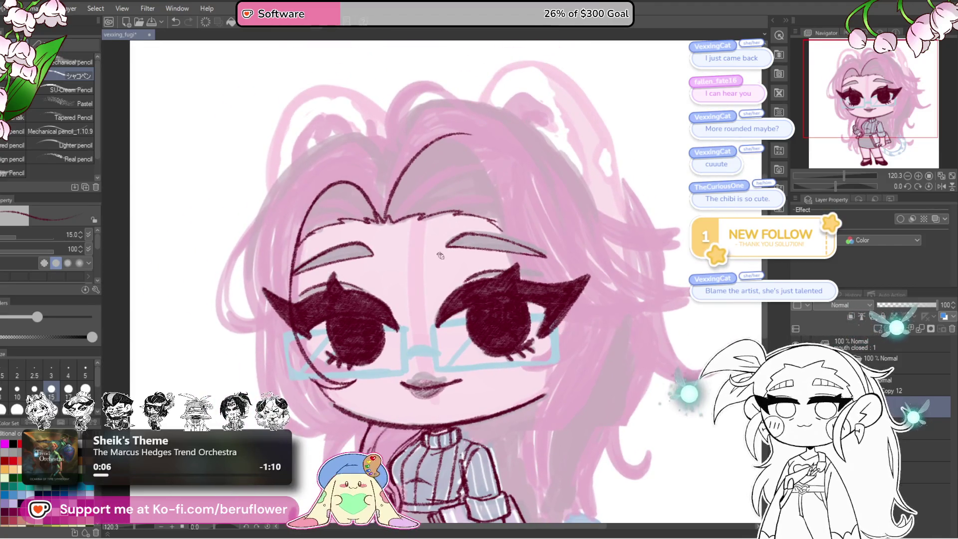
scroll(441, 256, "up", 2)
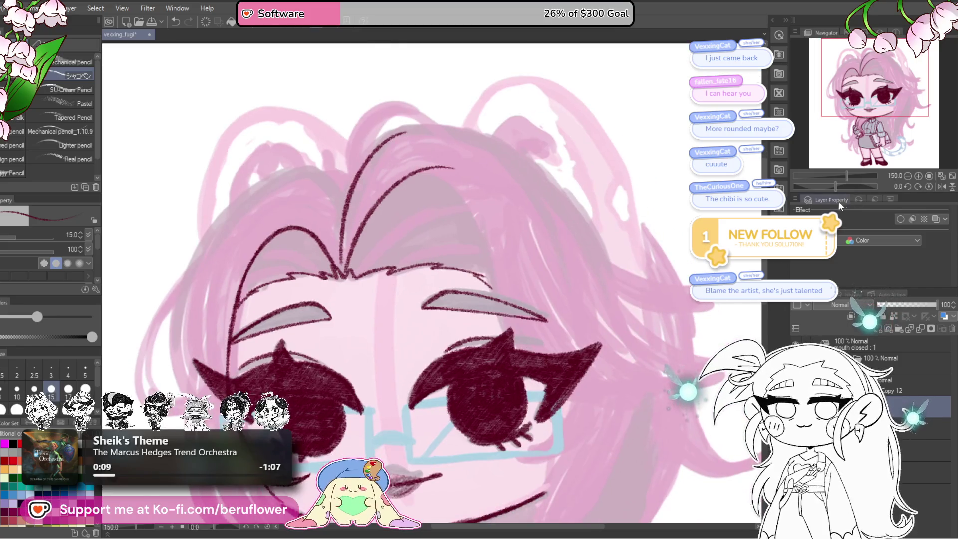
mouse_move(844, 186)
left_mouse_down()
mouse_move(810, 177)
mouse_move(810, 185)
left_mouse_up()
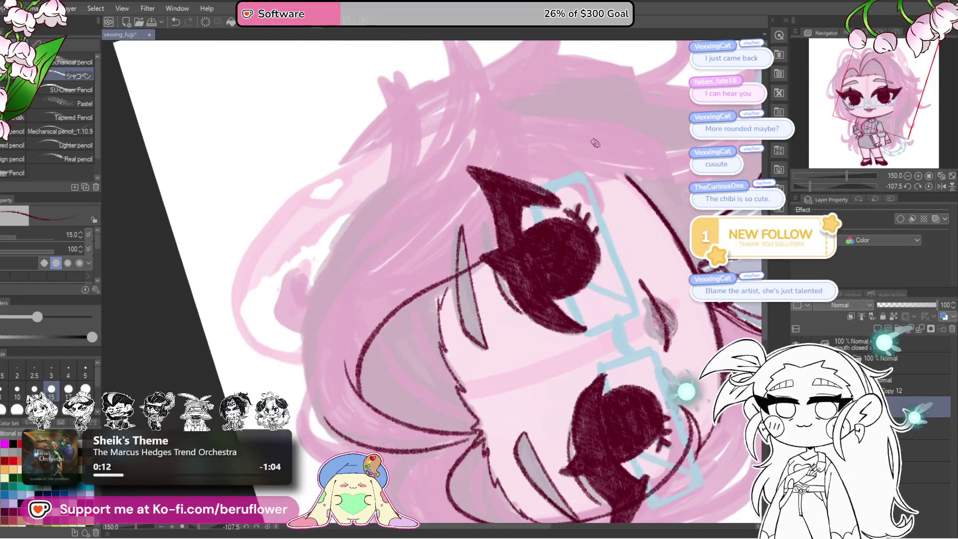
left_click(927, 186)
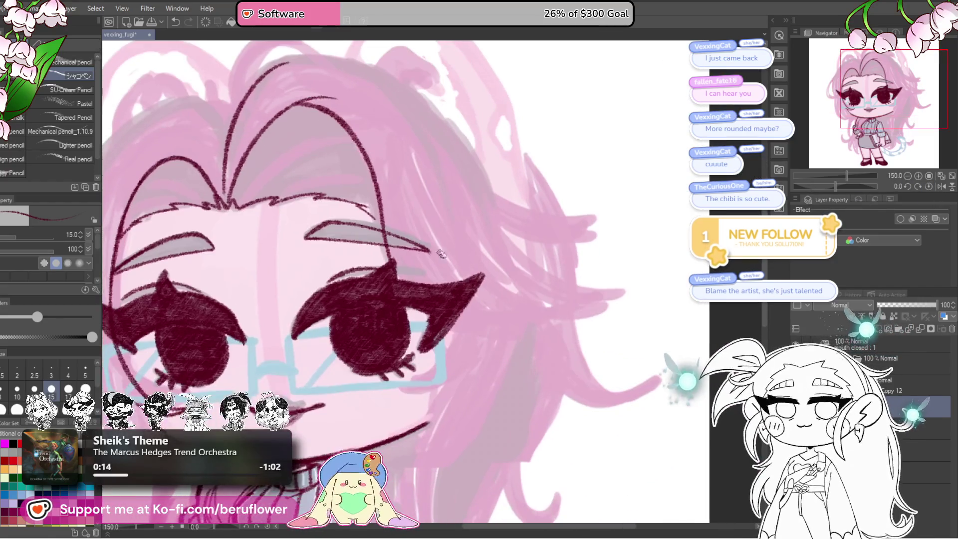
key("ctrl+z")
left_click_drag(326, 105, 391, 265)
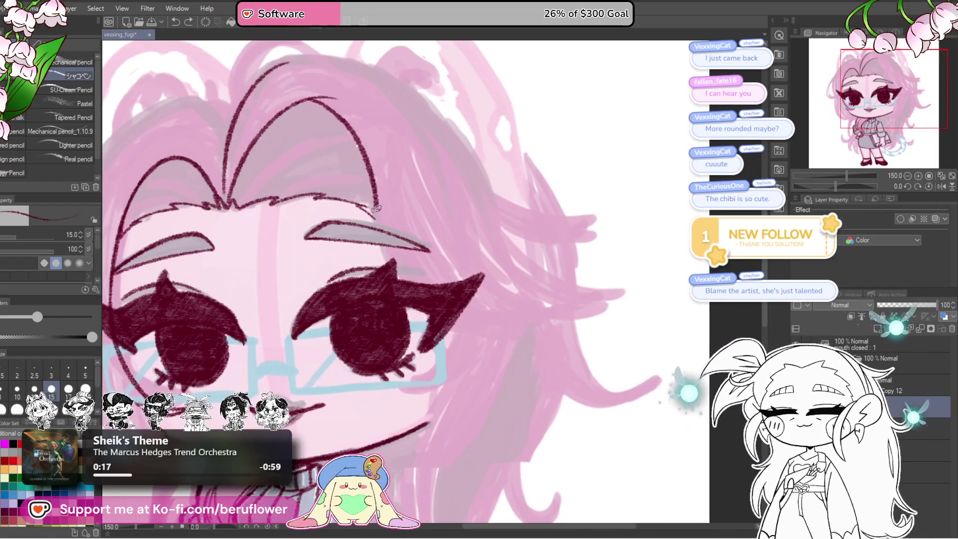
Pan around the forehead to frame the fringe hairline
left_click_drag(427, 190, 464, 189)
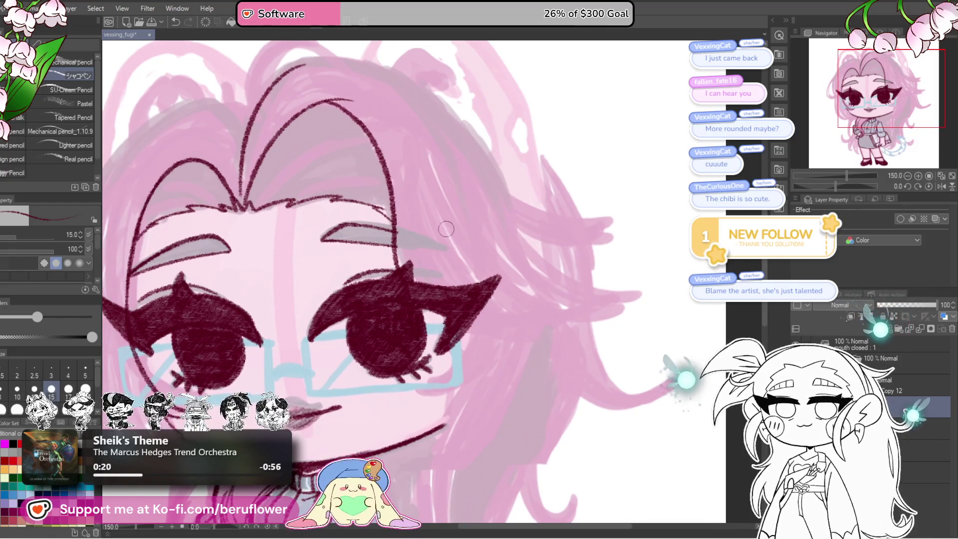
mouse_move(423, 251)
left_mouse_down()
mouse_move(508, 233)
mouse_move(545, 326)
left_mouse_up()
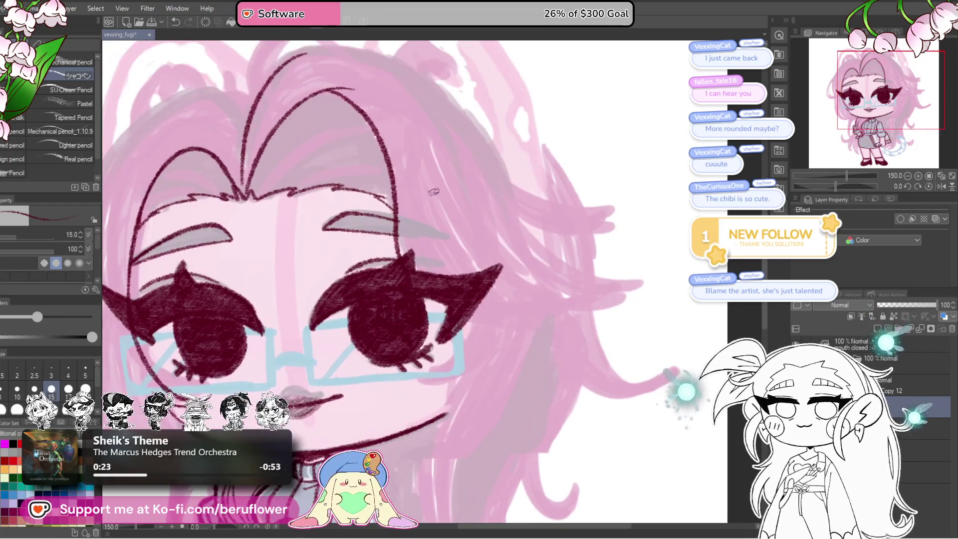
left_click_drag(368, 130, 410, 182)
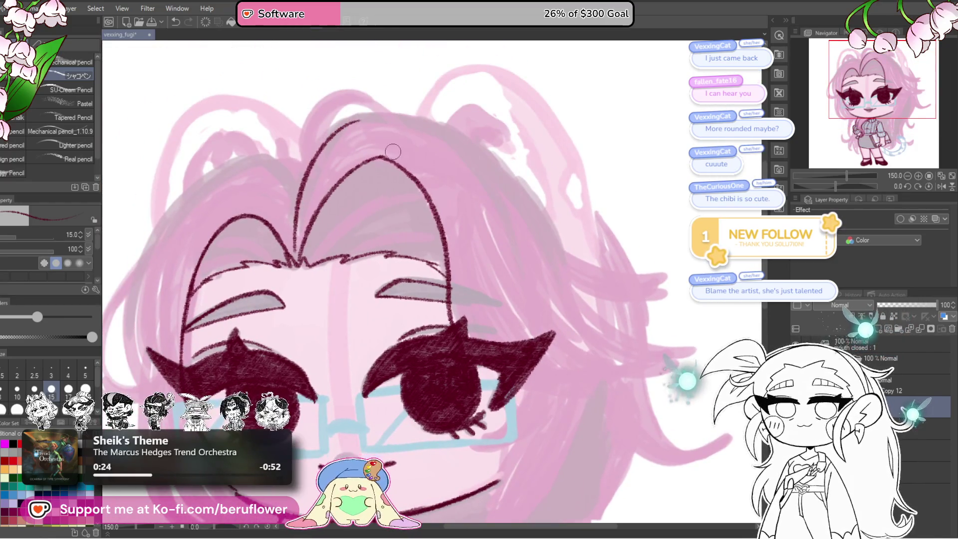
left_click_drag(433, 161, 503, 183)
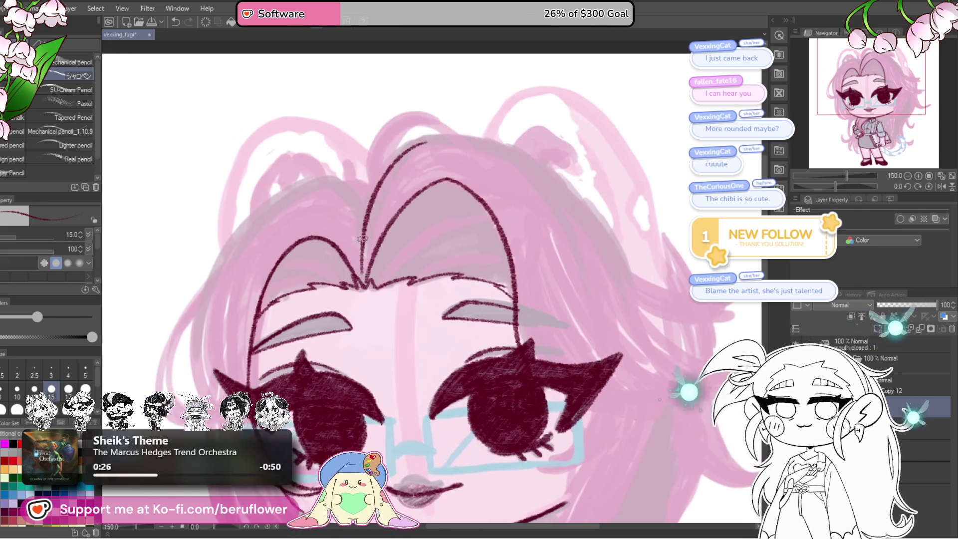
mouse_move(353, 245)
left_mouse_down()
mouse_move(380, 248)
mouse_move(390, 273)
left_mouse_up()
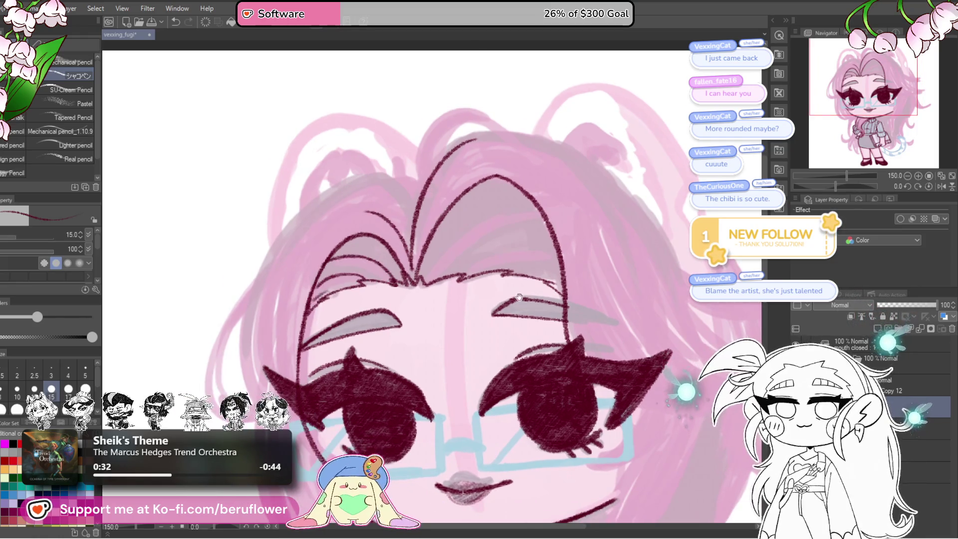
left_click_drag(519, 298, 485, 305)
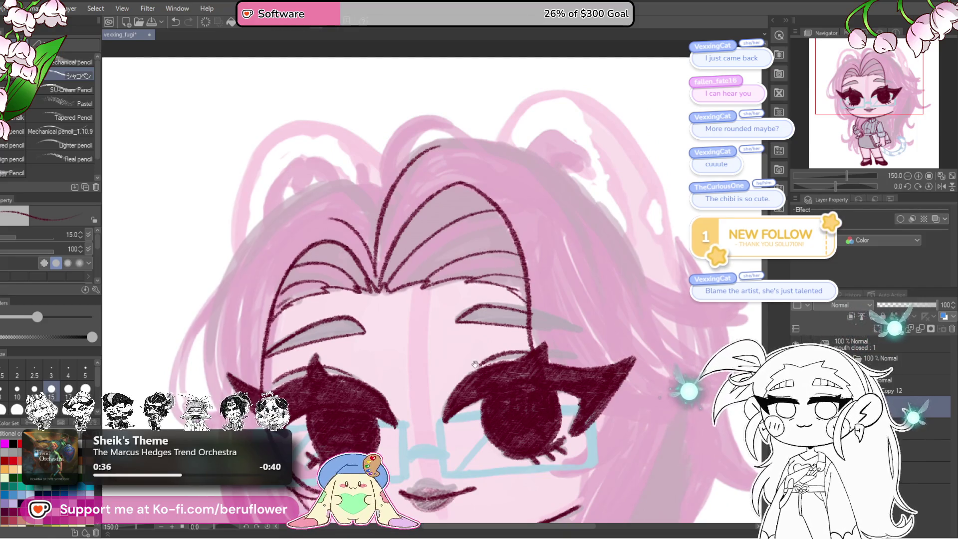
scroll(412, 426, "down", 4)
scroll(411, 425, "up", 2)
scroll(411, 426, "down", 1)
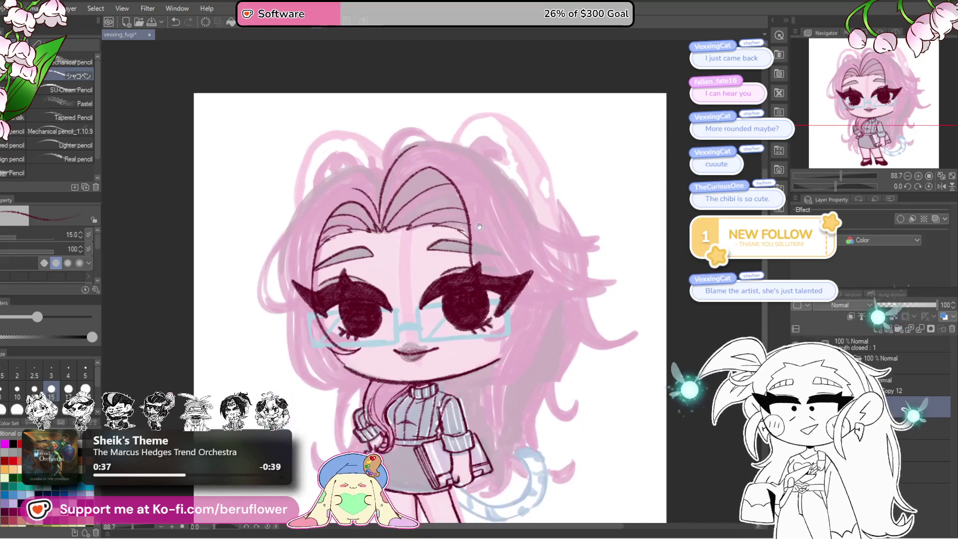
Frame the left side of the head and draw a dark hair line down the left edge
scroll(398, 273, "up", 4)
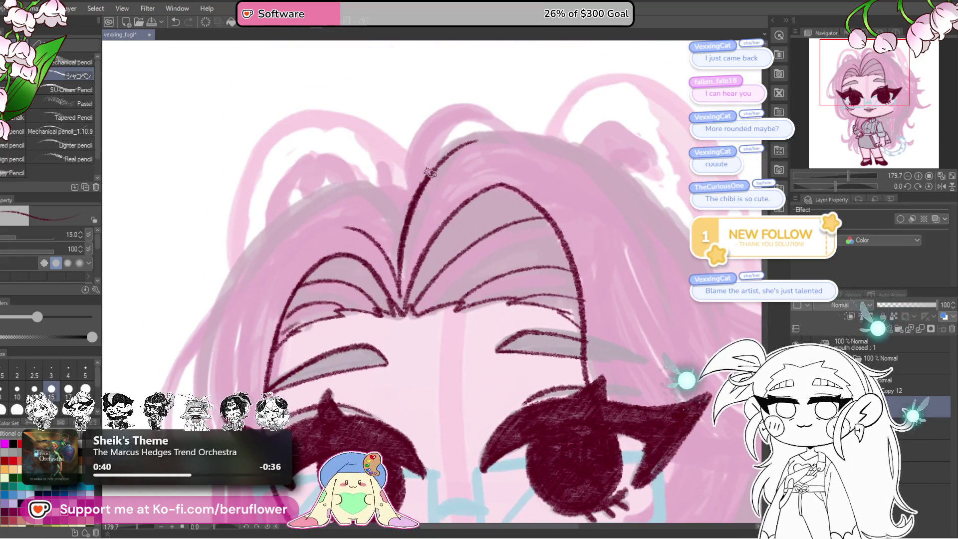
left_click_drag(473, 139, 483, 249)
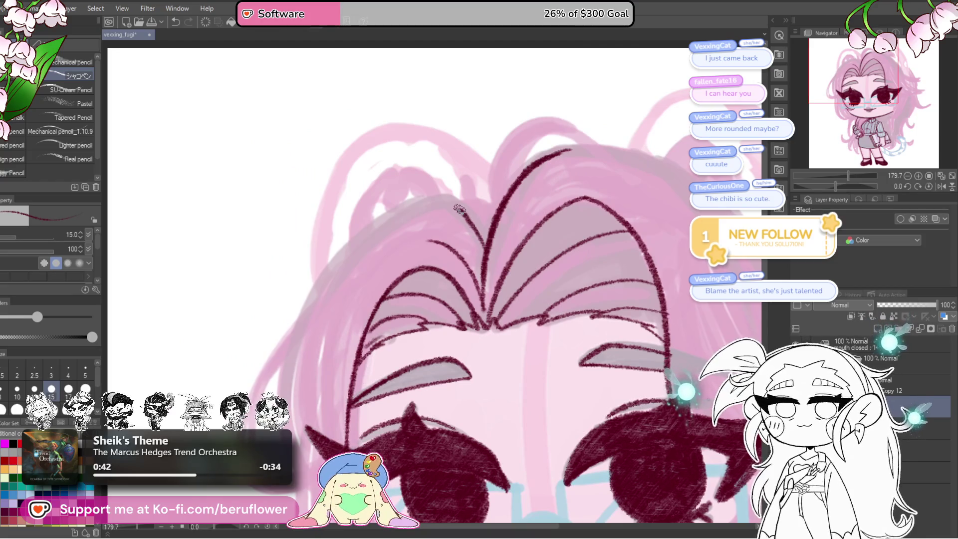
left_click_drag(328, 271, 363, 236)
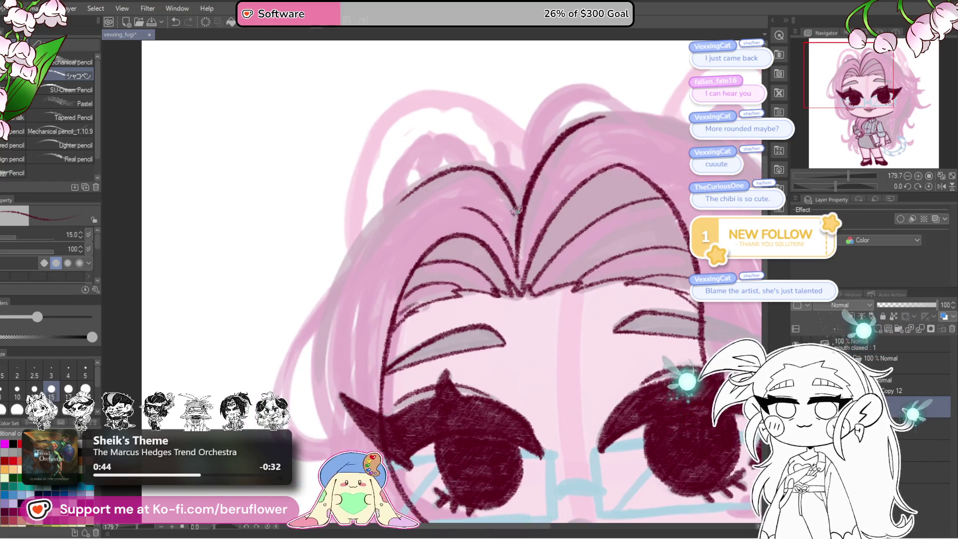
left_click_drag(427, 172, 445, 162)
left_click_drag(399, 212, 356, 261)
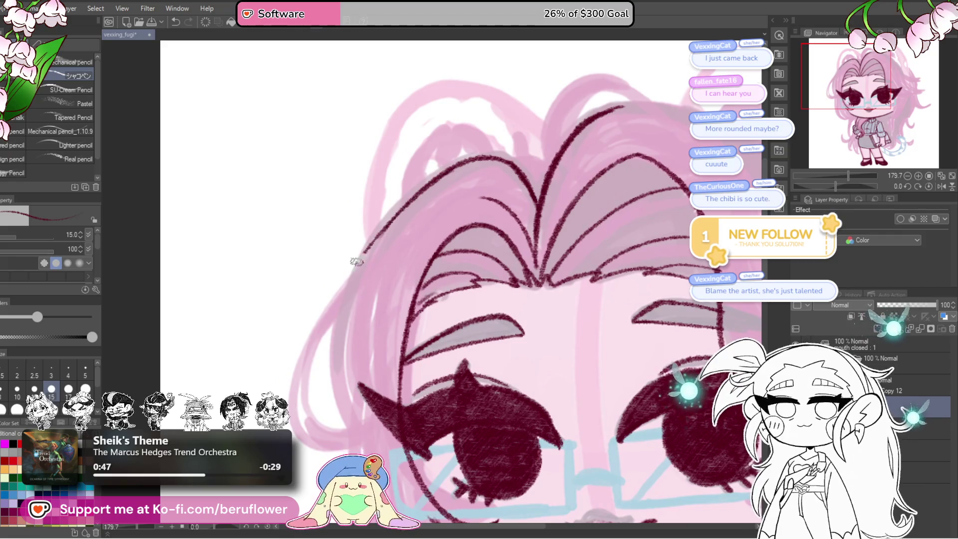
mouse_move(322, 337)
left_mouse_down()
mouse_move(402, 156)
mouse_move(374, 215)
left_mouse_up()
Undo the stray strokes on the left hair edge and redraw a short line along it
left_click_drag(401, 163, 340, 340)
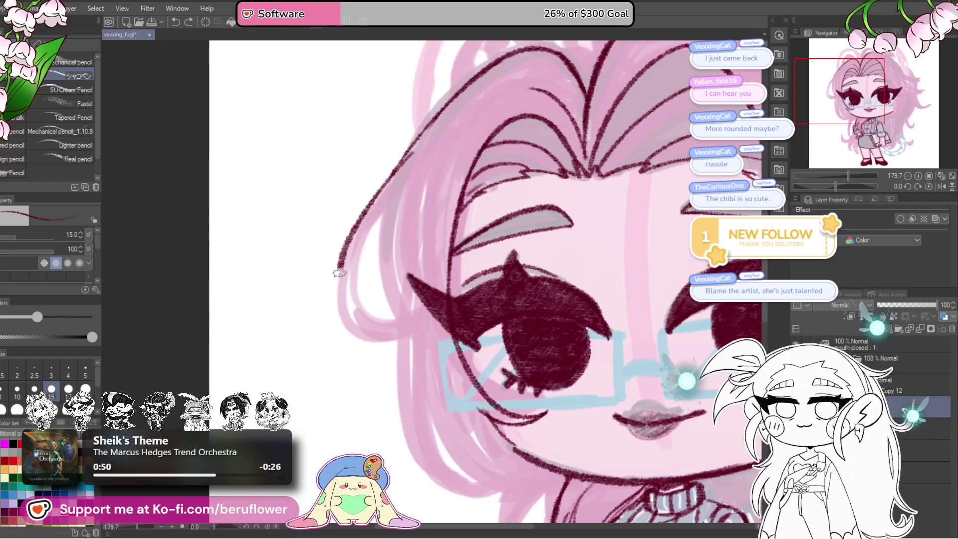
key("ctrl+z")
left_click_drag(839, 186, 926, 189)
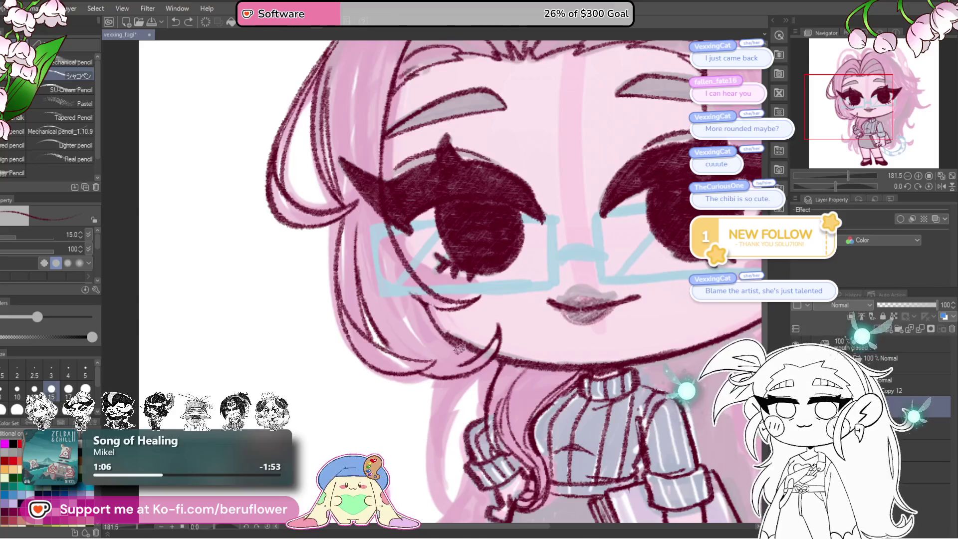
key("ctrl+z")
left_click_drag(432, 327, 462, 357)
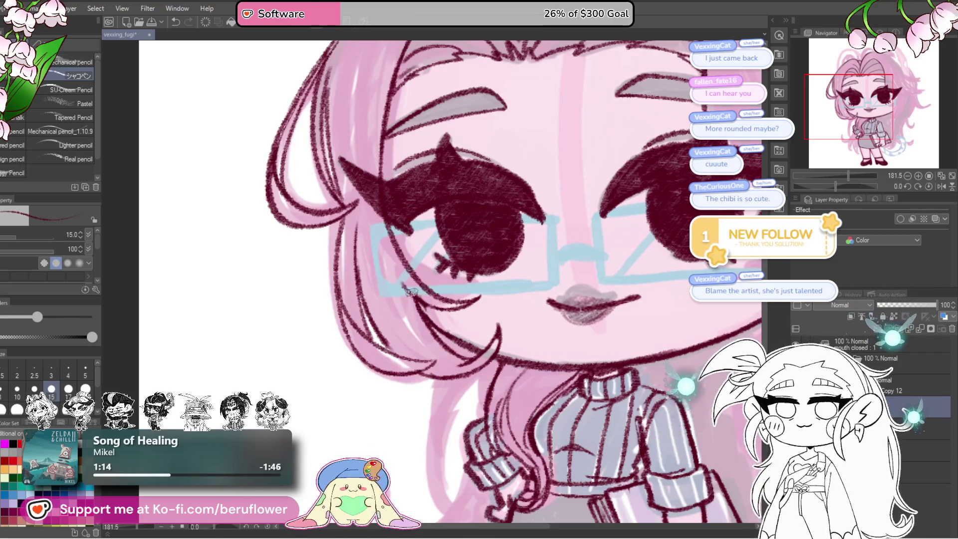
Zoom and pan over the forehead and hair, tilting the canvas for the next strokes
scroll(410, 292, "down", 5)
scroll(414, 299, "up", 3)
scroll(420, 311, "up", 2)
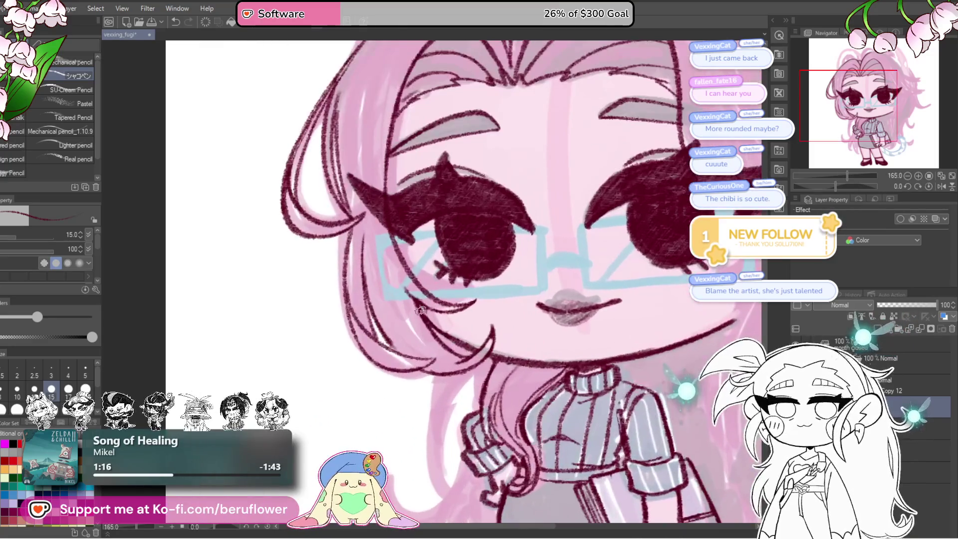
scroll(423, 308, "down", 2)
scroll(439, 324, "down", 3)
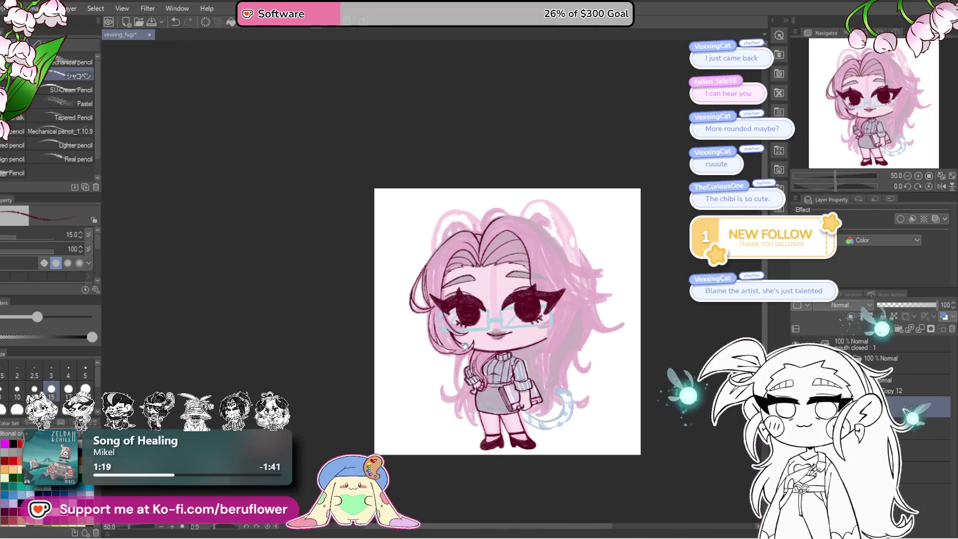
scroll(470, 349, "up", 1)
scroll(492, 365, "down", 1)
scroll(499, 324, "up", 6)
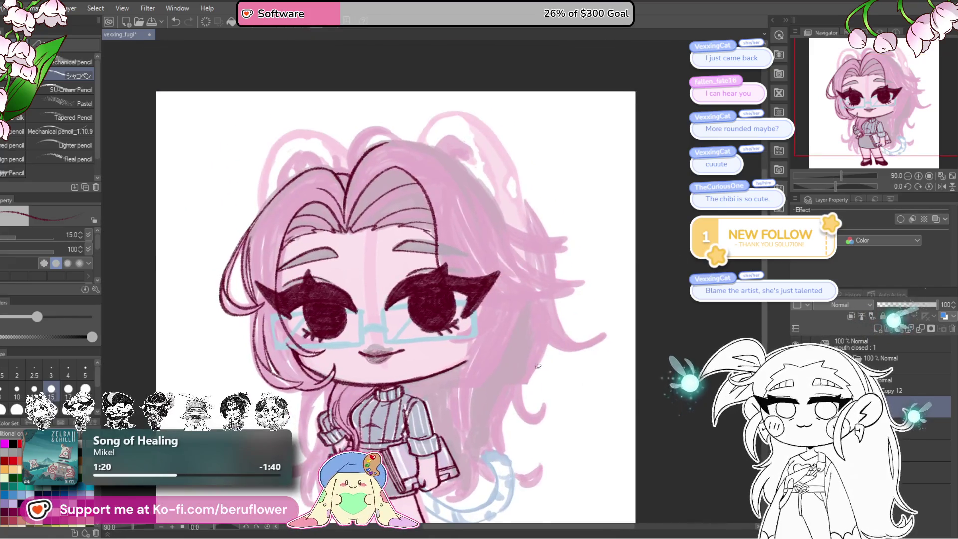
scroll(489, 223, "up", 3)
left_click_drag(489, 223, 457, 190)
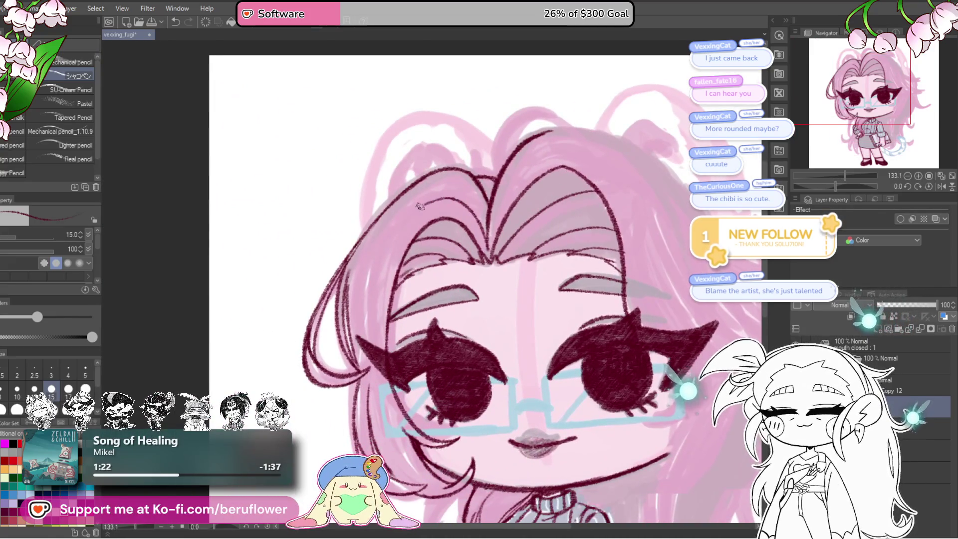
left_click_drag(652, 252, 558, 332)
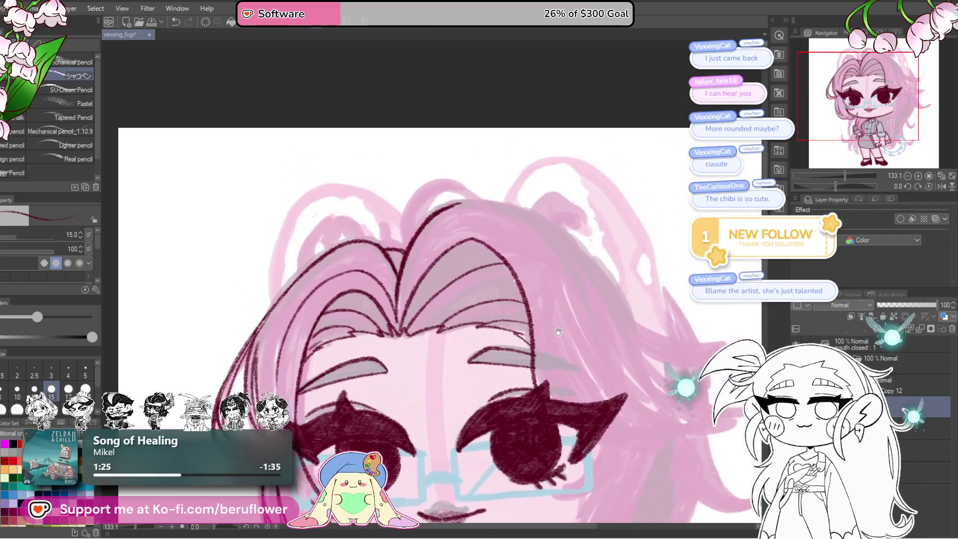
left_click_drag(855, 184, 820, 187)
Ink a strand along the hair top and thin strands above and beside the right eye
scroll(395, 376, "up", 4)
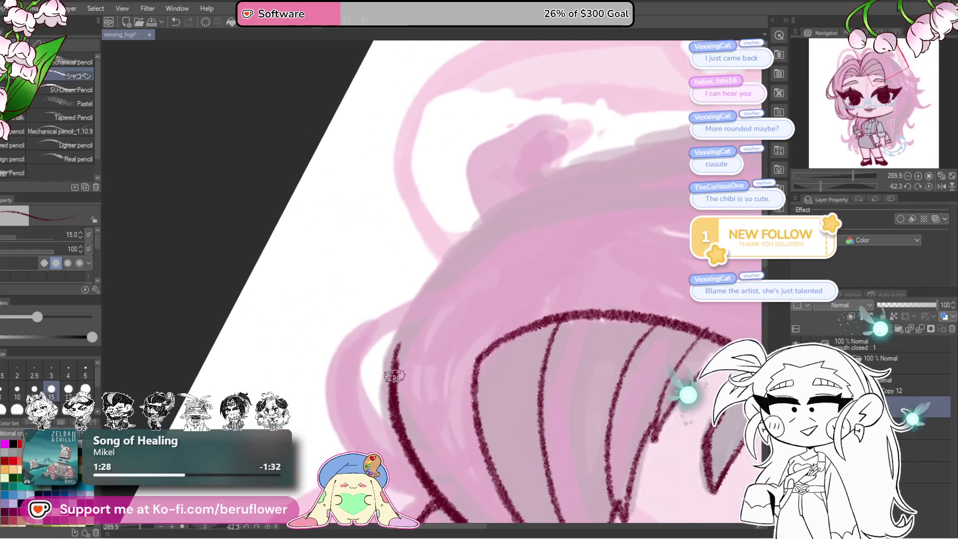
left_click_drag(394, 375, 584, 182)
scroll(569, 216, "down", 3)
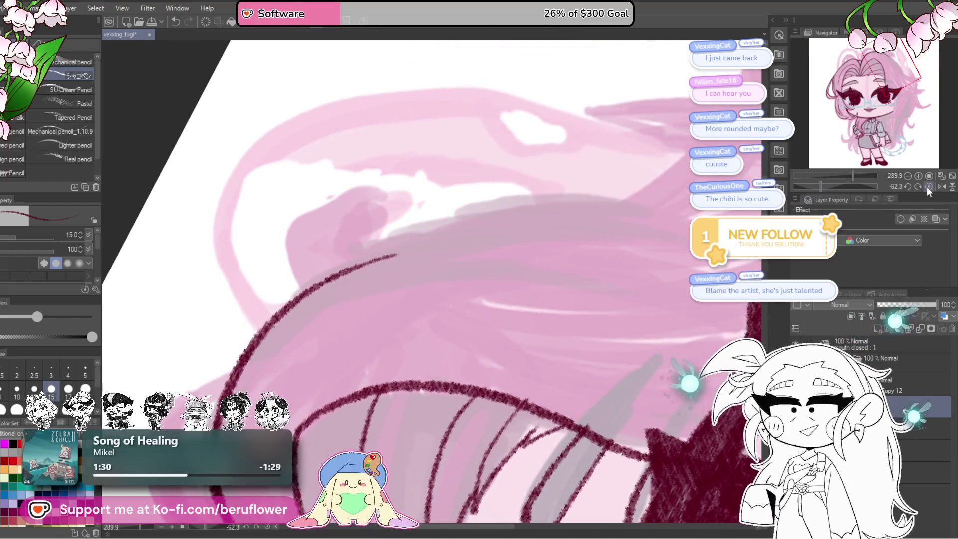
key("ctrl+@")
scroll(458, 315, "down", 2)
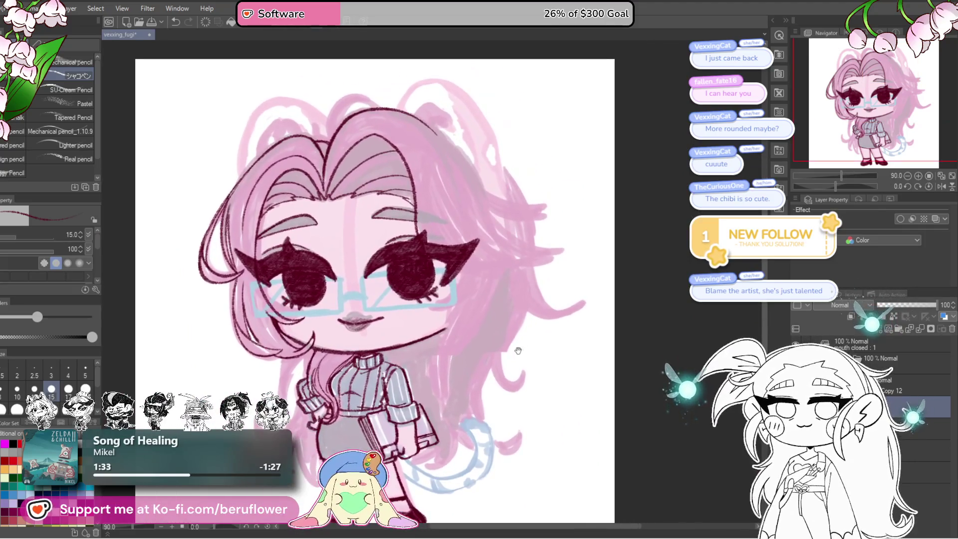
scroll(502, 324, "up", 4)
scroll(502, 324, "down", 2)
left_click_drag(372, 226, 391, 266)
left_click_drag(423, 303, 505, 316)
With the canvas rotated, pencil strand lines running down the right side of the hair
left_click_drag(837, 184, 855, 186)
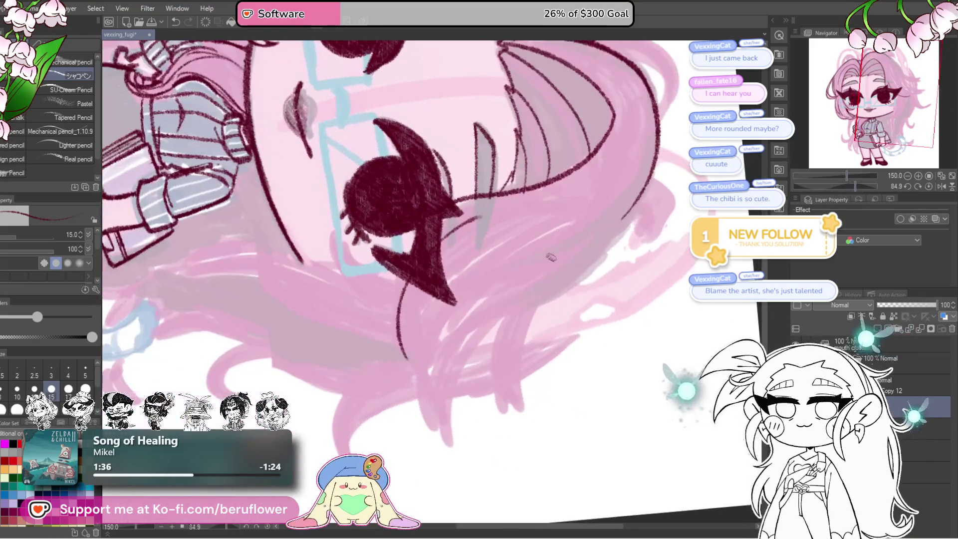
left_click_drag(409, 358, 424, 306)
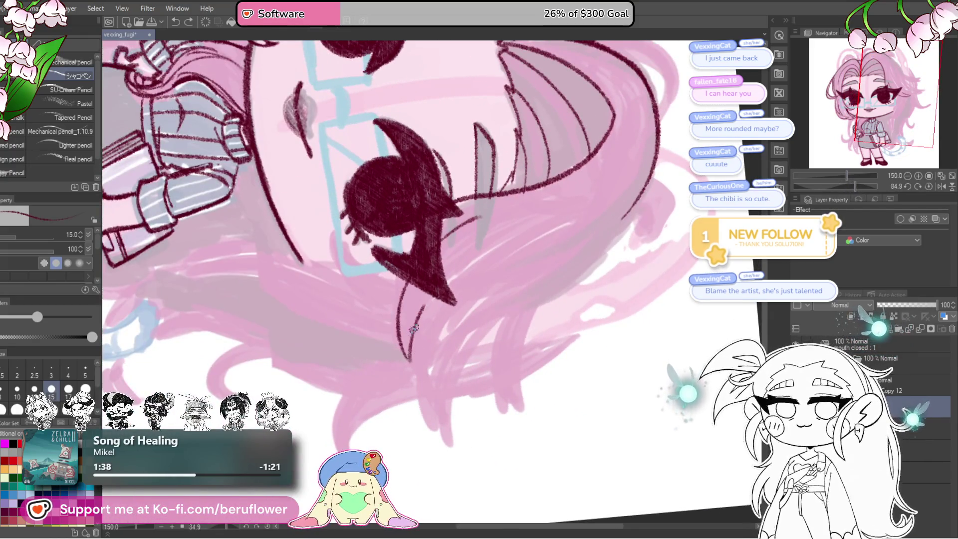
left_click_drag(605, 217, 578, 222)
left_click_drag(549, 270, 602, 217)
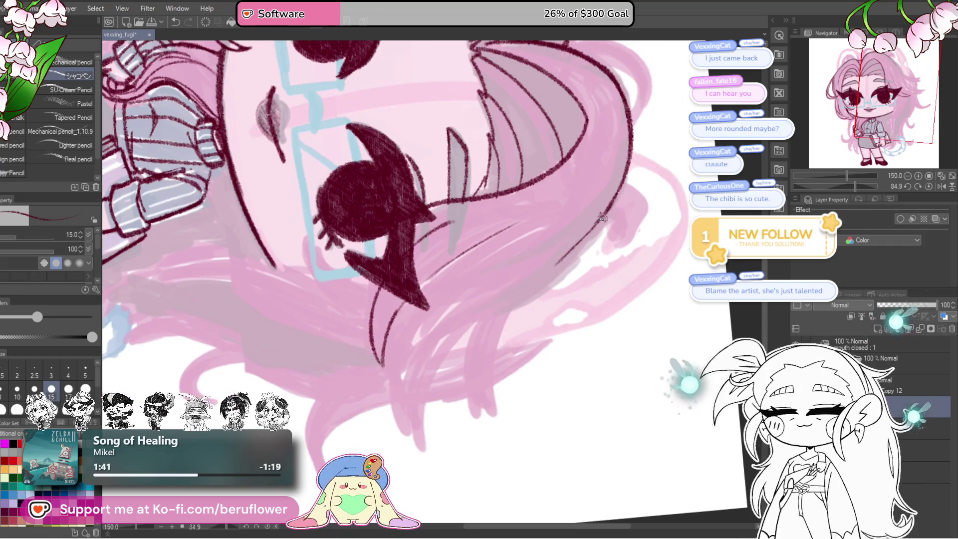
scroll(527, 287, "up", 1)
scroll(539, 225, "up", 1)
scroll(539, 225, "up", 1)
mouse_move(589, 156)
left_mouse_down()
mouse_move(460, 337)
mouse_move(483, 466)
left_mouse_up()
mouse_move(396, 189)
left_mouse_down()
mouse_move(400, 244)
mouse_move(370, 228)
mouse_move(534, 439)
left_mouse_up()
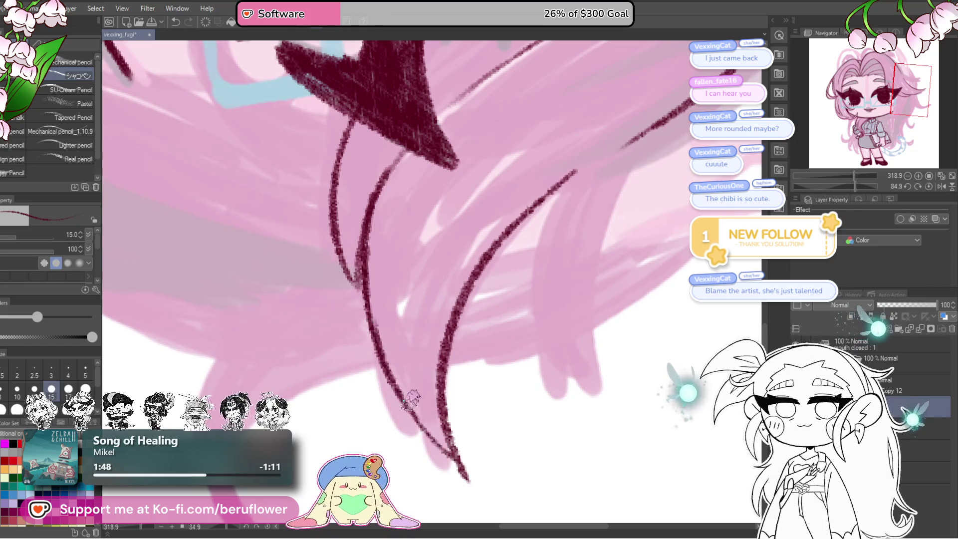
Straighten the canvas and draw a hooked curl with a second curved line at the hair tip
left_click(929, 186)
left_click_drag(544, 325, 540, 238)
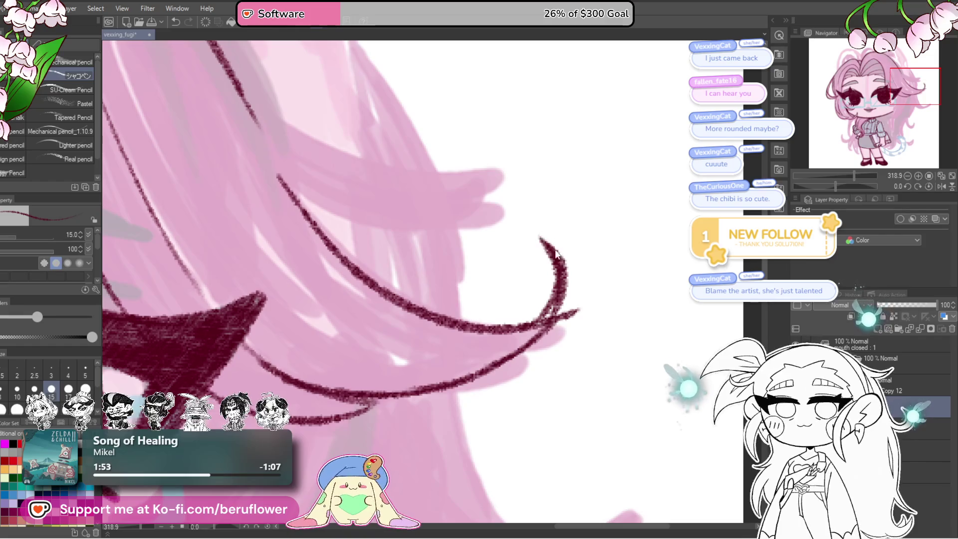
mouse_move(542, 317)
left_mouse_down()
mouse_move(535, 257)
mouse_move(552, 322)
left_mouse_up()
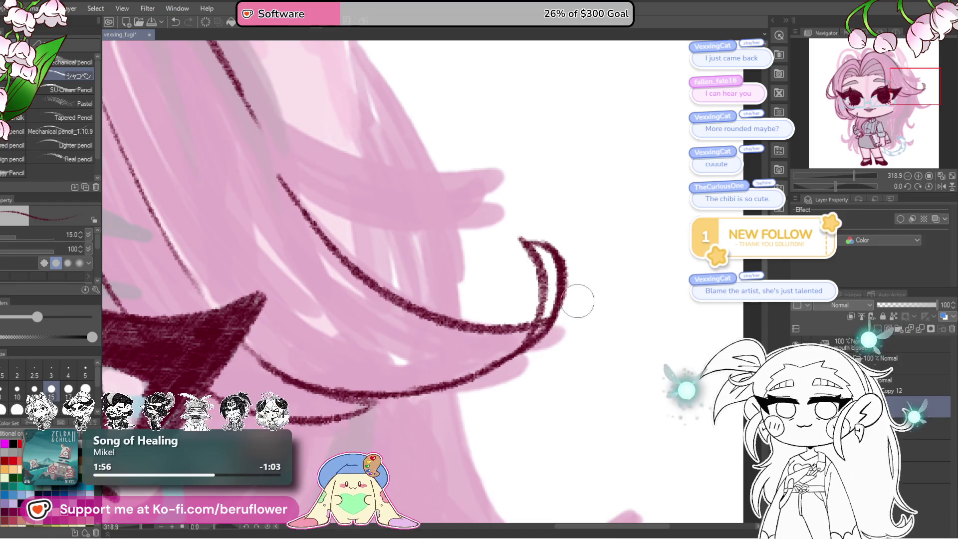
scroll(605, 235, "down", 4)
scroll(607, 236, "up", 3)
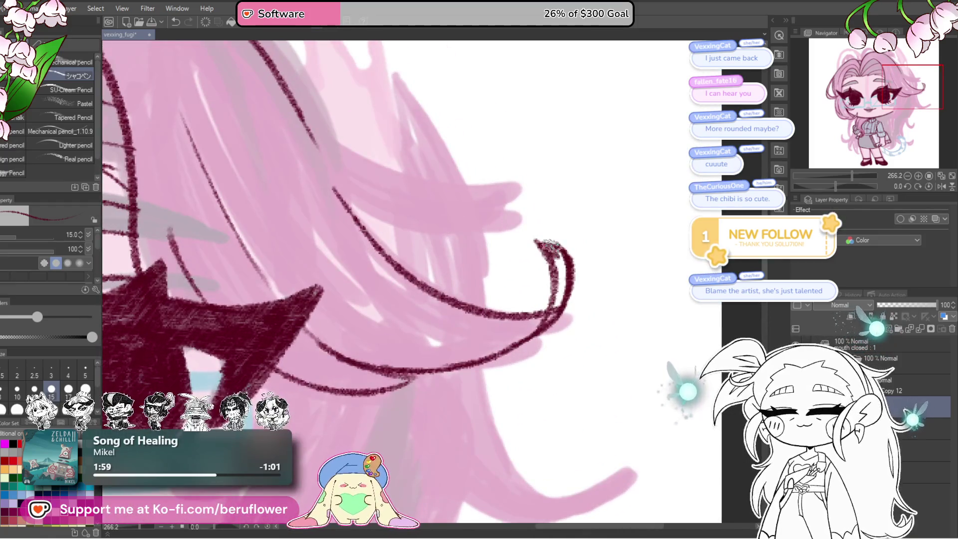
scroll(525, 336, "down", 5)
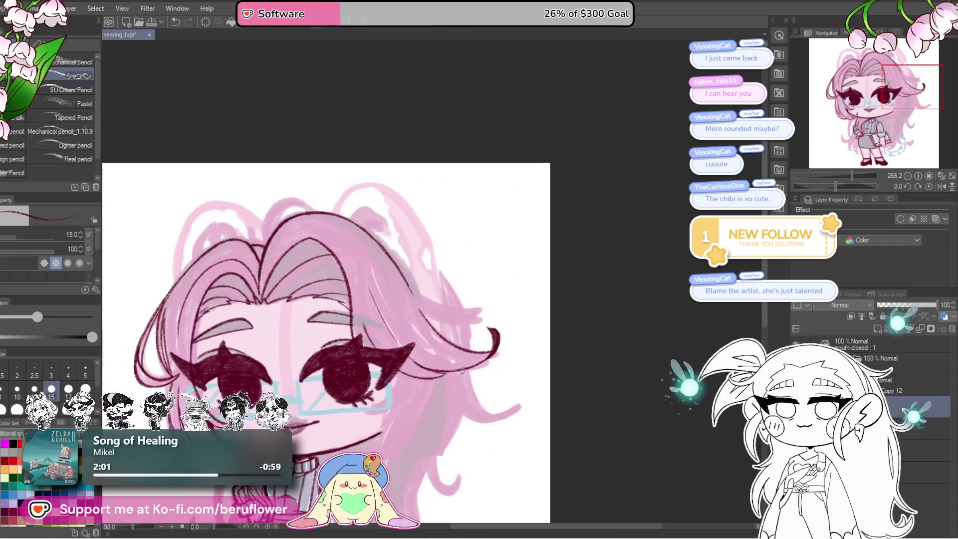
Zoom in above the right eye and pencil a curved strand into the right hair at a tilted angle
mouse_move(549, 474)
left_mouse_down()
mouse_move(555, 437)
mouse_move(602, 413)
left_mouse_up()
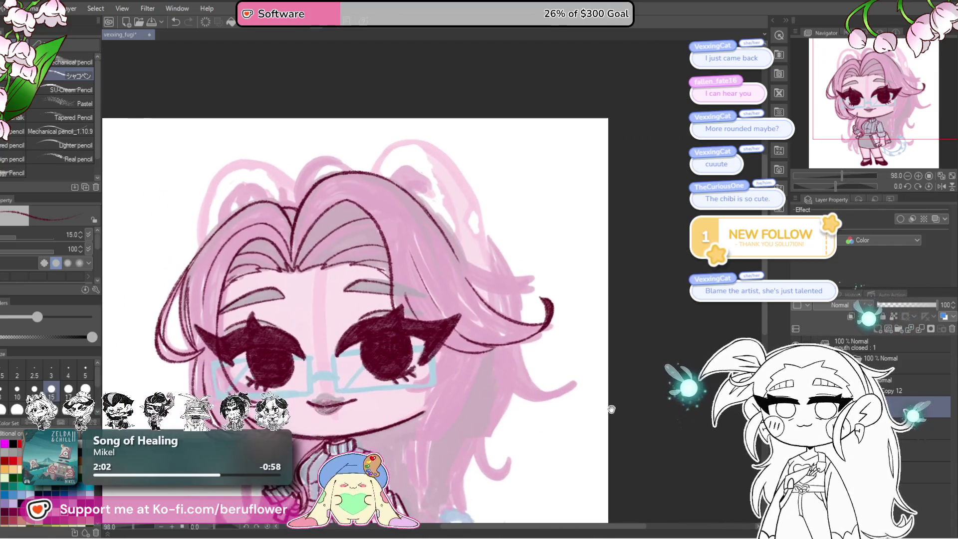
scroll(281, 282, "up", 1)
scroll(280, 283, "up", 1)
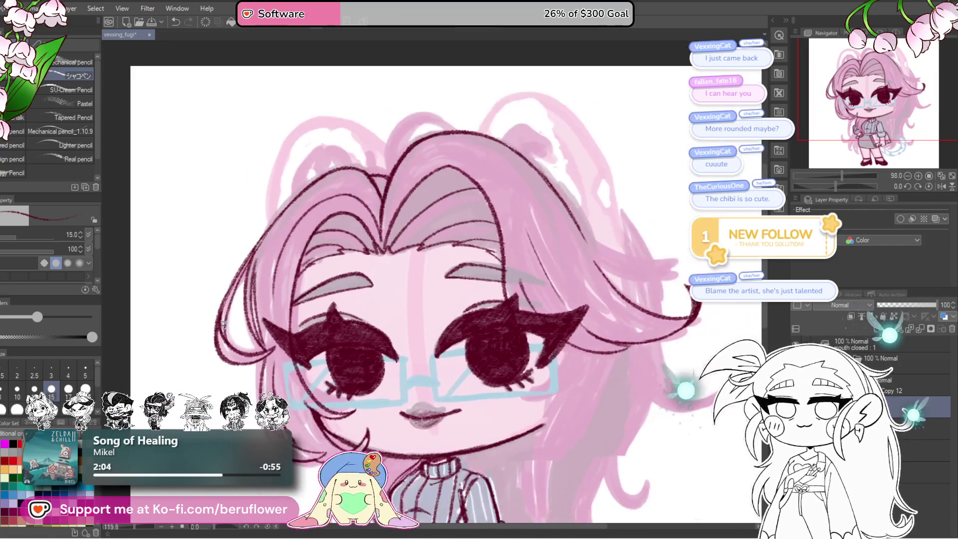
scroll(280, 282, "up", 1)
scroll(280, 283, "up", 1)
scroll(280, 283, "up", 1)
scroll(277, 310, "up", 1)
scroll(270, 354, "up", 1)
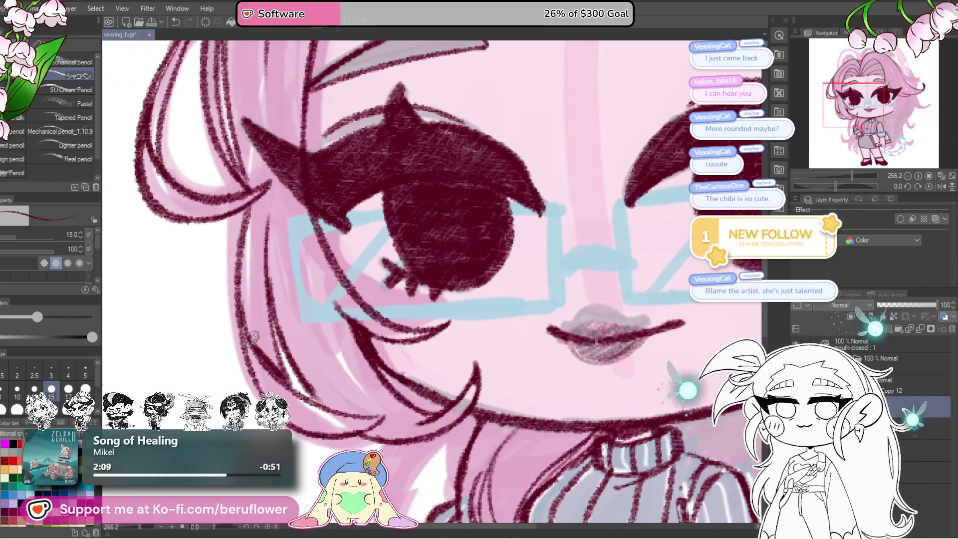
left_click_drag(251, 339, 316, 486)
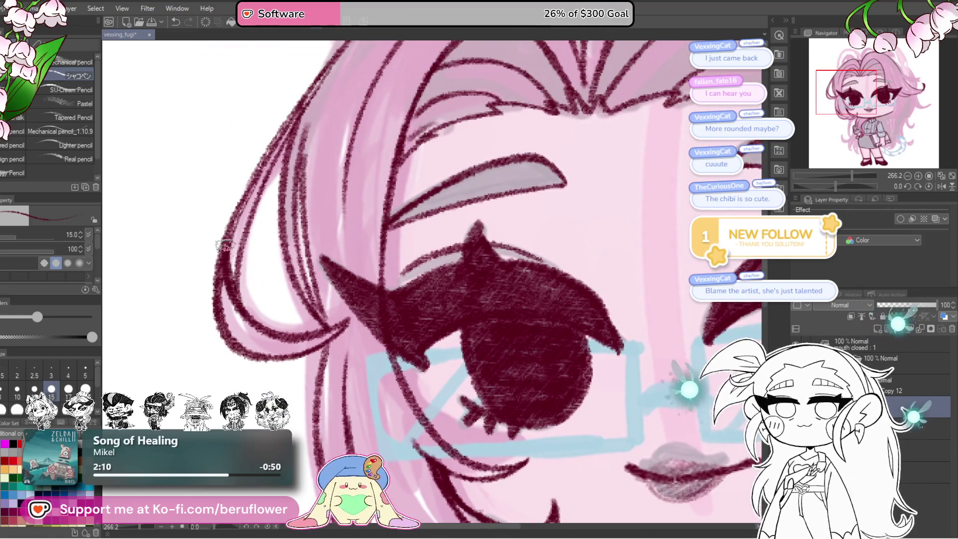
scroll(514, 346, "down", 5)
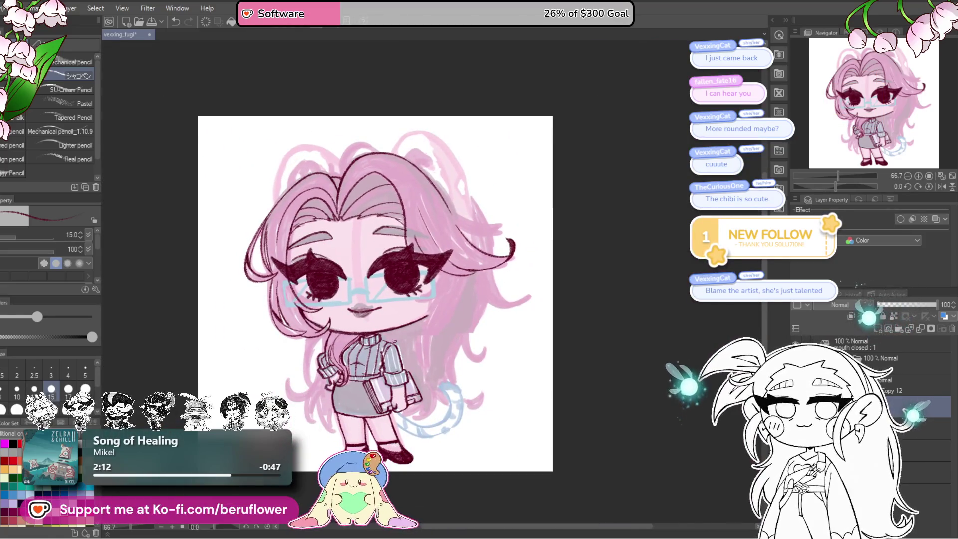
scroll(541, 394, "up", 3)
scroll(519, 409, "up", 5)
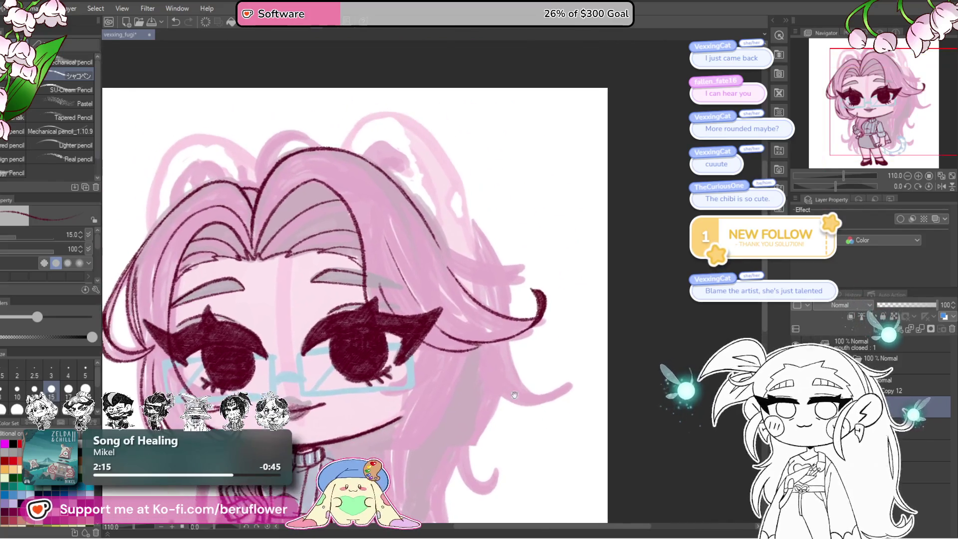
left_click_drag(835, 186, 860, 186)
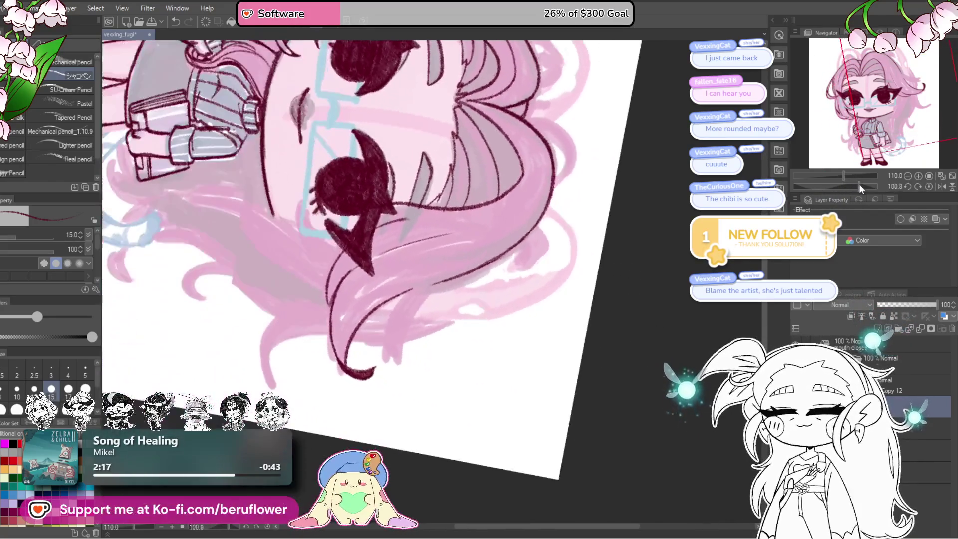
scroll(417, 313, "up", 5)
mouse_move(578, 184)
left_mouse_down()
mouse_move(400, 418)
mouse_move(570, 193)
left_mouse_up()
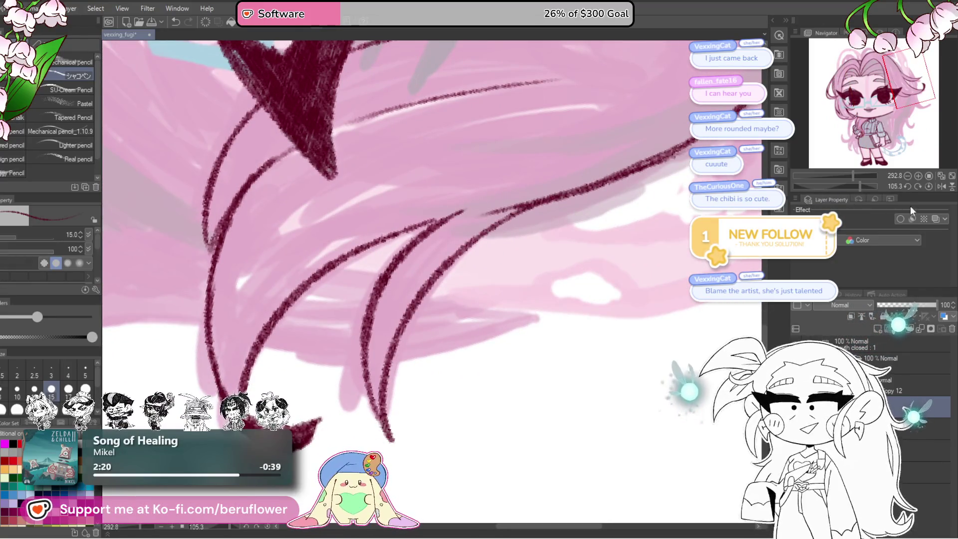
left_click(925, 186)
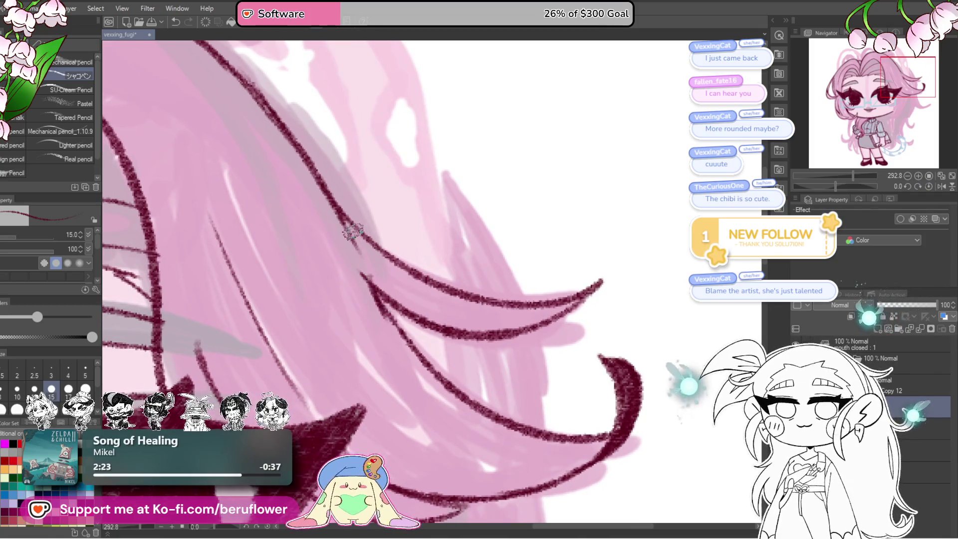
Add a dark maroon strand line along the right hair flick
mouse_move(321, 197)
left_mouse_down()
mouse_move(340, 235)
mouse_move(389, 280)
mouse_move(405, 361)
left_mouse_up()
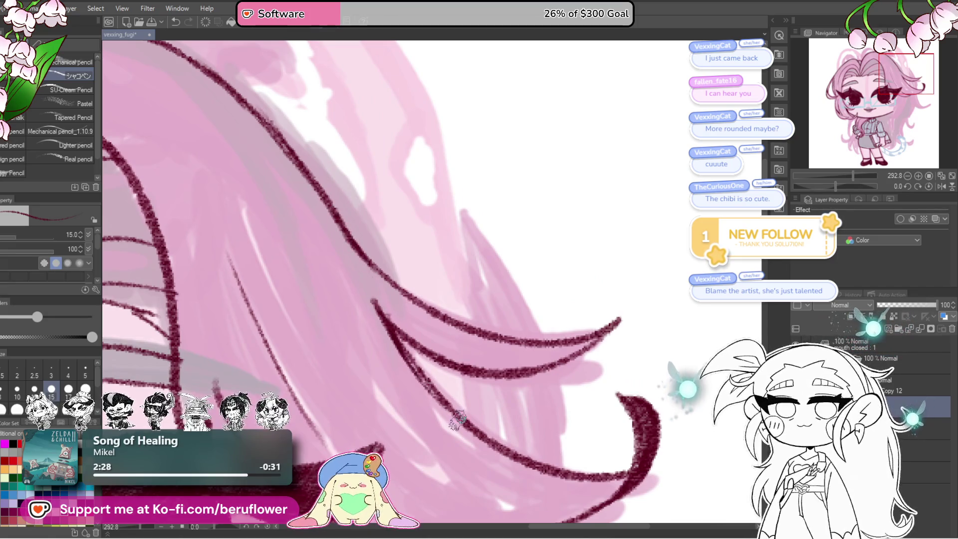
scroll(455, 420, "down", 5)
scroll(571, 250, "up", 4)
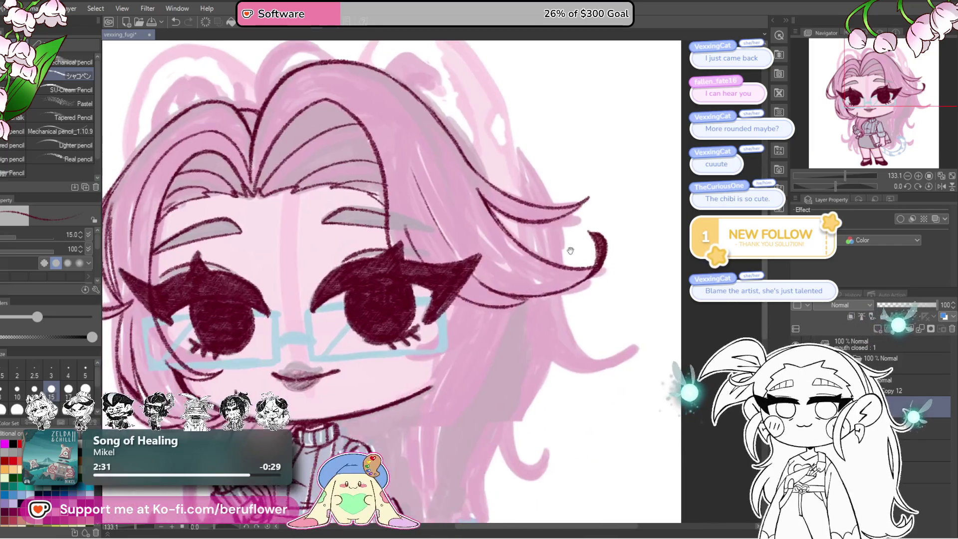
scroll(380, 203, "up", 2)
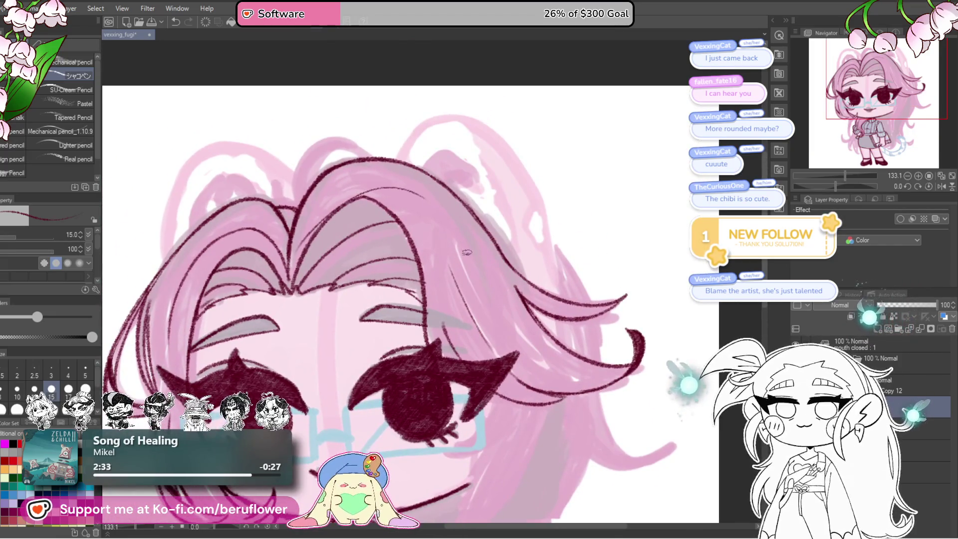
left_click_drag(345, 192, 424, 204)
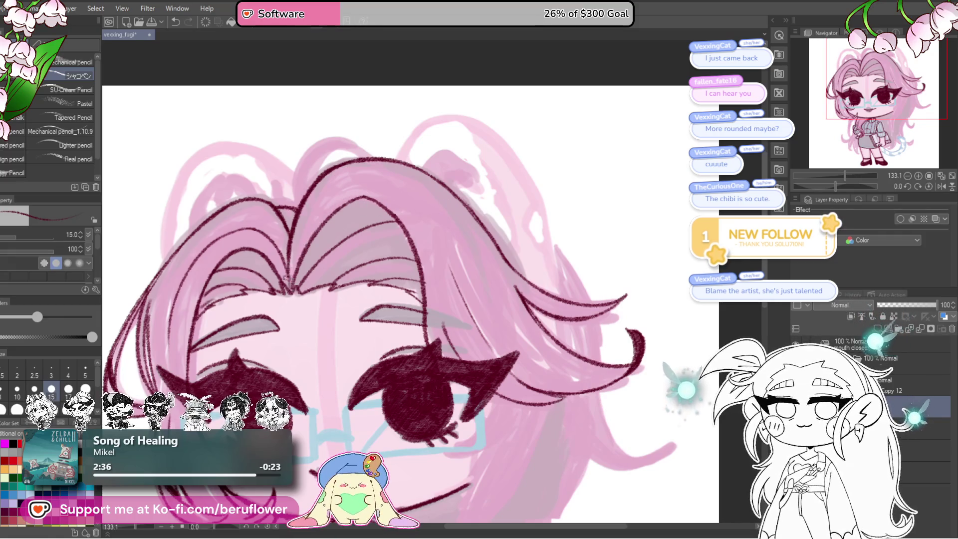
scroll(461, 230, "down", 3)
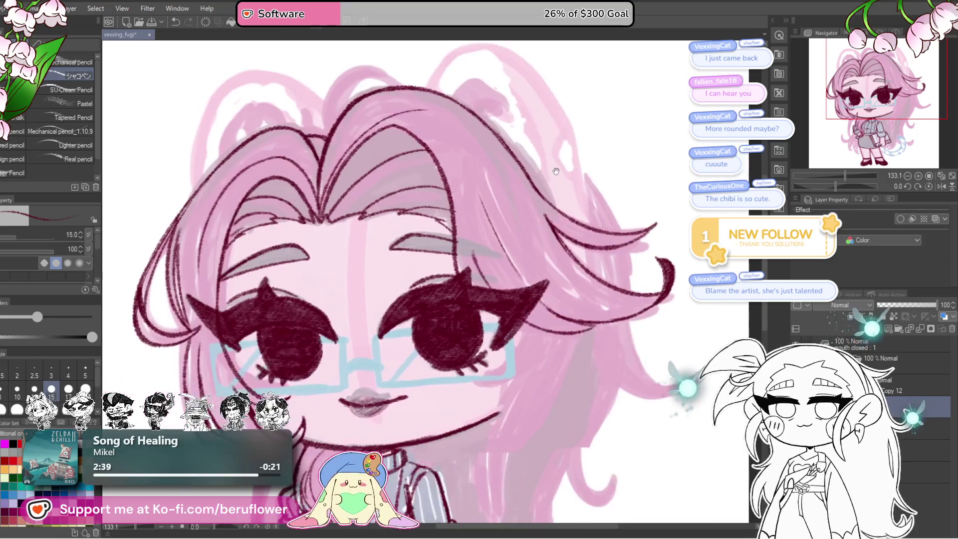
scroll(514, 261, "up", 3)
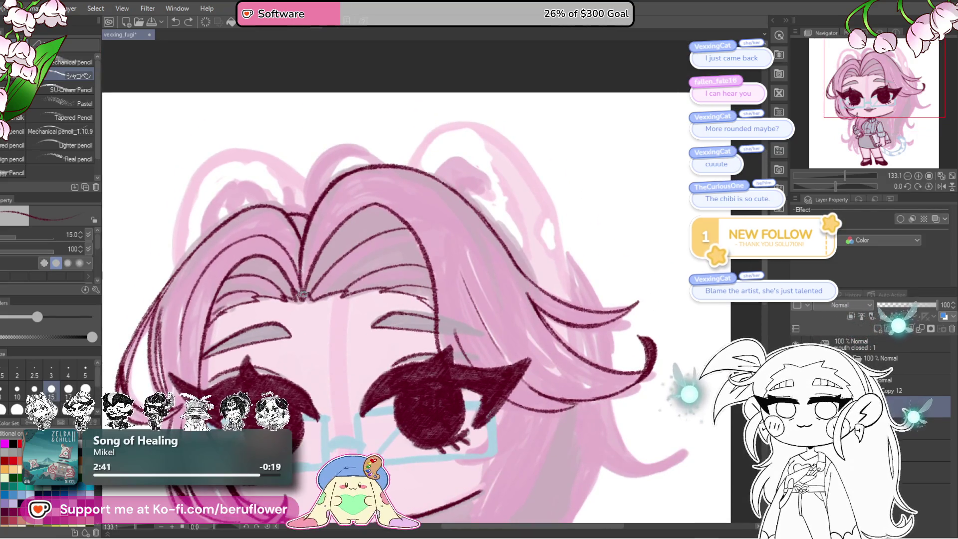
scroll(361, 209, "up", 4)
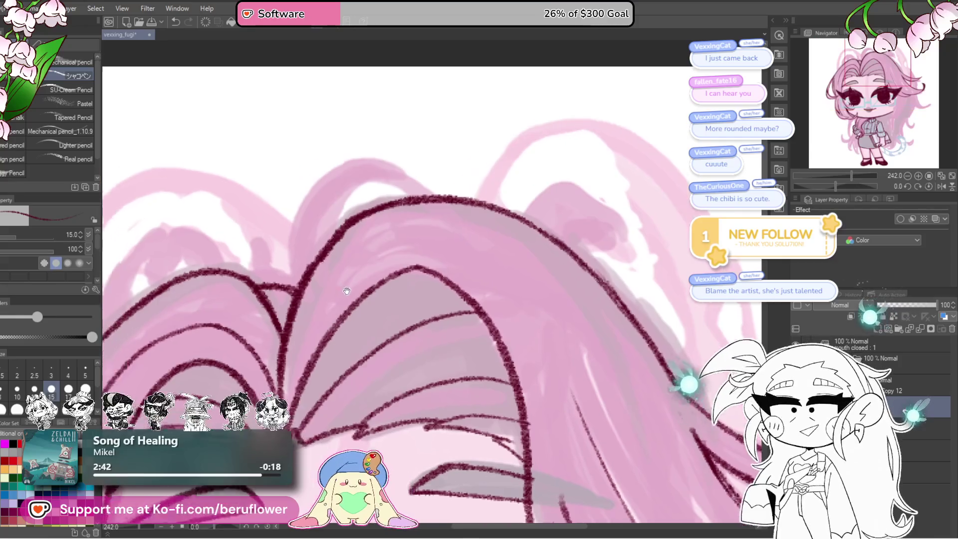
Ink two curved maroon lines along the top of the hair
mouse_move(397, 330)
left_mouse_down()
mouse_move(396, 356)
mouse_move(480, 246)
left_mouse_up()
mouse_move(429, 306)
left_mouse_down()
mouse_move(449, 294)
mouse_move(439, 284)
left_mouse_up()
left_click_drag(468, 223, 368, 341)
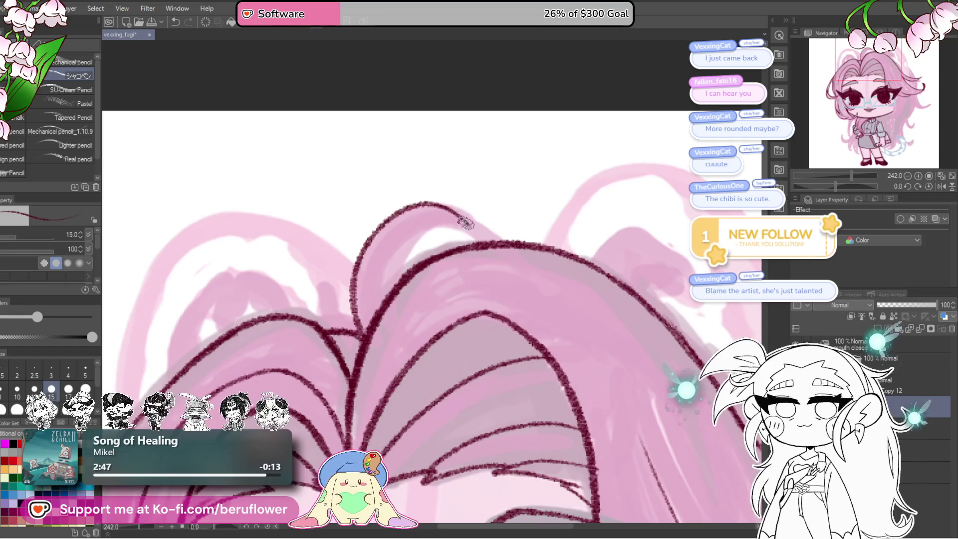
scroll(368, 342, "down", 5)
scroll(378, 253, "up", 5)
left_click_drag(378, 254, 442, 283)
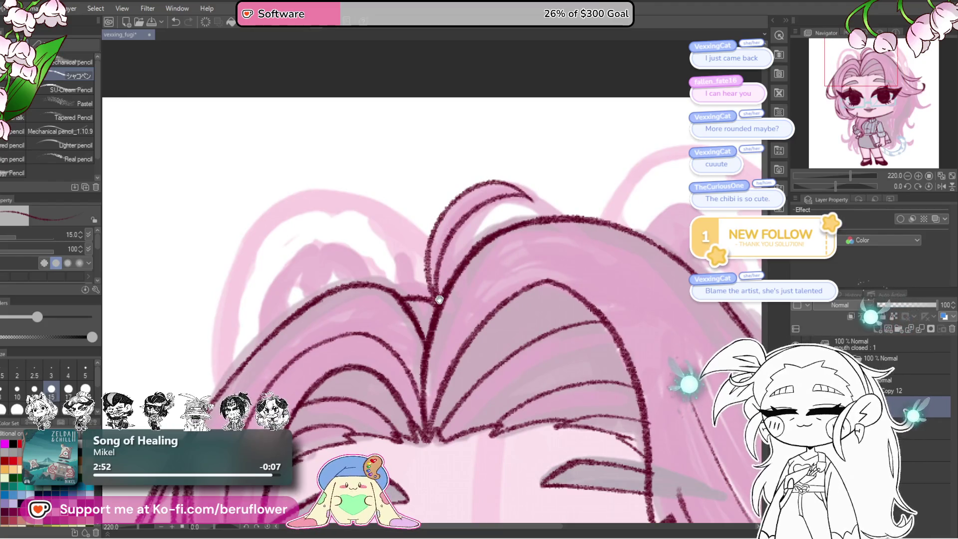
left_click_drag(439, 300, 424, 299)
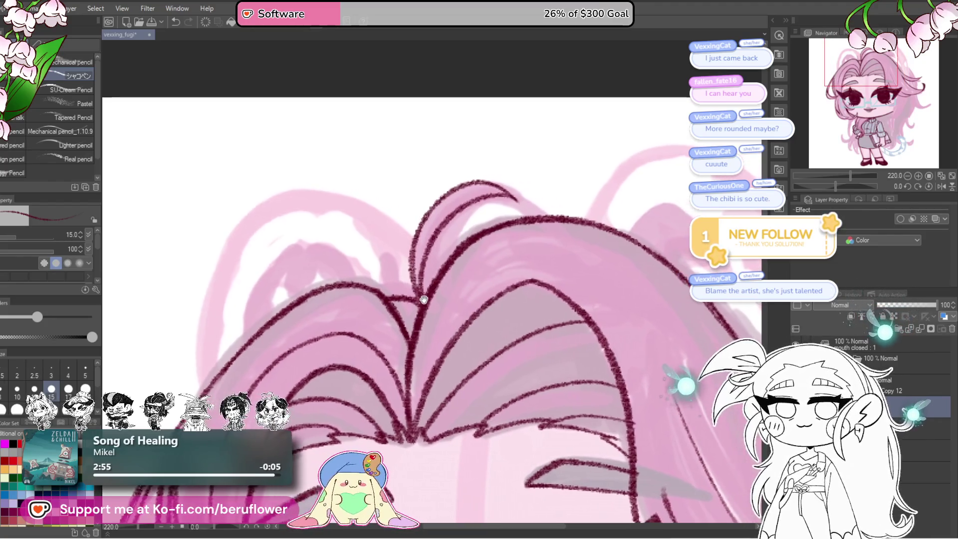
Outline the left ear floof down its side and add an inner line to it
left_click_drag(407, 230, 419, 237)
left_click_drag(453, 272, 466, 245)
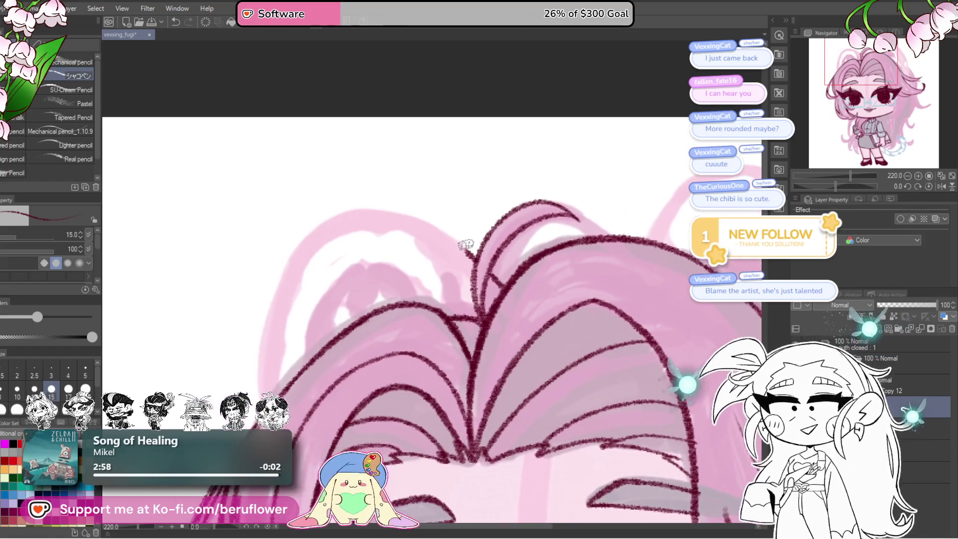
left_click_drag(356, 214, 255, 358)
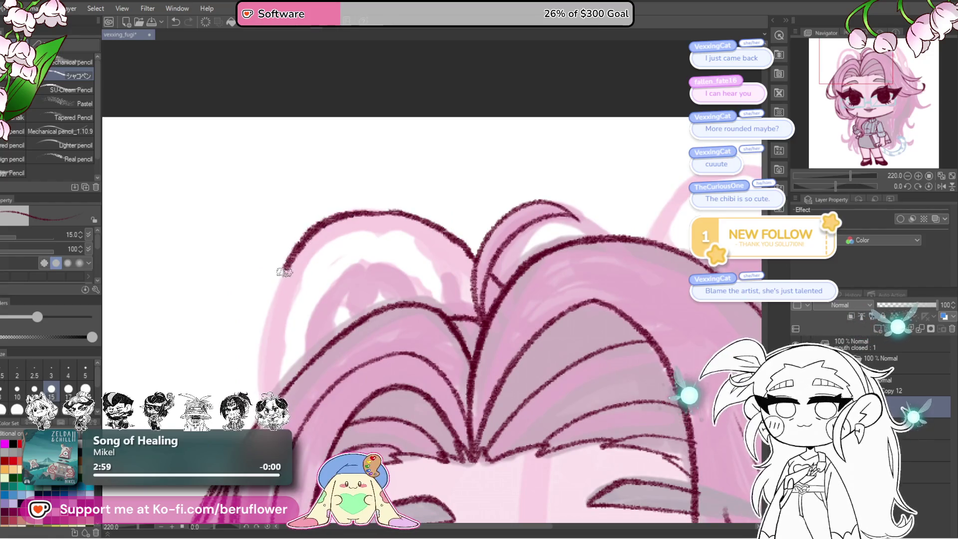
left_click_drag(460, 305, 457, 227)
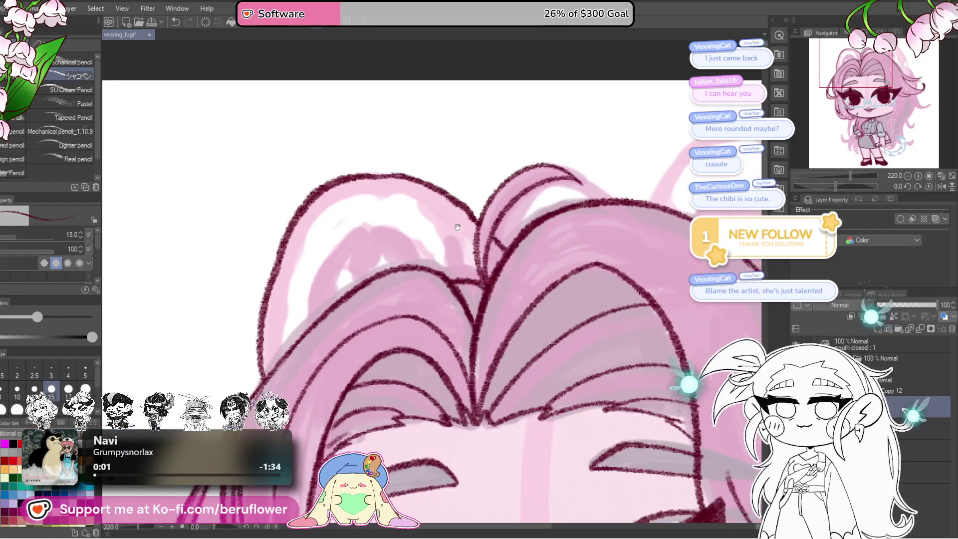
left_click_drag(447, 270, 427, 216)
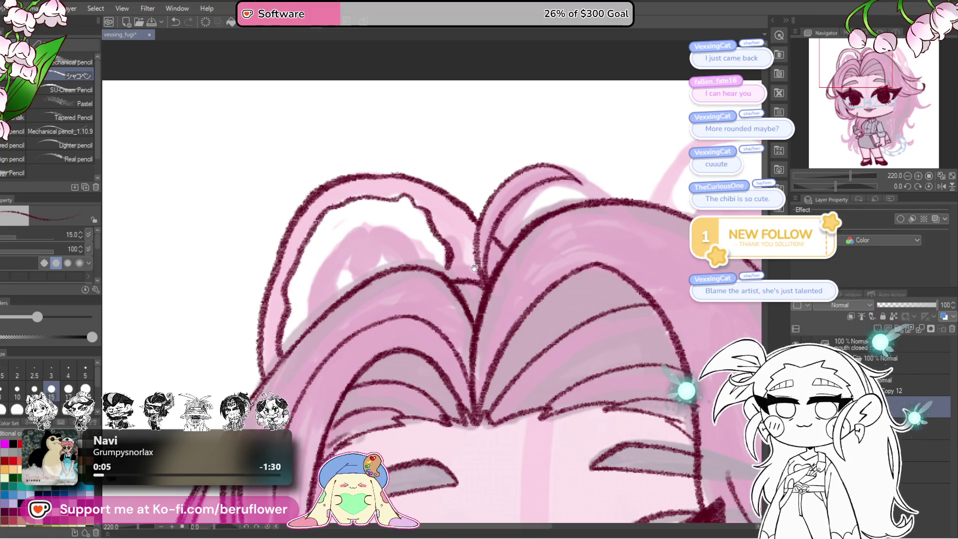
left_click_drag(454, 274, 466, 283)
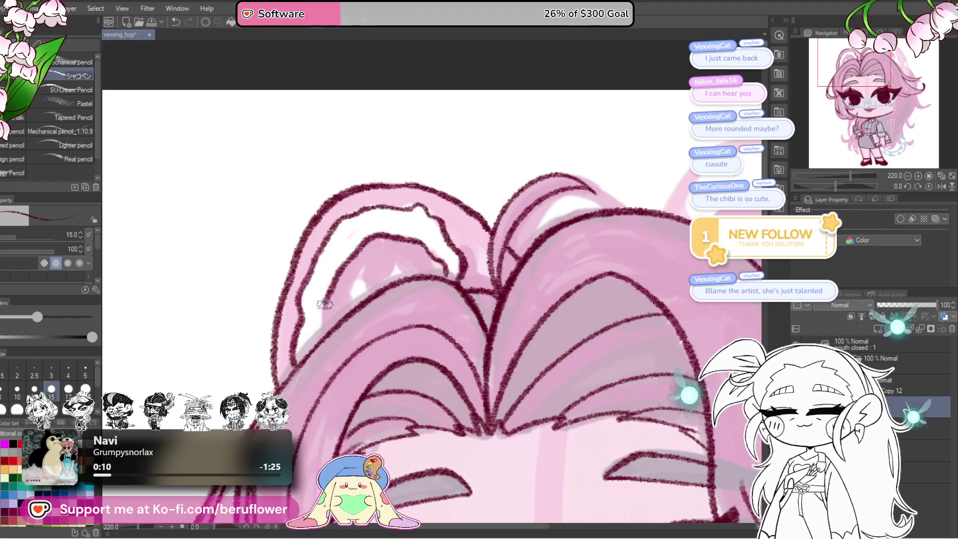
left_click_drag(398, 270, 422, 275)
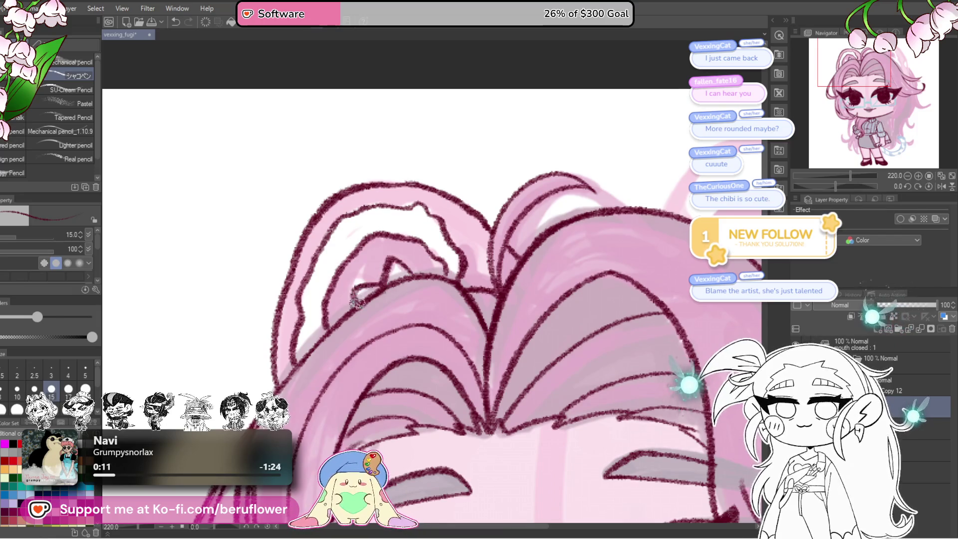
key("ctrl+0")
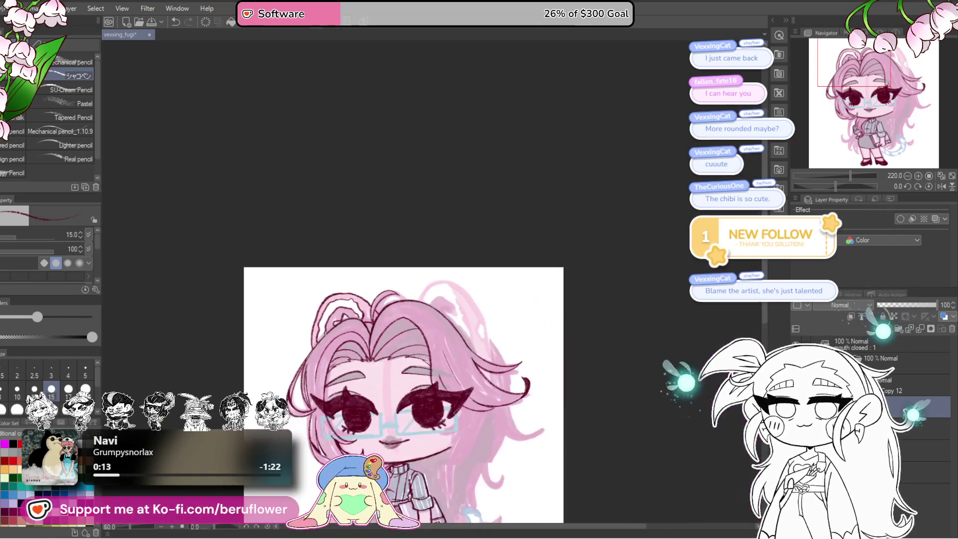
Extend the maroon hair outline down the right side of the head
scroll(552, 353, "up", 3)
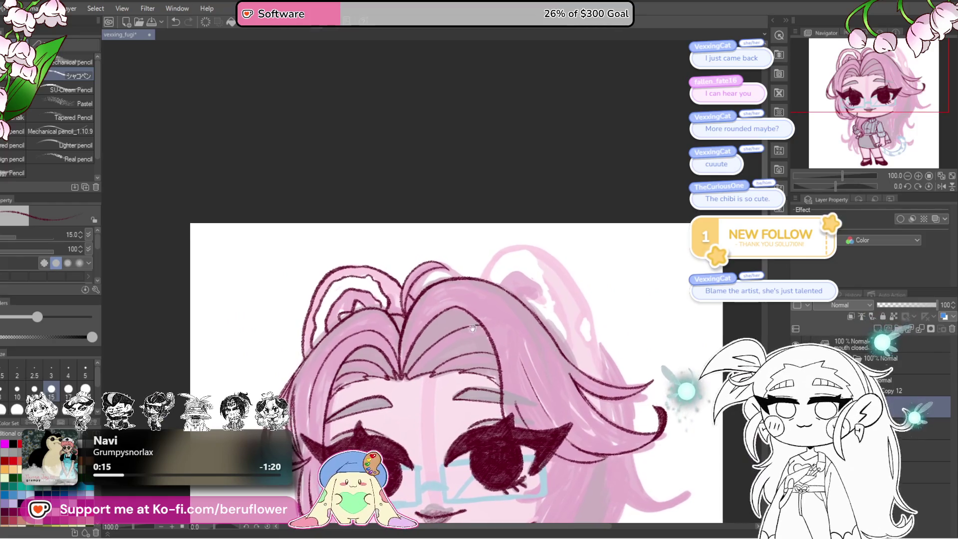
scroll(449, 310, "up", 3)
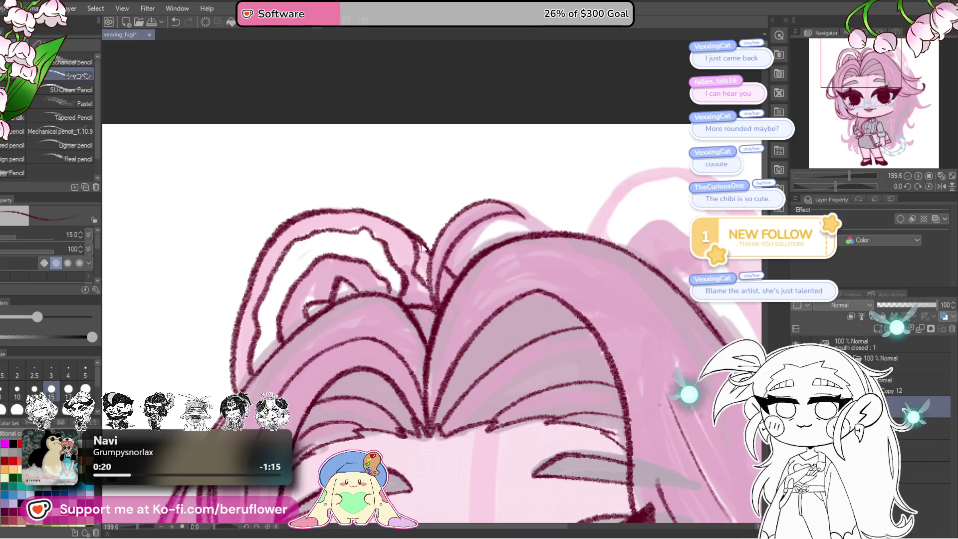
key("ctrl+0")
scroll(601, 349, "up", 4)
left_click_drag(601, 350, 483, 372)
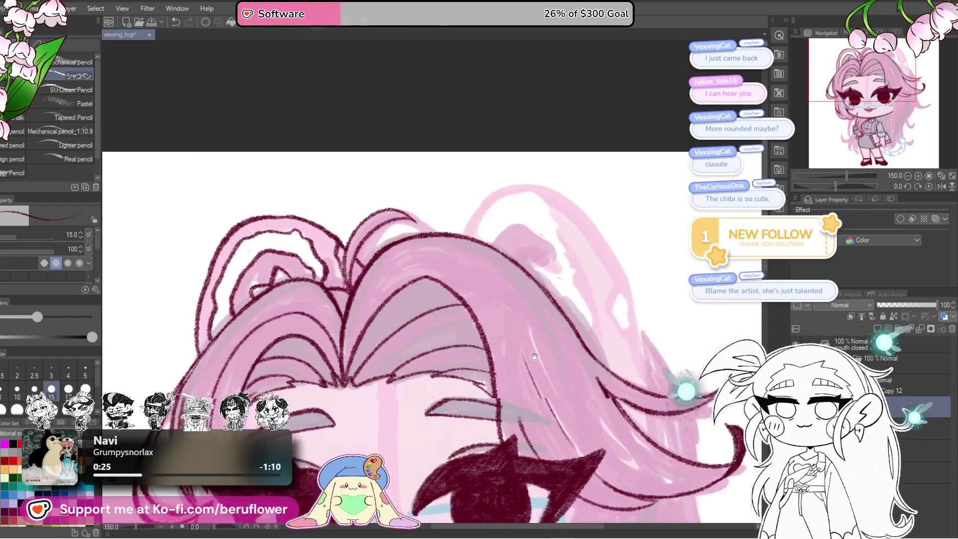
left_click_drag(520, 198, 505, 199)
left_click_drag(594, 311, 549, 247)
left_click_drag(538, 214, 566, 317)
scroll(564, 320, "down", 1)
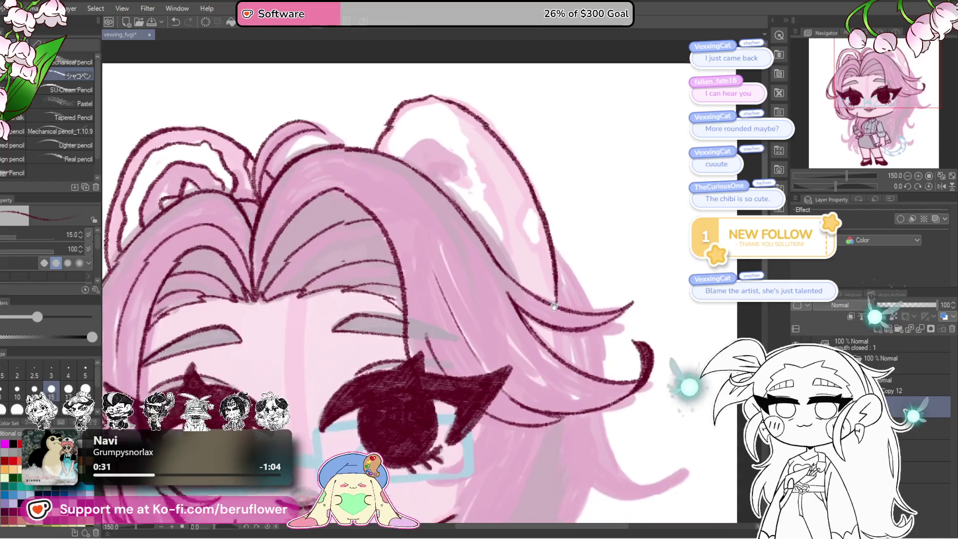
scroll(559, 304, "down", 1)
scroll(549, 280, "down", 1)
scroll(533, 242, "down", 1)
scroll(532, 241, "up", 2)
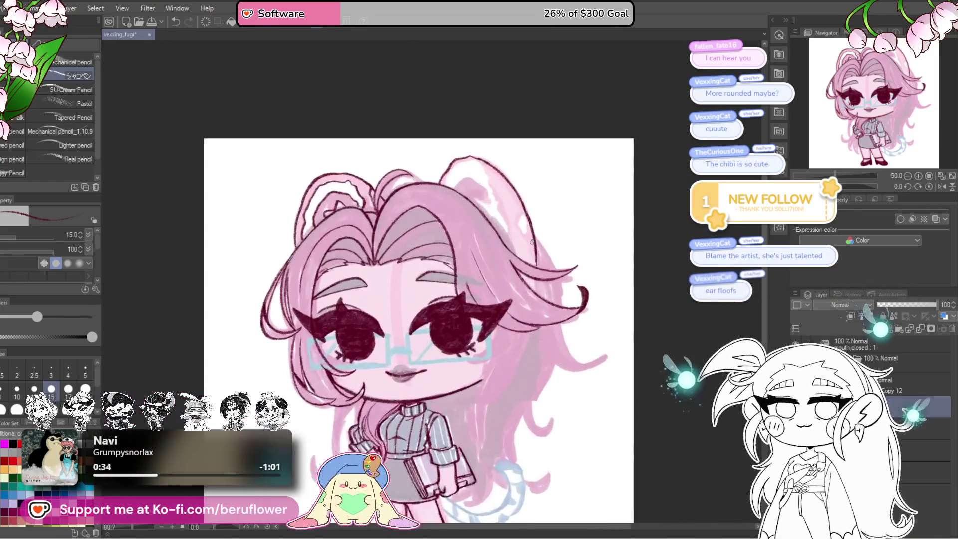
scroll(532, 241, "up", 1)
Frame the right ear floof at a tilted angle and trace its outer edge in maroon pencil
left_click_drag(532, 241, 555, 226)
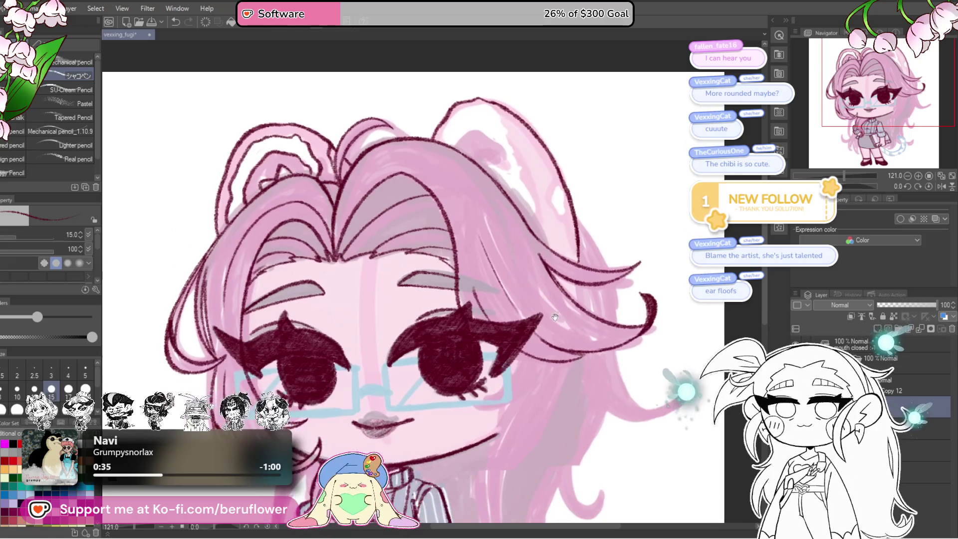
left_click_drag(449, 250, 499, 350)
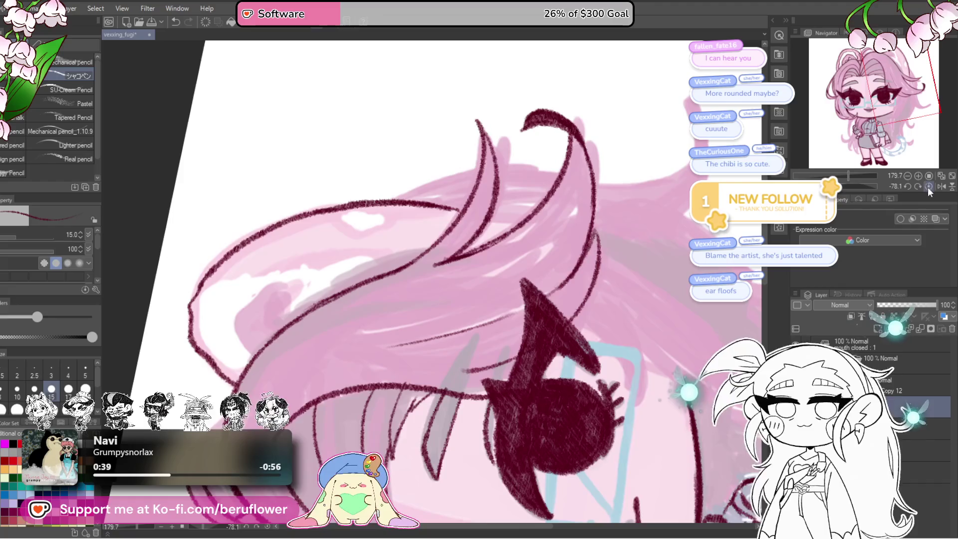
left_click(929, 187)
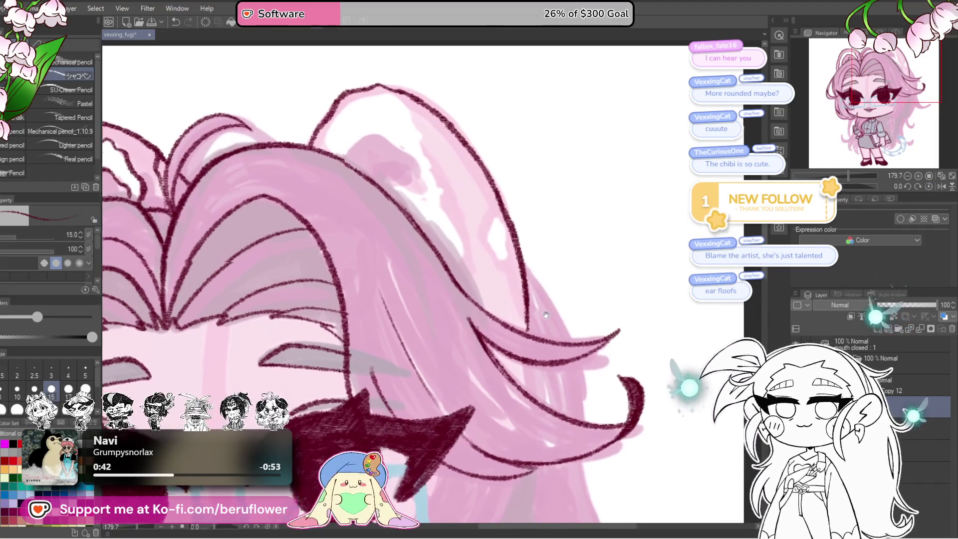
left_click_drag(550, 312, 548, 275)
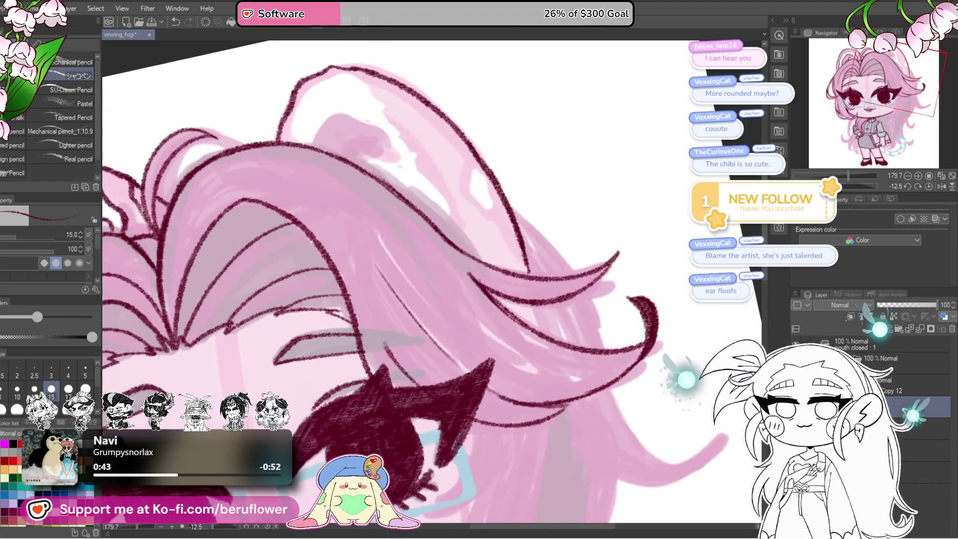
left_click_drag(835, 186, 828, 186)
left_click_drag(632, 308, 646, 335)
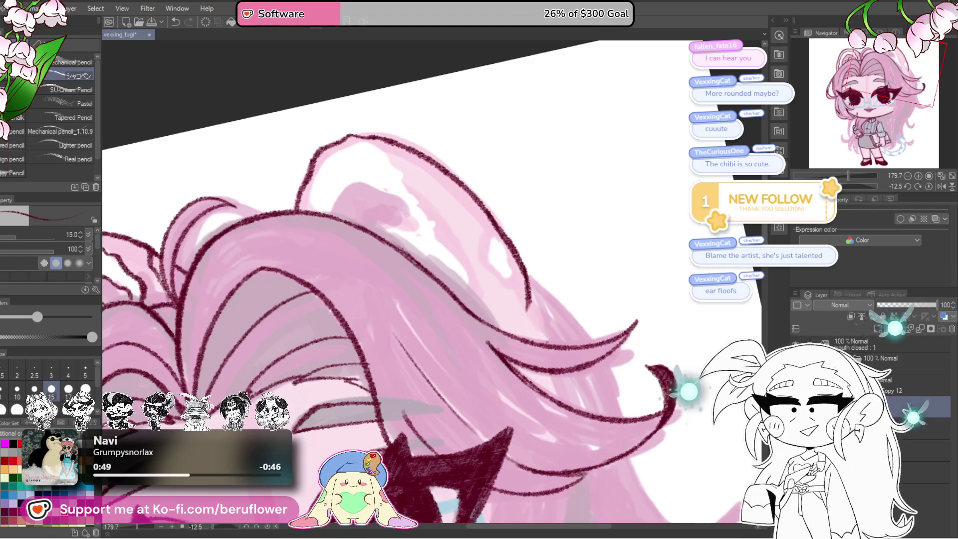
left_click_drag(421, 192, 506, 229)
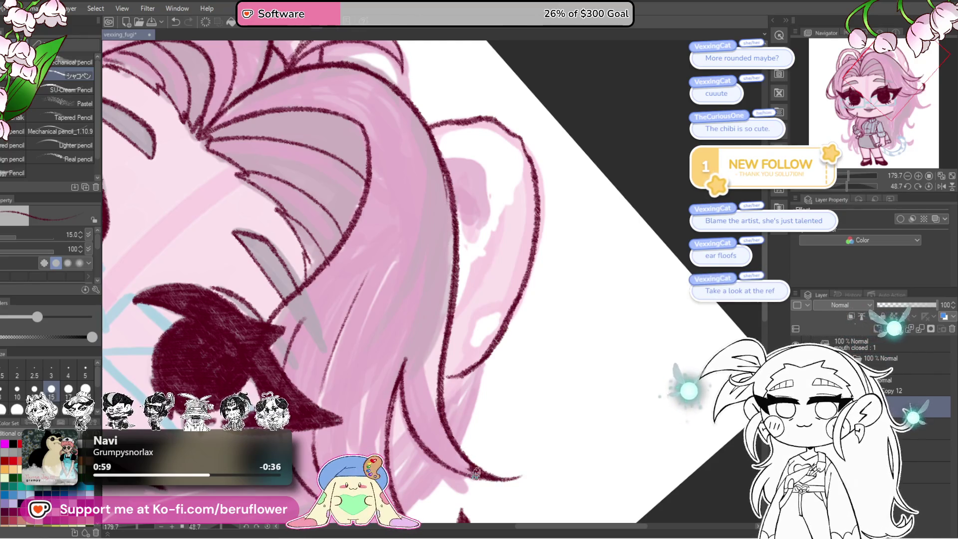
left_click(929, 186)
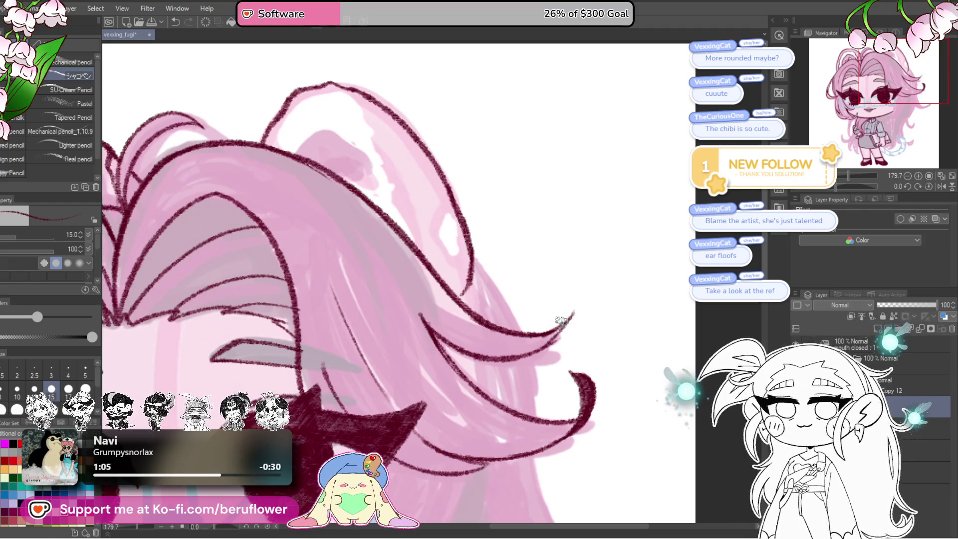
mouse_move(563, 334)
left_mouse_down()
mouse_move(517, 298)
mouse_move(465, 190)
left_mouse_up()
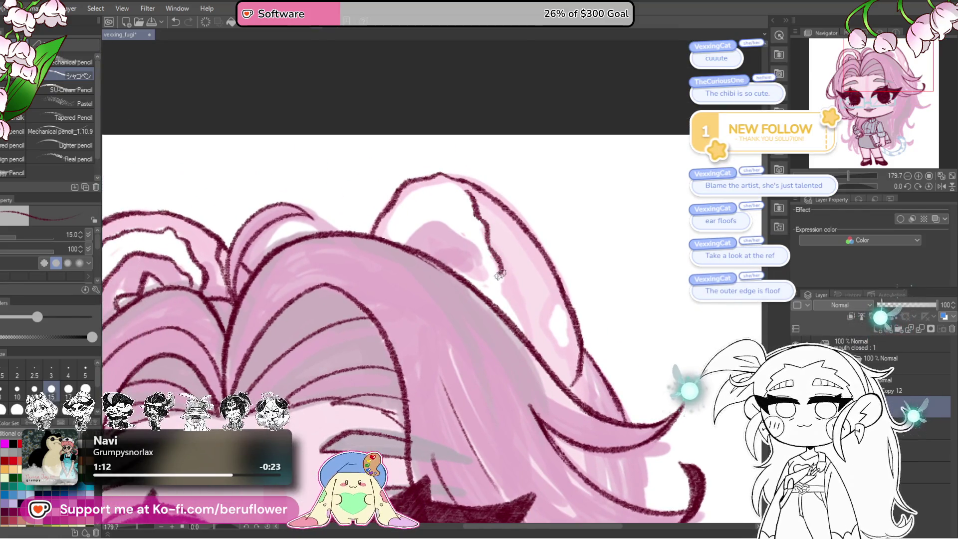
left_click_drag(419, 225, 449, 265)
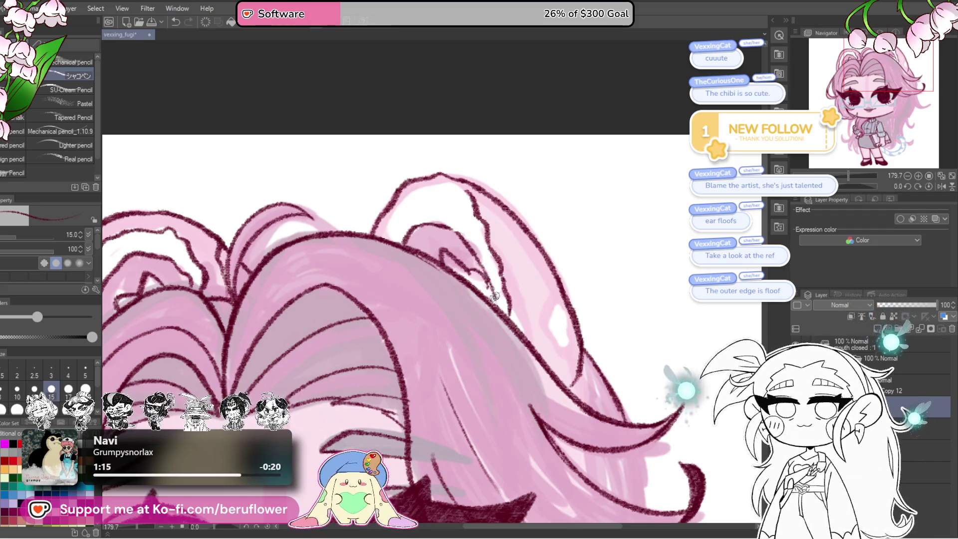
left_click_drag(605, 286, 585, 233)
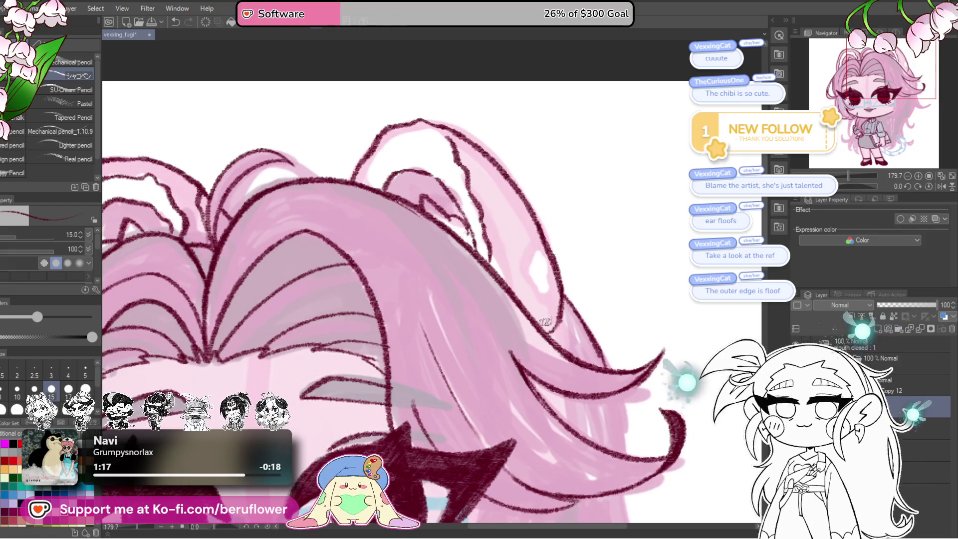
key("ctrl+0")
scroll(572, 310, "up", 5)
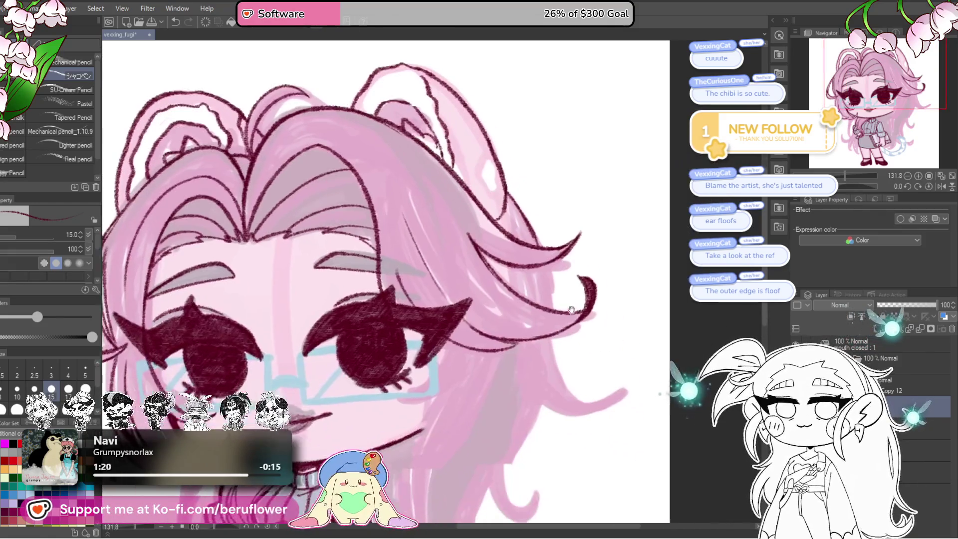
Rotate and zoom in on the hair beside the face, discarding a trial inner strand
left_click_drag(571, 310, 561, 318)
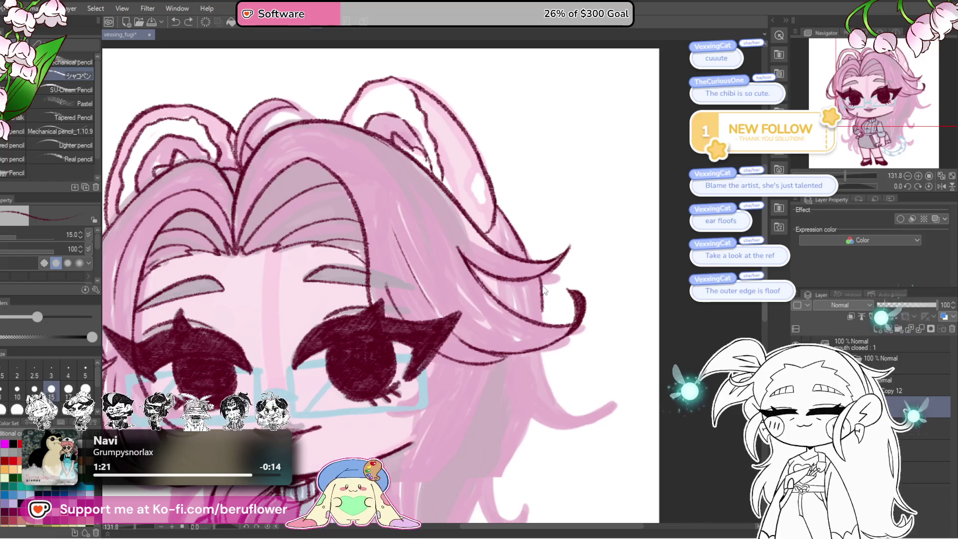
left_click_drag(541, 325, 459, 180)
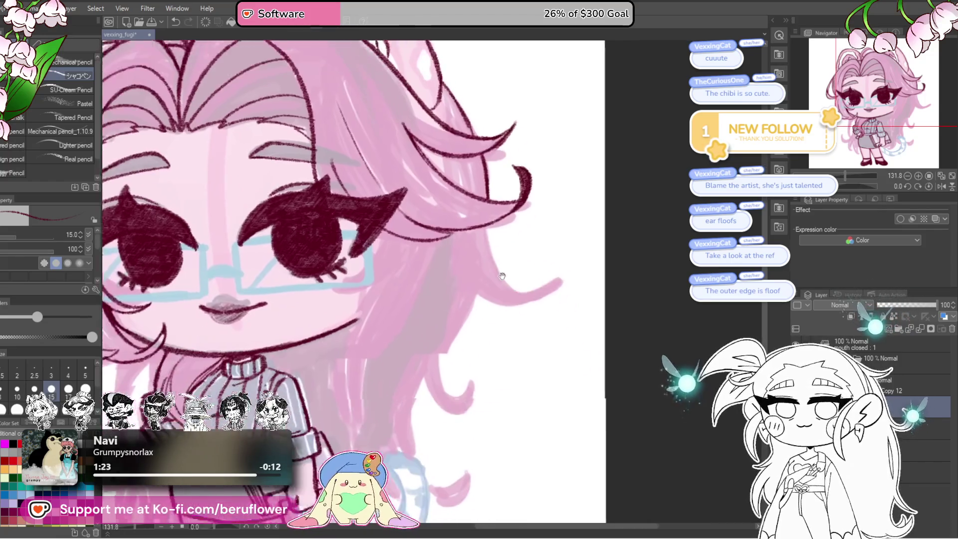
mouse_move(499, 225)
left_mouse_down()
mouse_move(528, 194)
mouse_move(491, 381)
mouse_move(596, 374)
left_mouse_up()
scroll(528, 194, "up", 5)
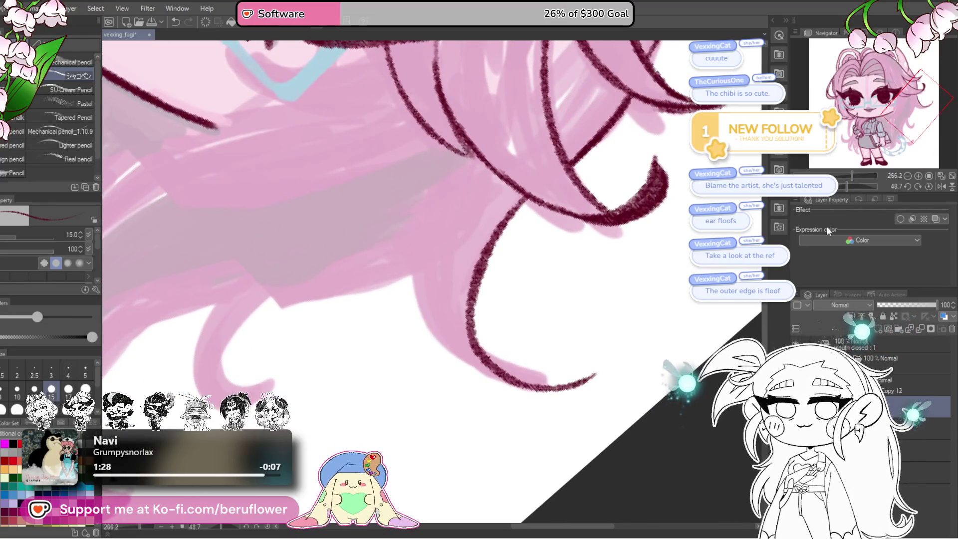
left_click_drag(840, 189, 860, 187)
mouse_move(386, 354)
left_mouse_down()
mouse_move(454, 432)
mouse_move(472, 212)
left_mouse_up()
key("ctrl+z")
left_click(928, 187)
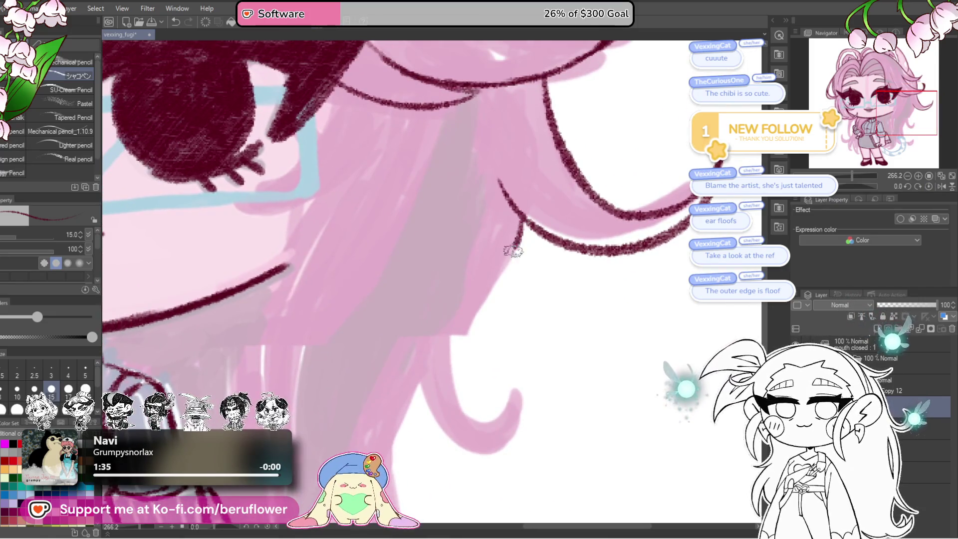
Draw a curl at the hair tip, a strand beside the eye and two long side strands
left_click_drag(513, 251, 524, 380)
scroll(510, 355, "down", 5)
scroll(510, 356, "up", 4)
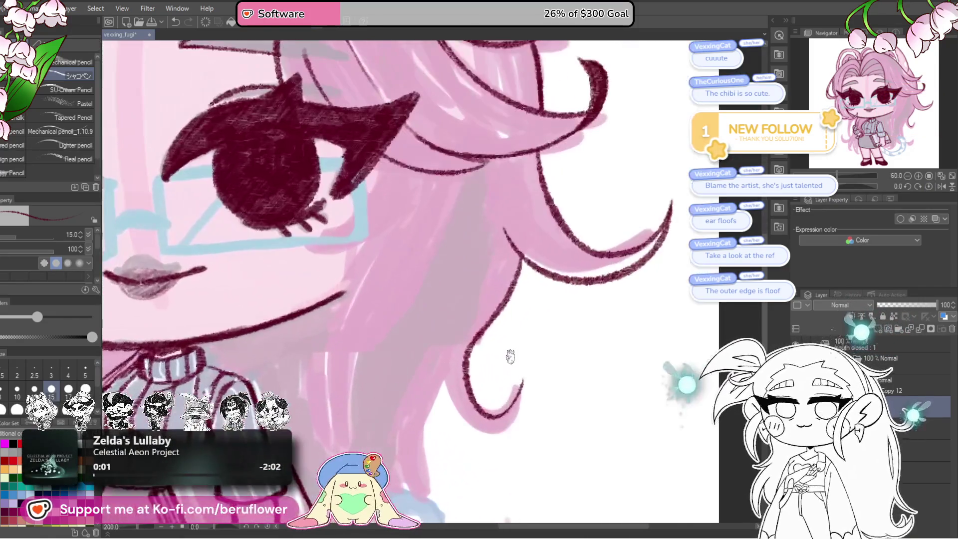
scroll(505, 229, "up", 1)
left_click_drag(495, 252, 547, 288)
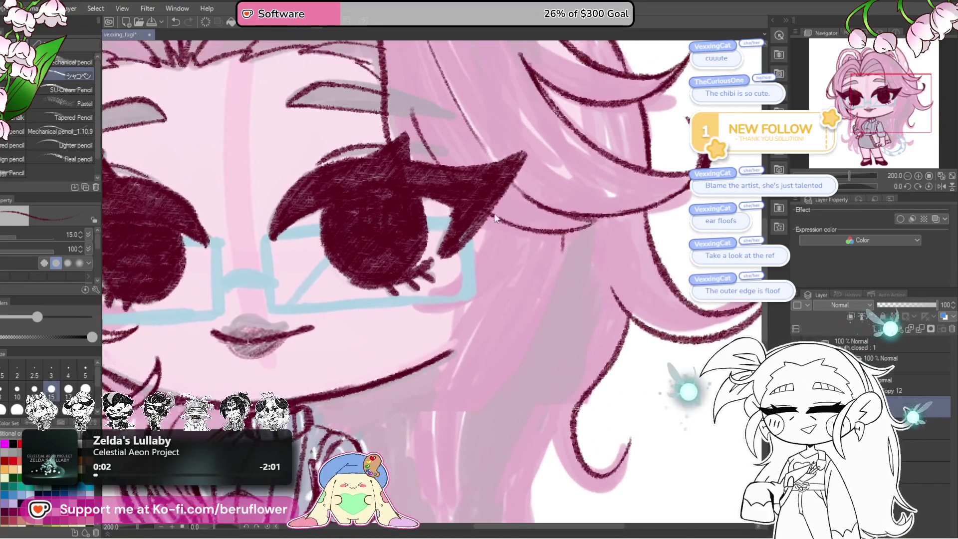
mouse_move(487, 233)
left_mouse_down()
mouse_move(426, 333)
mouse_move(459, 242)
left_mouse_up()
left_click_drag(565, 160, 481, 370)
mouse_move(574, 164)
left_mouse_down()
mouse_move(442, 447)
mouse_move(490, 375)
left_mouse_up()
Draw the first long maroon lines down the hair, undoing the misplaced strokes
scroll(424, 462, "down", 4)
scroll(489, 374, "up", 3)
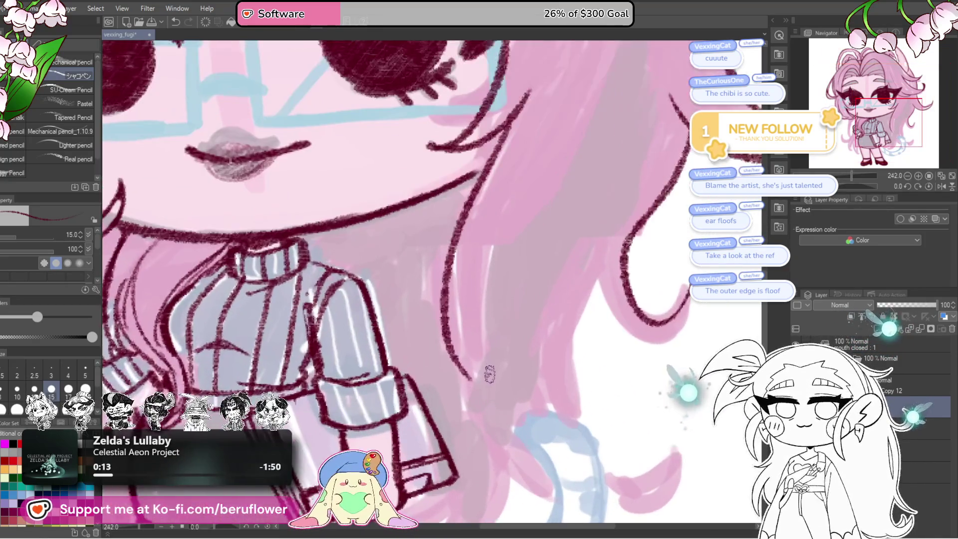
left_click_drag(504, 120, 449, 370)
mouse_move(435, 245)
left_mouse_down()
mouse_move(500, 404)
mouse_move(481, 419)
mouse_move(589, 109)
mouse_move(534, 177)
left_mouse_up()
key("ctrl+z")
mouse_move(551, 120)
left_mouse_down()
mouse_move(527, 248)
mouse_move(456, 431)
left_mouse_up()
mouse_move(491, 279)
left_mouse_down()
mouse_move(444, 413)
mouse_move(452, 494)
left_mouse_up()
key("ctrl+z")
key("ctrl+z")
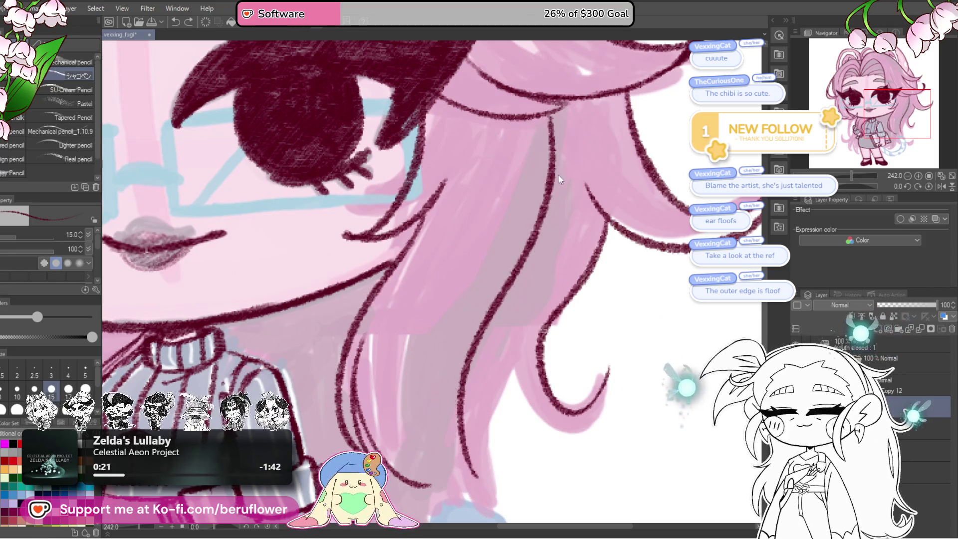
key("ctrl+z")
Redraw continuous strand lines from the top of the hair down through the lock
left_click_drag(554, 109, 423, 394)
key("ctrl+z")
left_click_drag(548, 120, 455, 369)
left_click_drag(496, 231, 445, 342)
left_click_drag(482, 255, 411, 452)
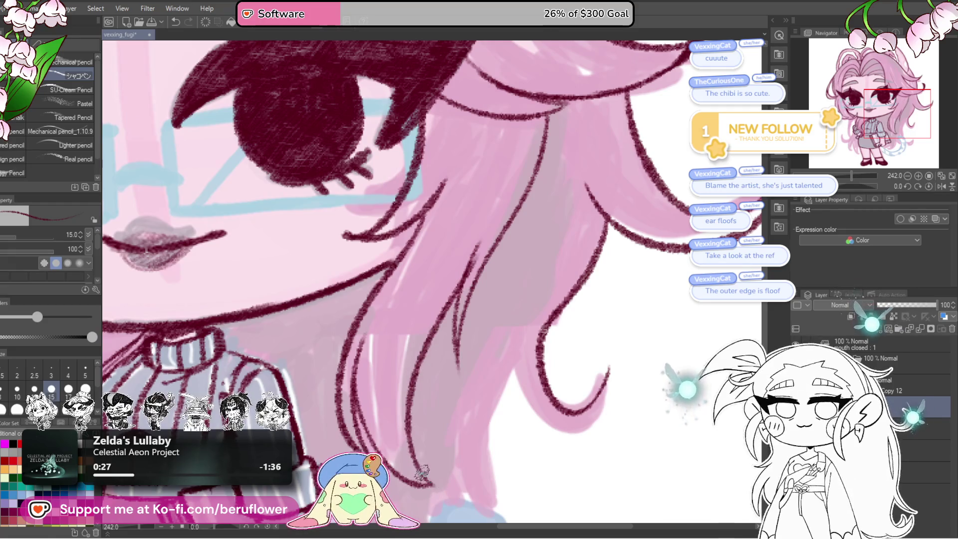
scroll(411, 451, "down", 5)
scroll(495, 242, "up", 3)
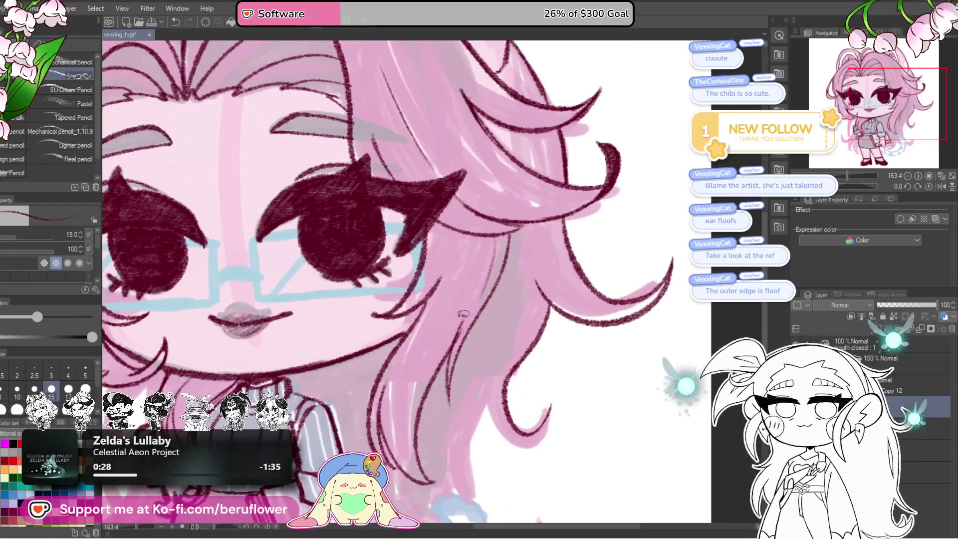
left_click_drag(499, 235, 404, 491)
key("ctrl+z")
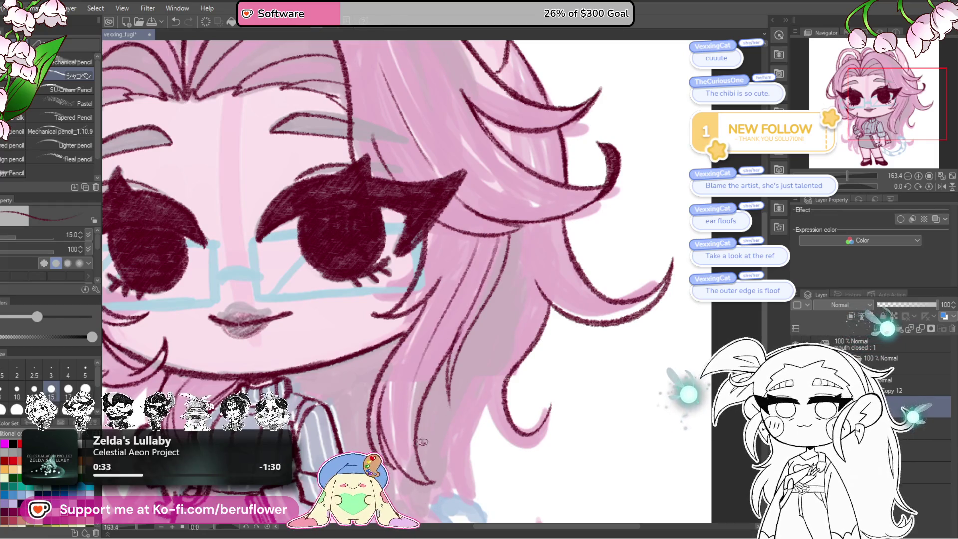
Zoom and pan around the face and hair to review the new strand lines
scroll(475, 256, "down", 1)
scroll(475, 256, "down", 3)
scroll(475, 256, "up", 2)
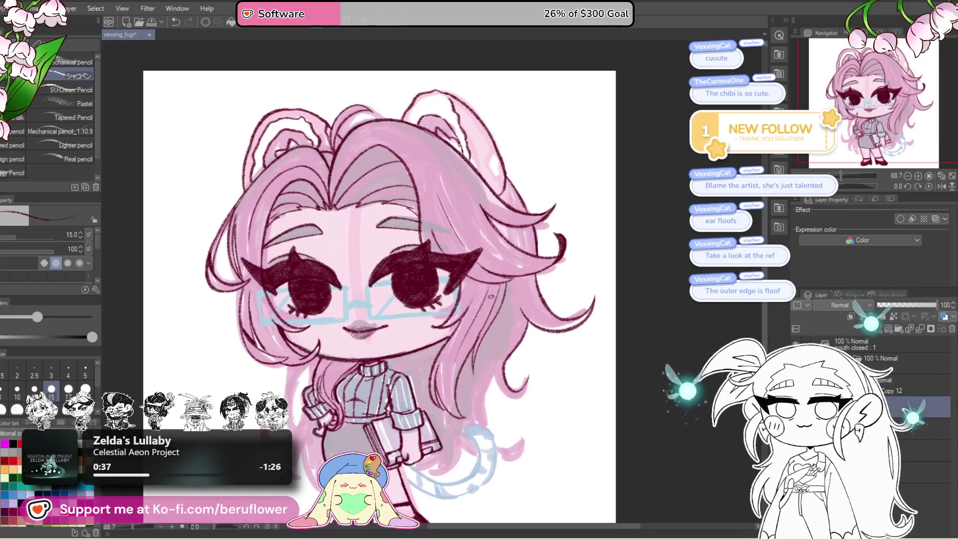
scroll(464, 214, "up", 3)
left_click_drag(519, 167, 532, 251)
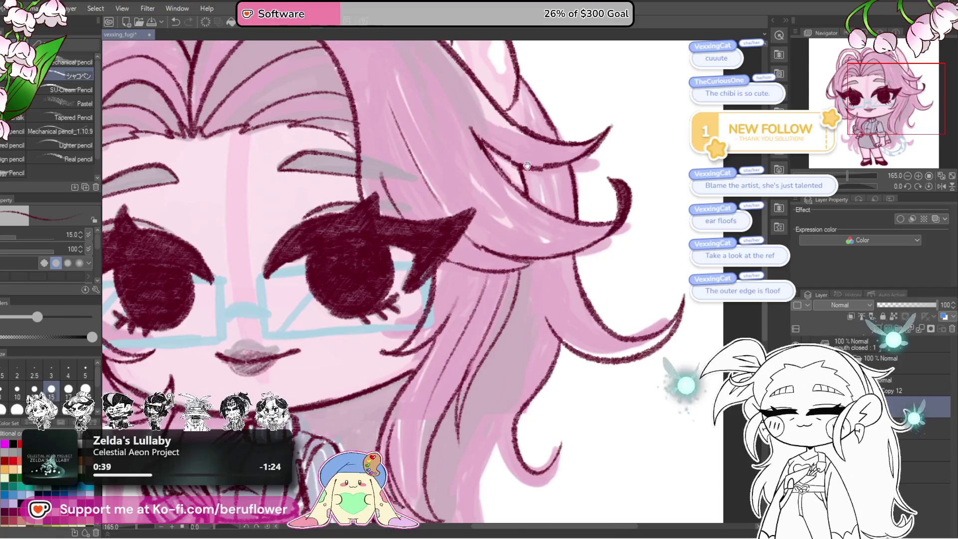
left_click_drag(548, 346, 528, 326)
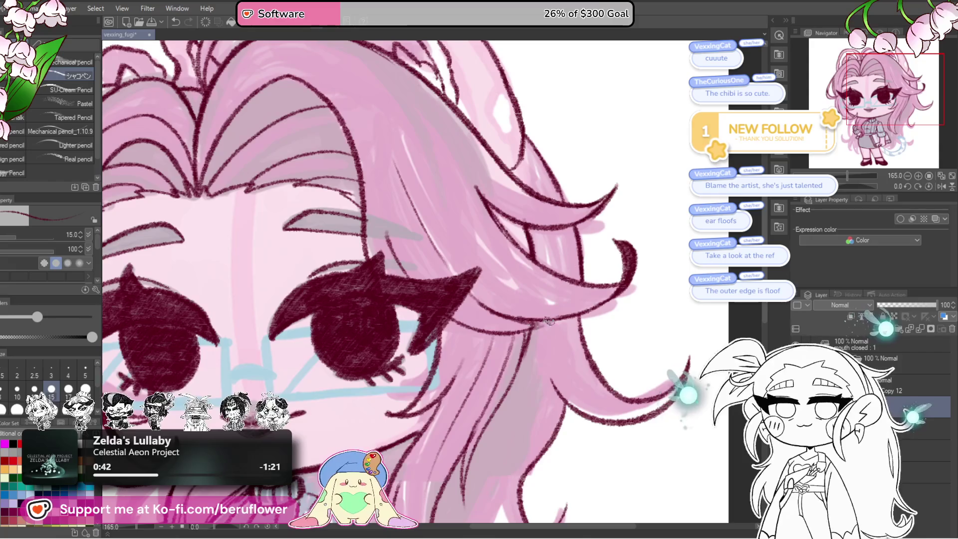
scroll(549, 321, "down", 2)
scroll(534, 275, "down", 1)
scroll(520, 227, "down", 2)
scroll(499, 220, "up", 2)
scroll(474, 212, "up", 2)
scroll(460, 206, "up", 1)
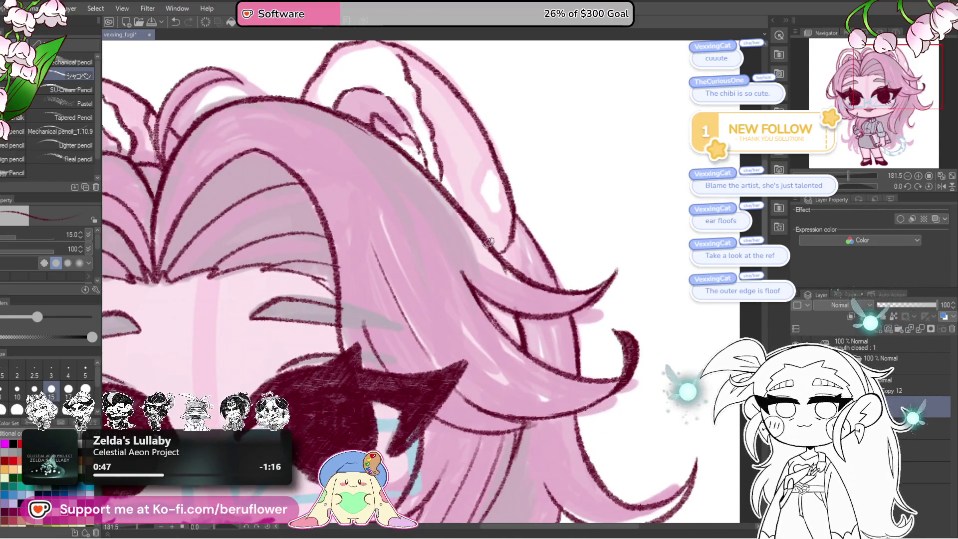
scroll(488, 243, "down", 5)
scroll(519, 349, "up", 1)
scroll(529, 389, "up", 1)
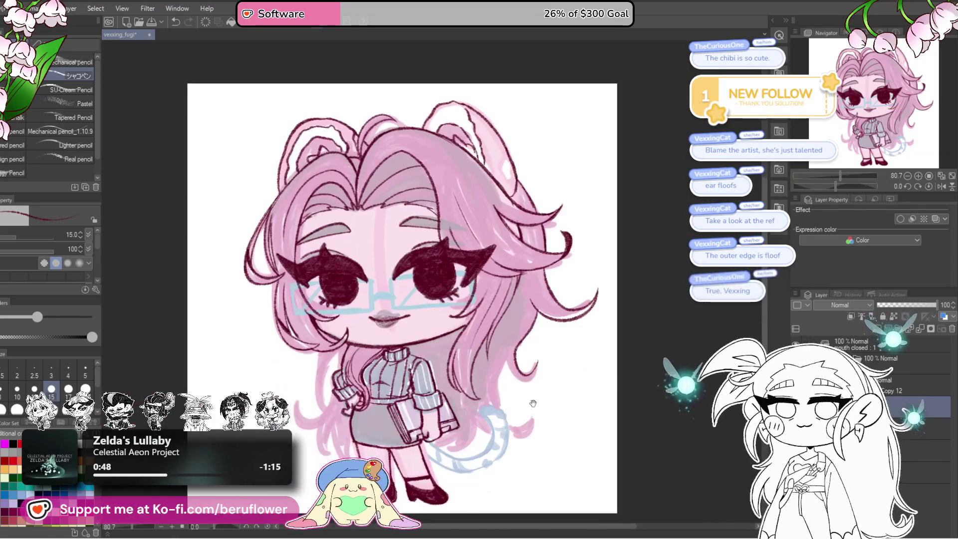
scroll(533, 403, "up", 1)
scroll(514, 390, "up", 1)
scroll(483, 372, "up", 1)
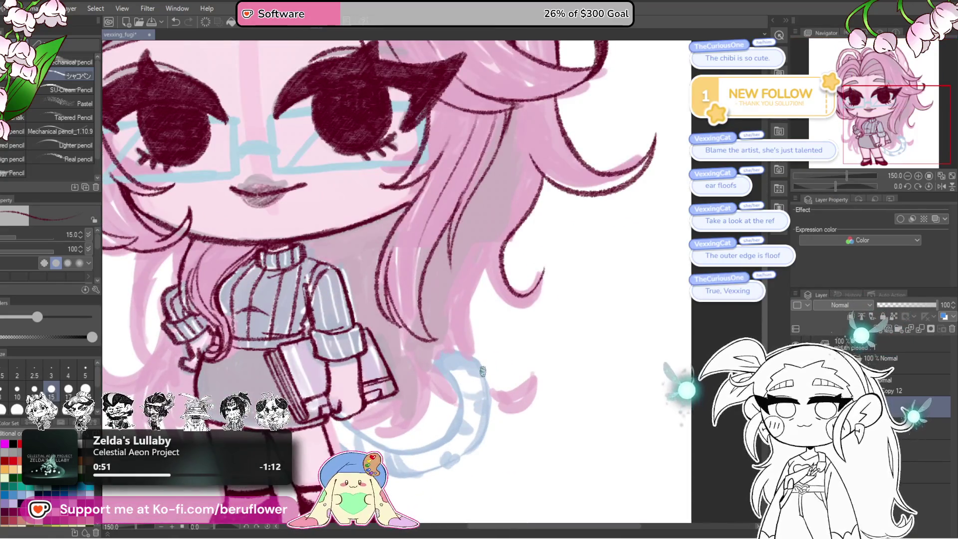
scroll(482, 371, "down", 2)
scroll(484, 373, "up", 2)
scroll(486, 375, "down", 1)
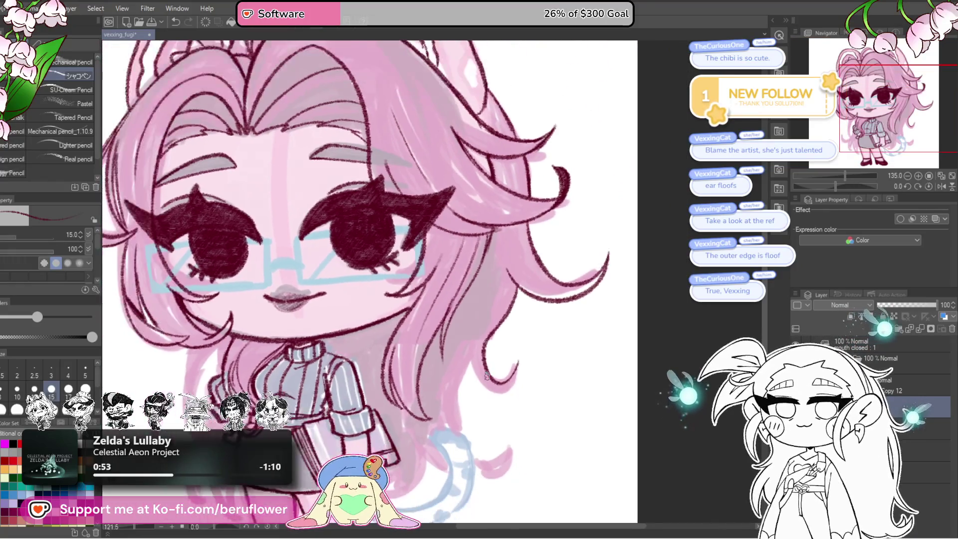
scroll(487, 376, "down", 1)
scroll(482, 344, "down", 1)
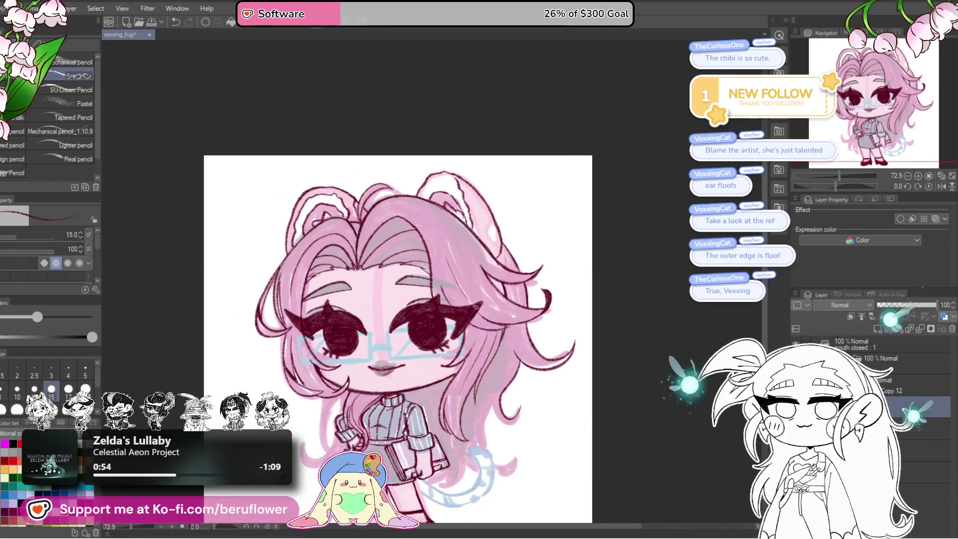
scroll(472, 260, "up", 1)
scroll(462, 196, "up", 1)
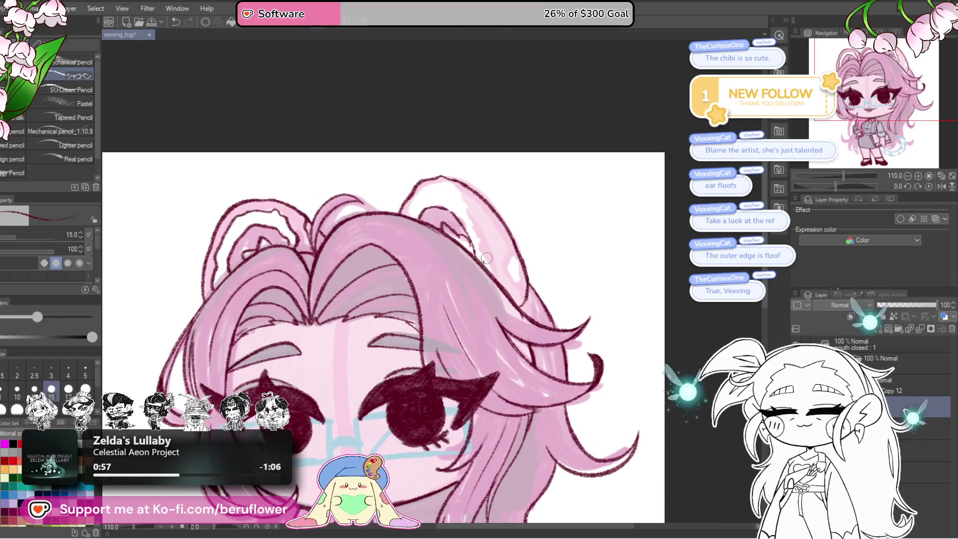
scroll(489, 229, "up", 2)
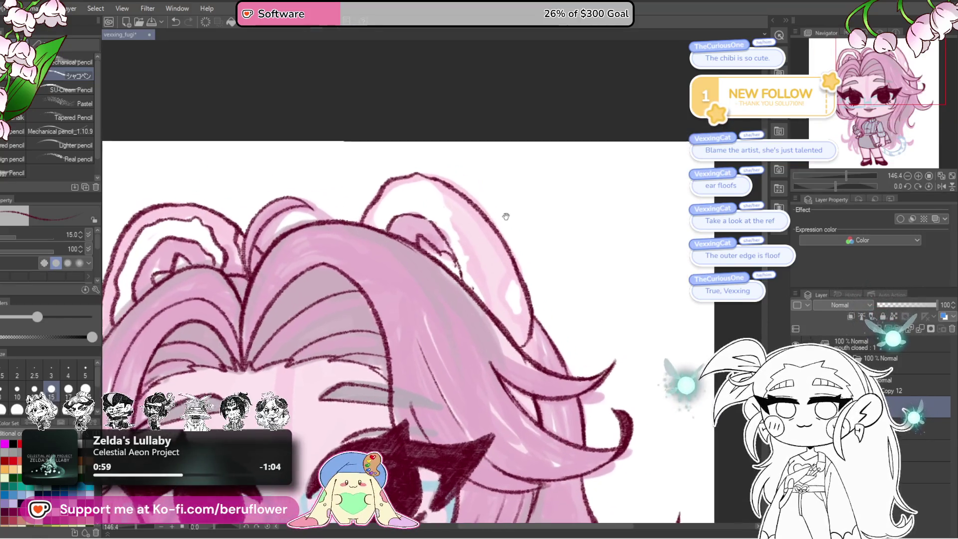
Redraw the left ear floof's left edge with rounder maroon strokes, then save with Ctrl+S
mouse_move(487, 201)
left_mouse_down()
mouse_move(463, 180)
mouse_move(465, 251)
left_mouse_up()
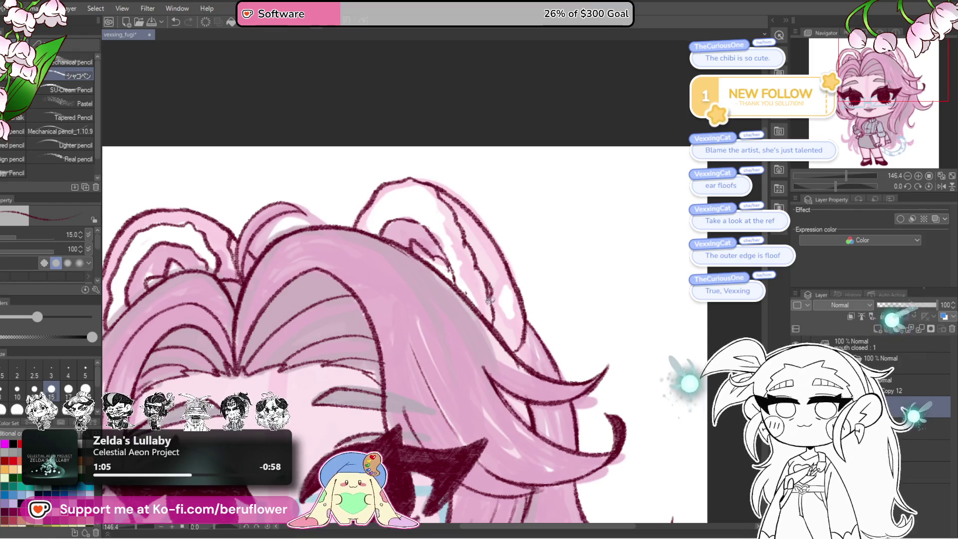
mouse_move(520, 231)
left_mouse_down()
mouse_move(534, 227)
mouse_move(491, 263)
mouse_move(508, 269)
left_mouse_up()
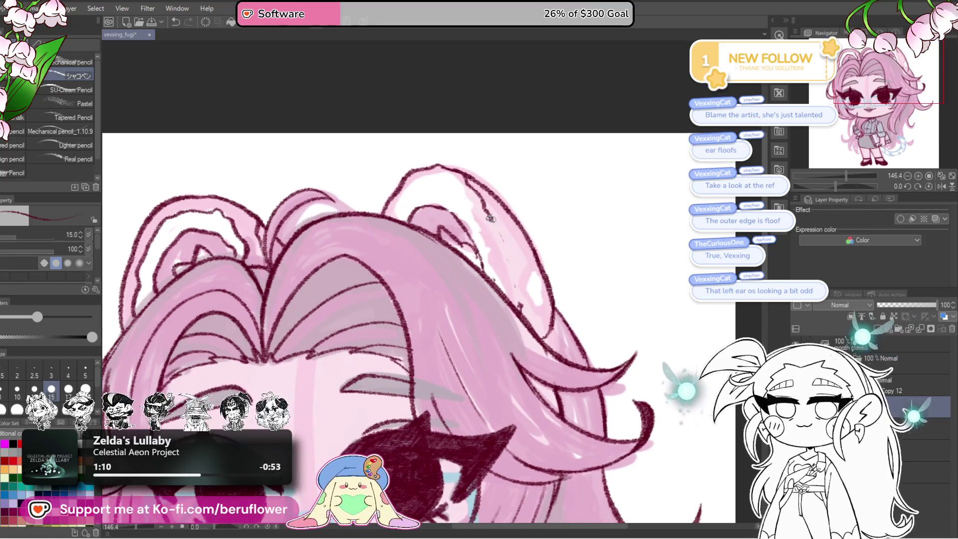
left_click_drag(263, 298, 488, 328)
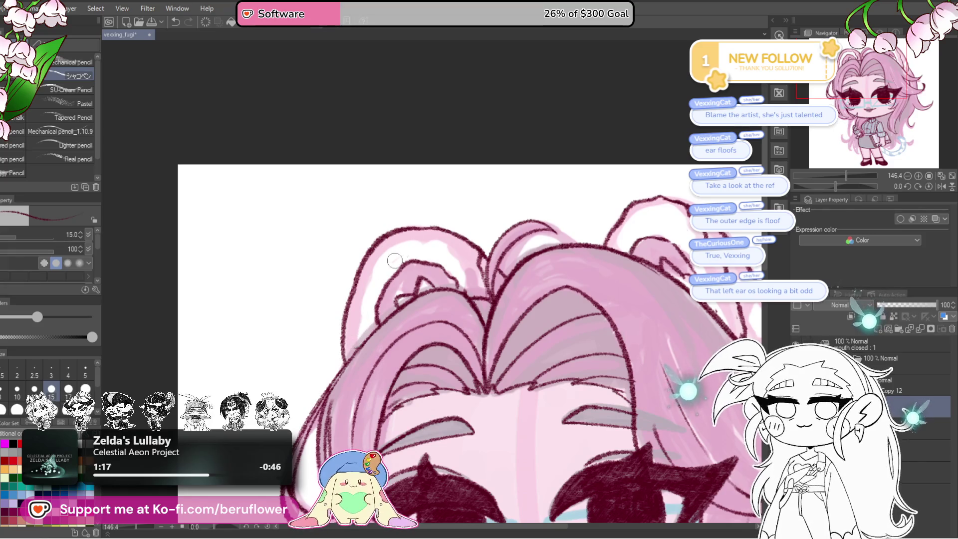
left_click_drag(468, 257, 455, 243)
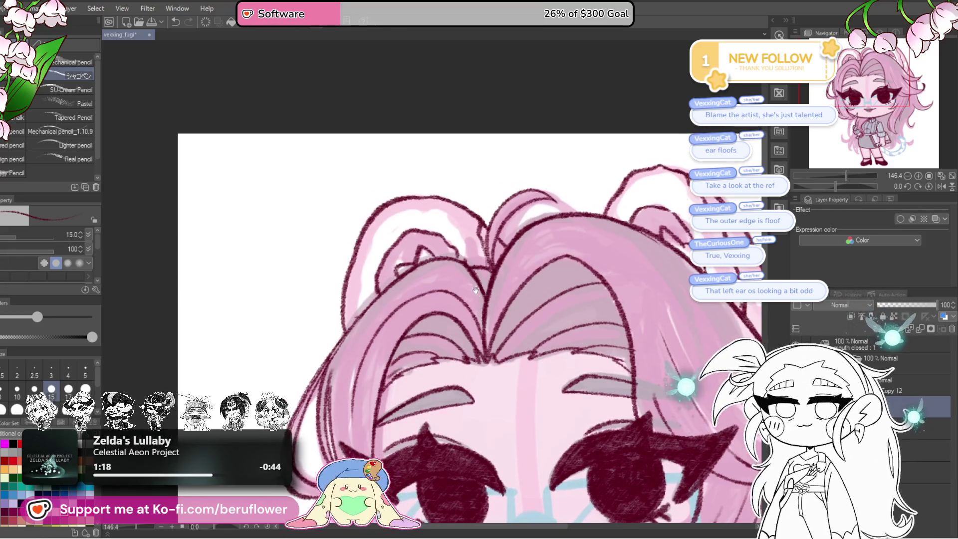
left_click_drag(377, 260, 360, 305)
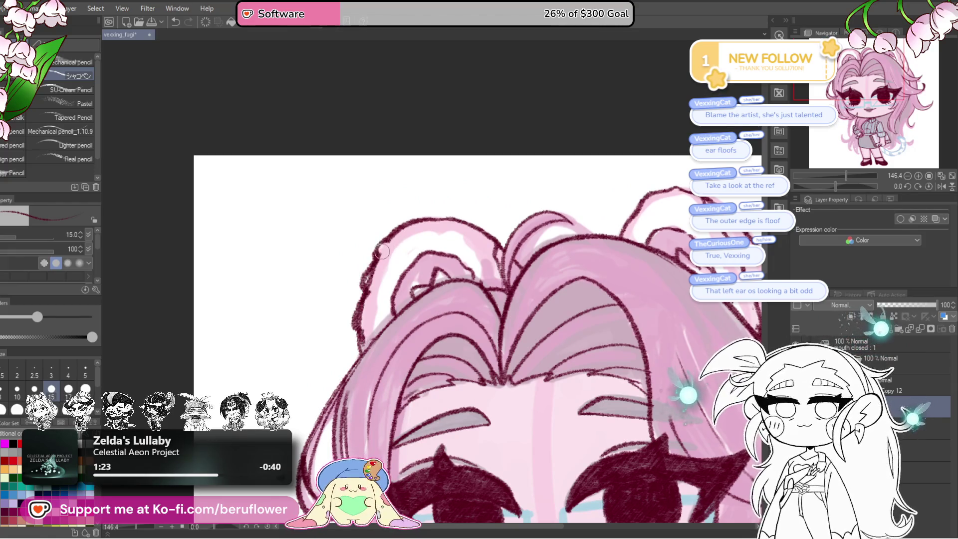
left_click_drag(376, 289, 364, 327)
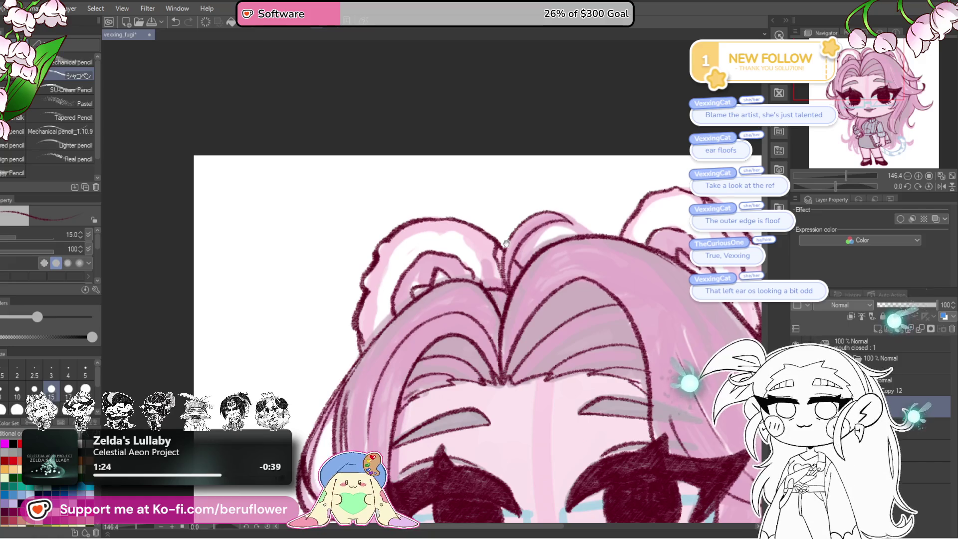
left_click_drag(506, 243, 511, 242)
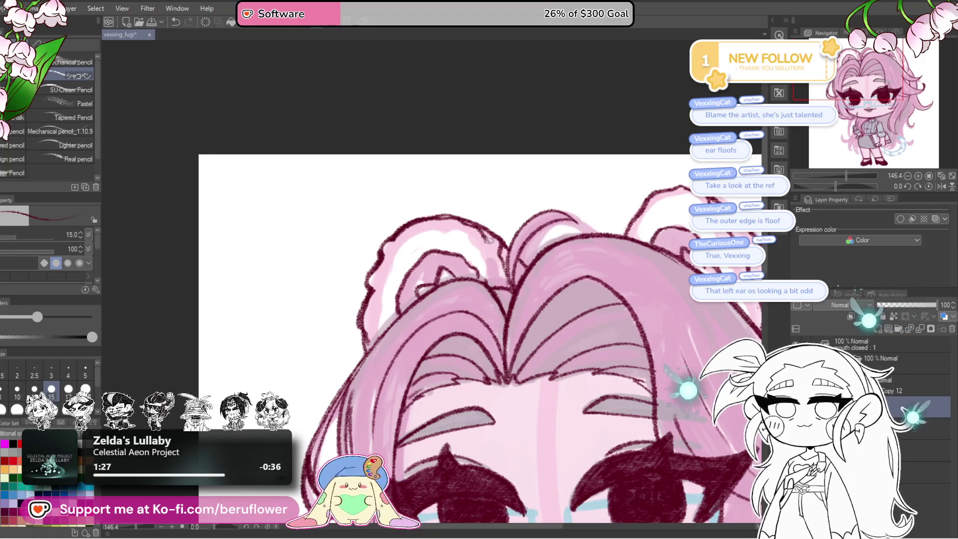
key("ctrl+s")
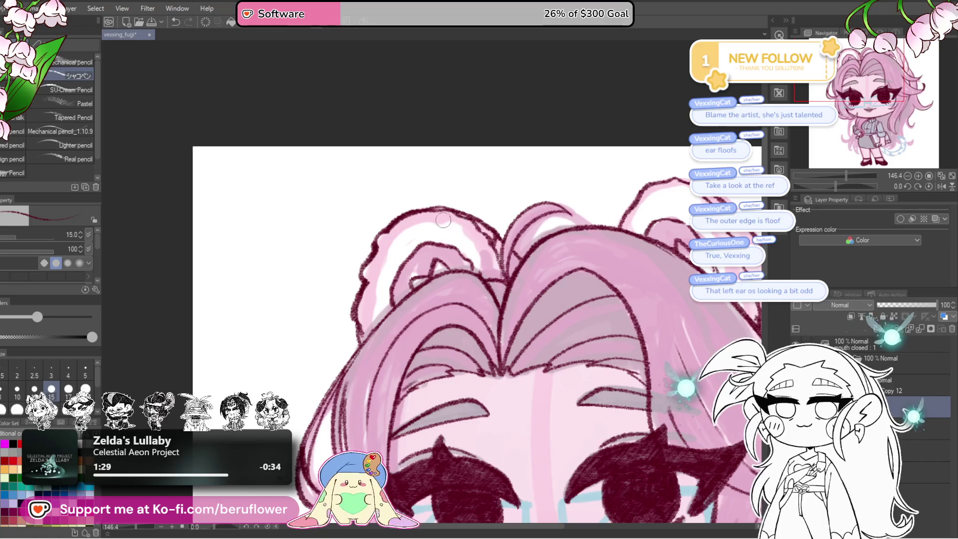
Add fluffy maroon outline strokes along the left ear floof's edge
left_click_drag(417, 210, 474, 229)
mouse_move(516, 280)
left_mouse_down()
mouse_move(476, 269)
mouse_move(509, 195)
left_mouse_up()
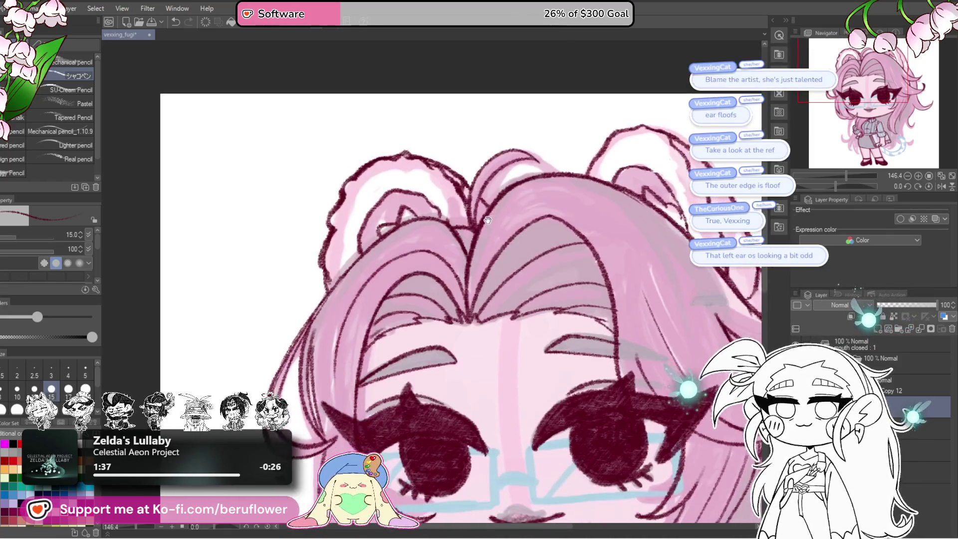
mouse_move(471, 243)
left_mouse_down()
mouse_move(502, 266)
mouse_move(506, 240)
left_mouse_up()
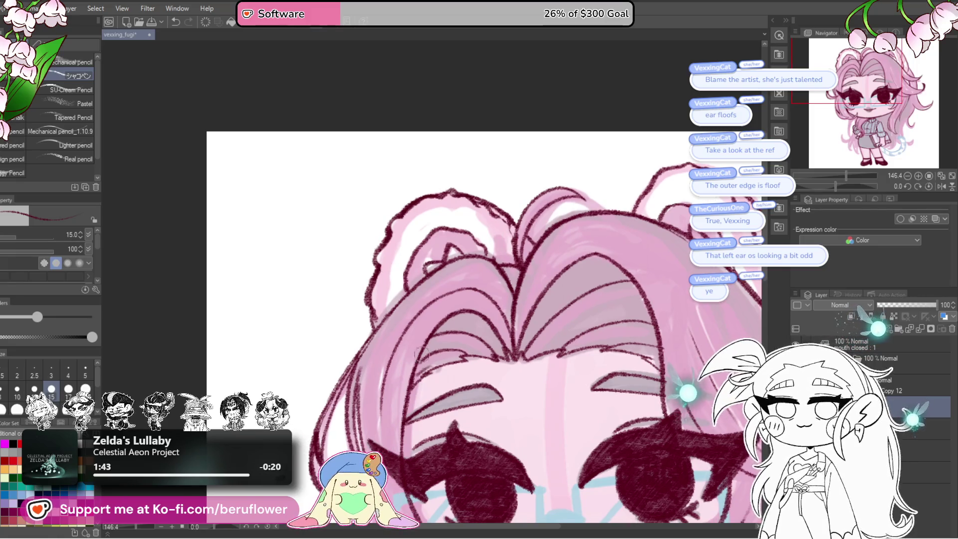
left_click_drag(438, 353, 417, 283)
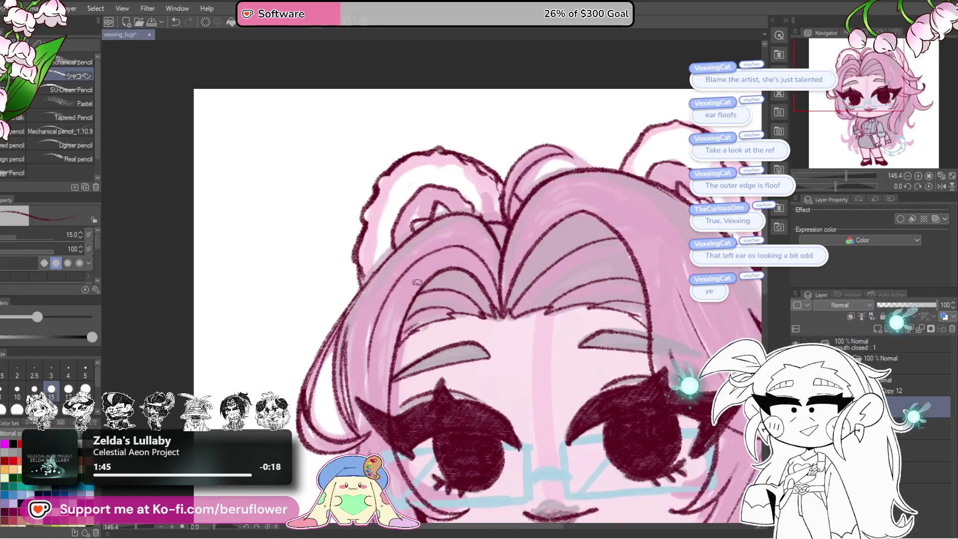
left_click_drag(403, 317, 369, 350)
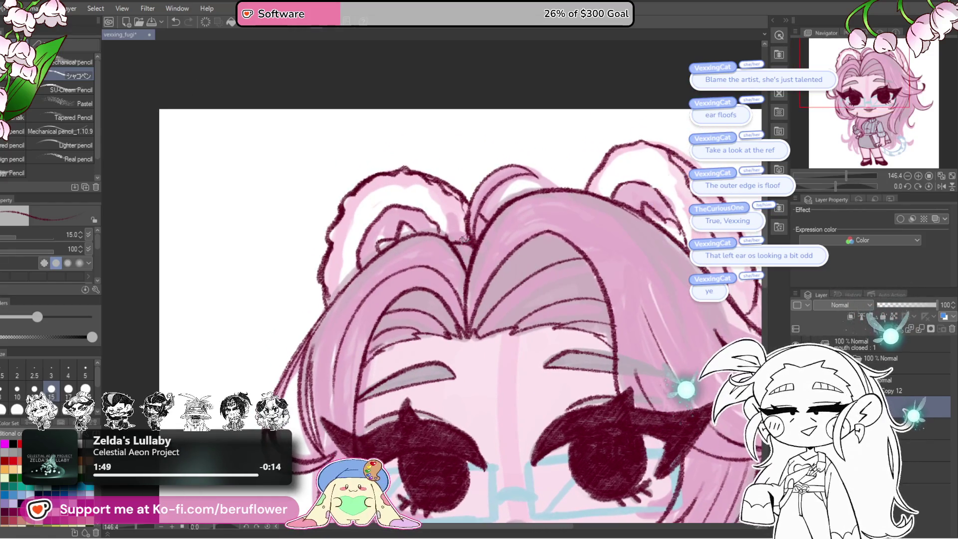
left_click_drag(376, 314, 405, 329)
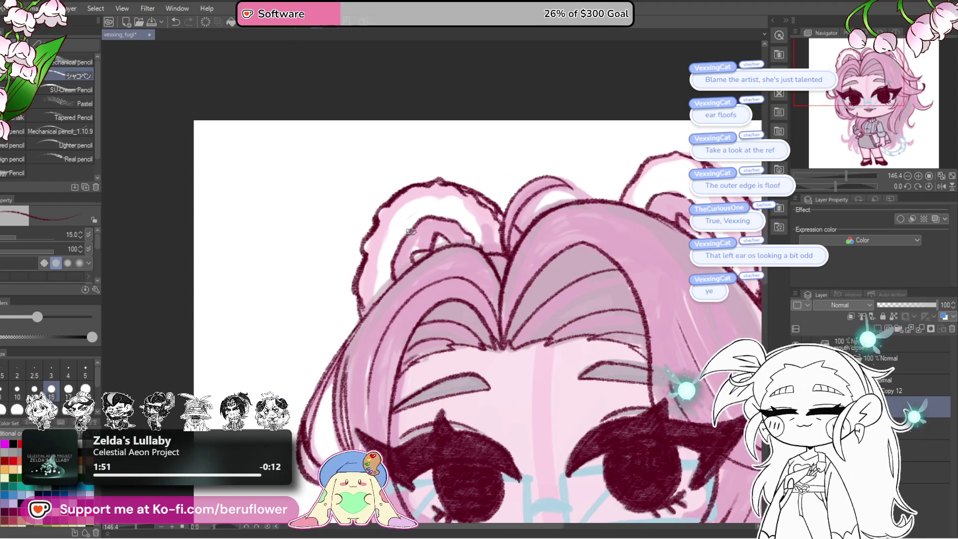
left_click_drag(414, 221, 428, 217)
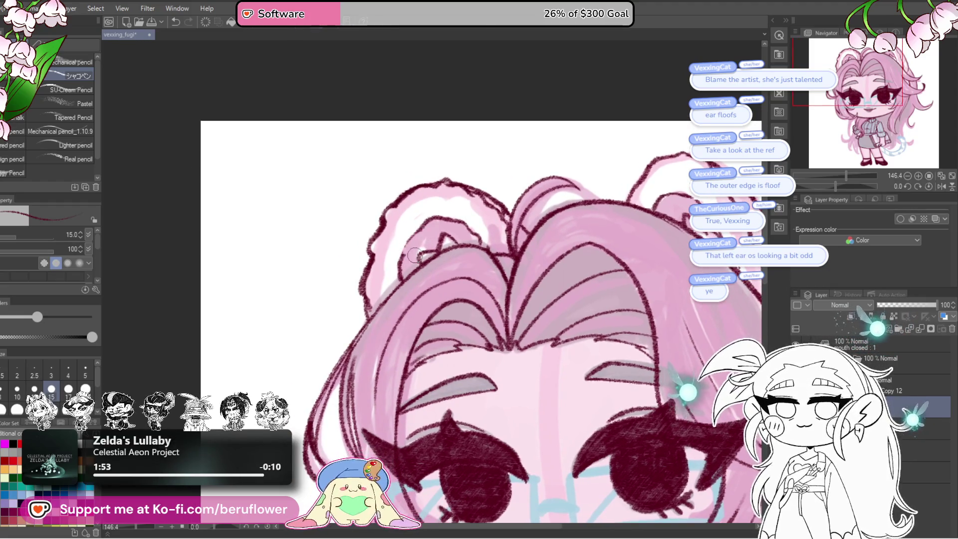
left_click_drag(404, 248, 402, 272)
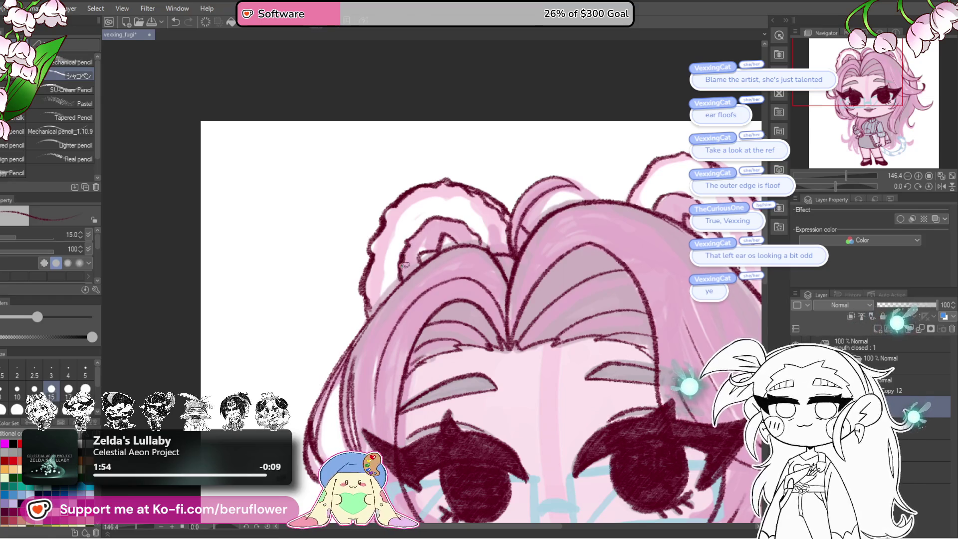
left_click_drag(417, 235, 415, 268)
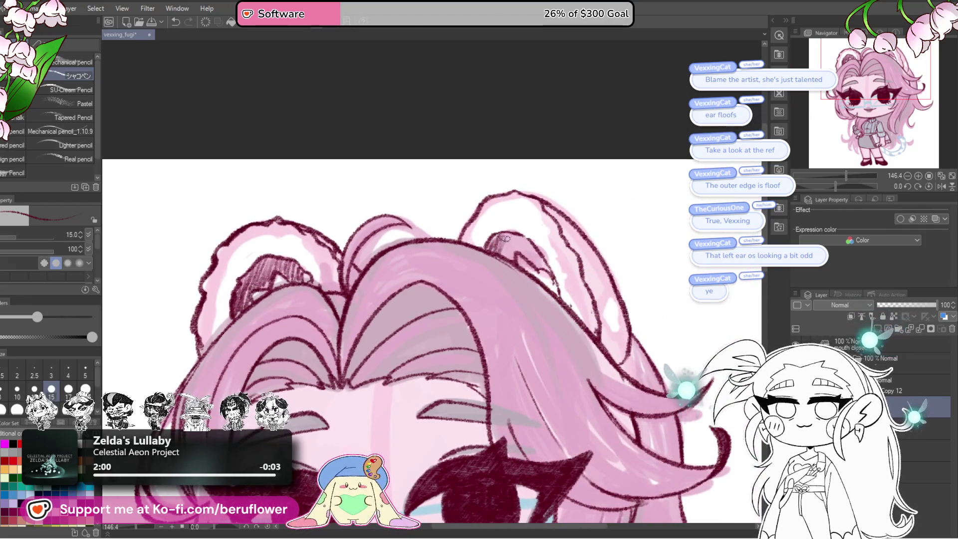
Hatch inside the right ear floof and fit the whole drawing to the window
left_click_drag(505, 238, 528, 241)
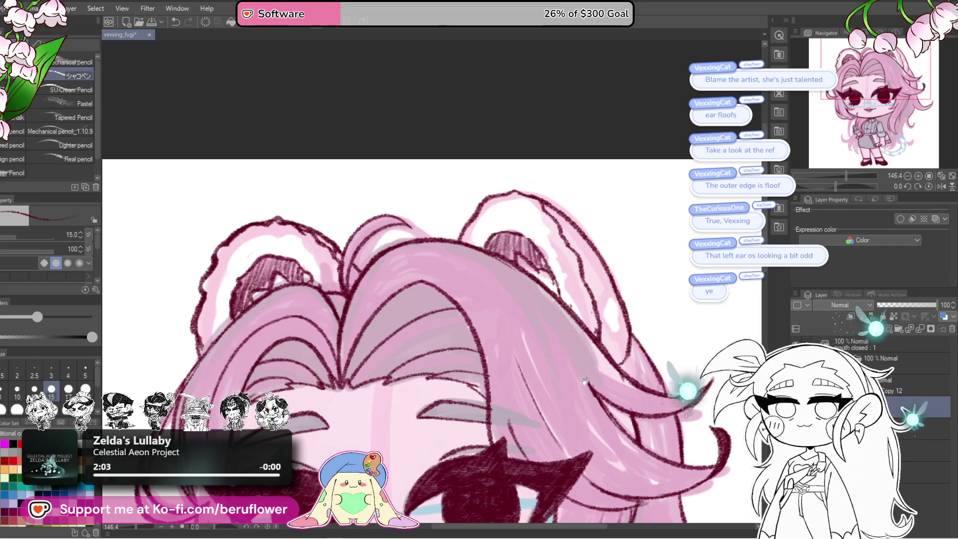
left_click_drag(585, 381, 502, 238)
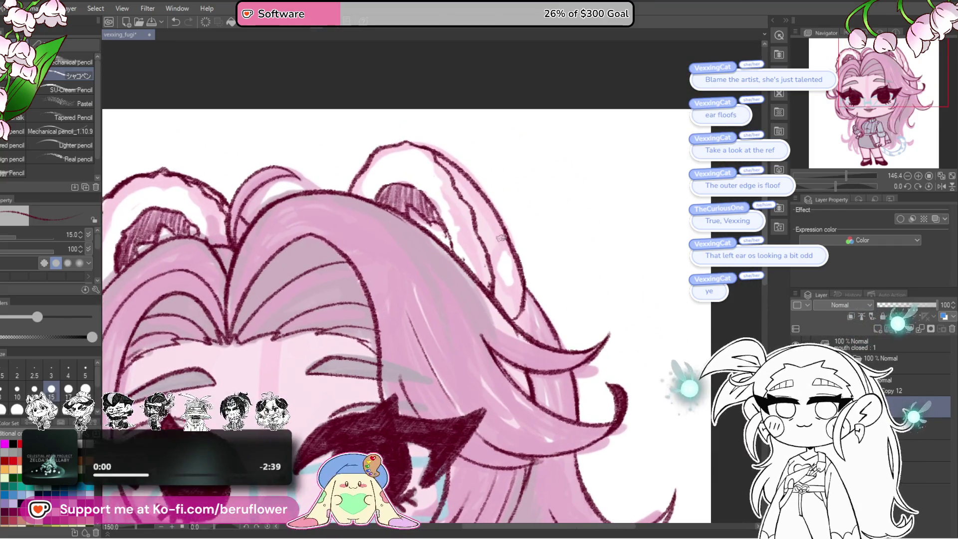
key("ctrl+0")
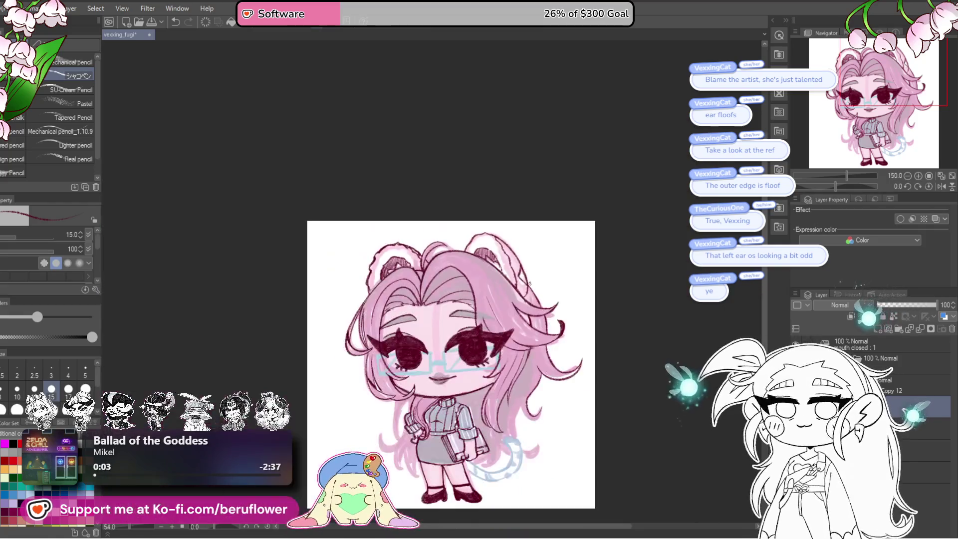
Zoom in on the ear and face, pan down, and rotate the view to about 66.8°
scroll(530, 284, "up", 10)
scroll(528, 274, "up", 1)
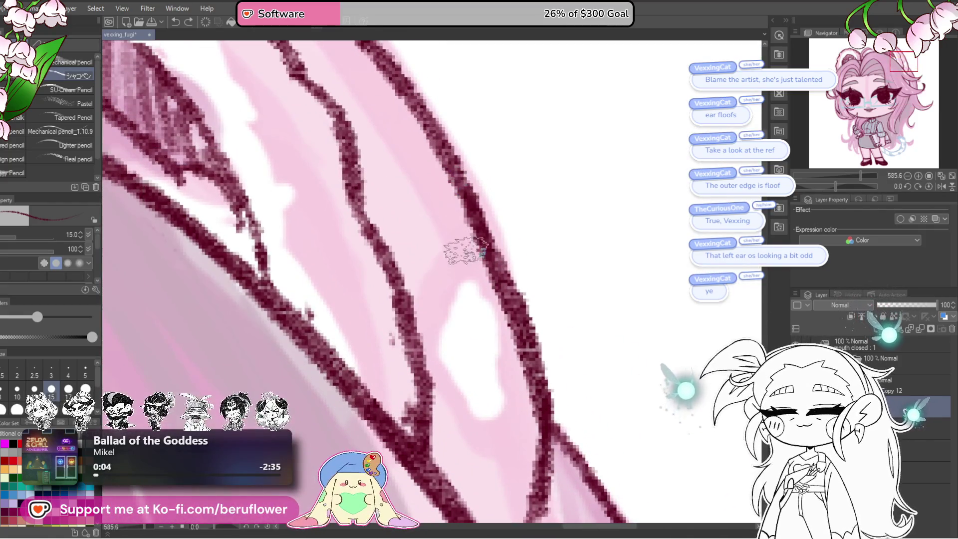
scroll(464, 252, "down", 2)
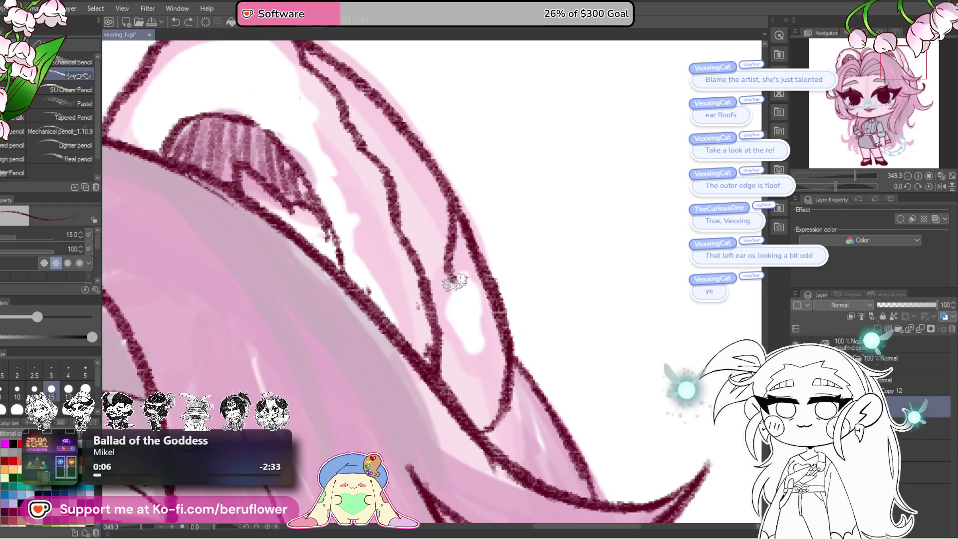
scroll(494, 324, "down", 3)
scroll(410, 330, "down", 2)
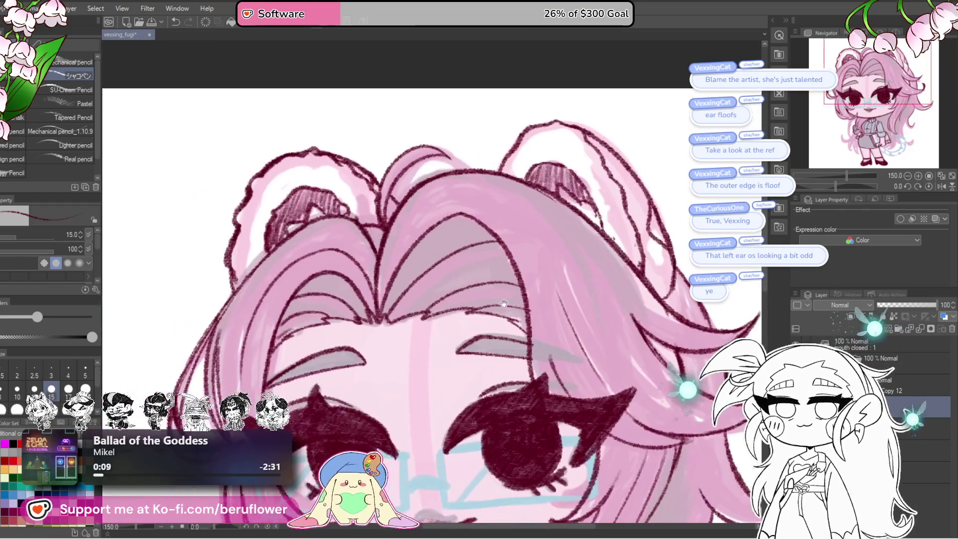
scroll(410, 329, "down", 1)
scroll(411, 325, "down", 3)
scroll(413, 316, "up", 2)
scroll(413, 316, "up", 2)
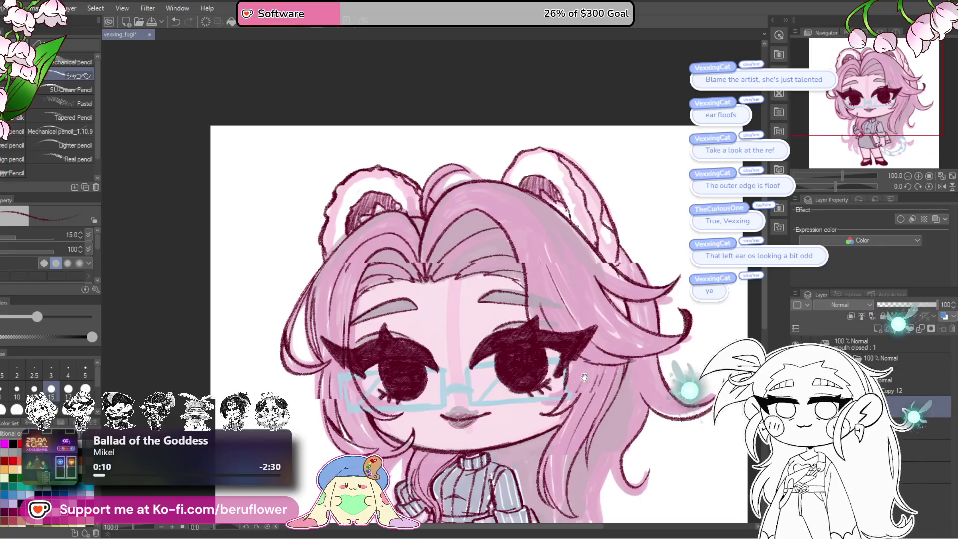
left_click_drag(413, 317, 320, 177)
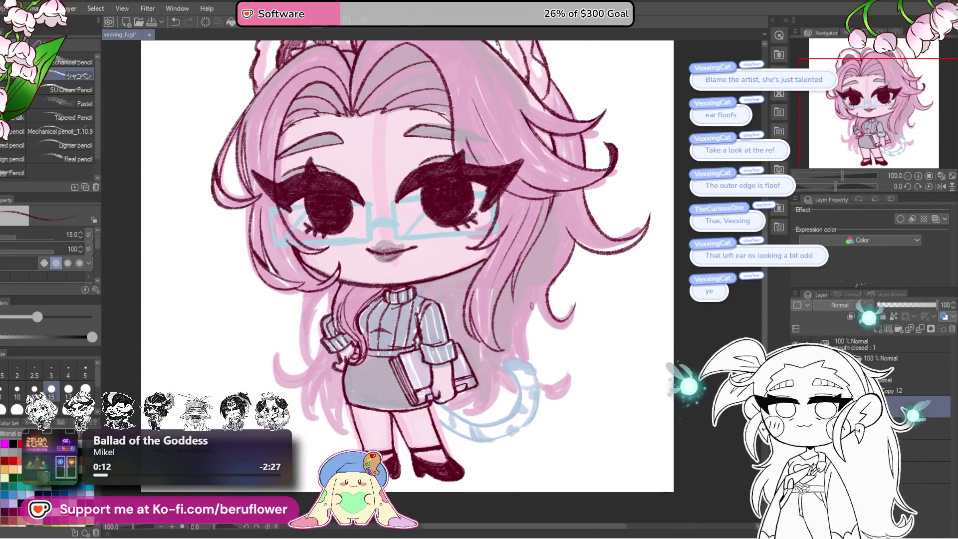
scroll(579, 328, "up", 2)
scroll(577, 328, "up", 1)
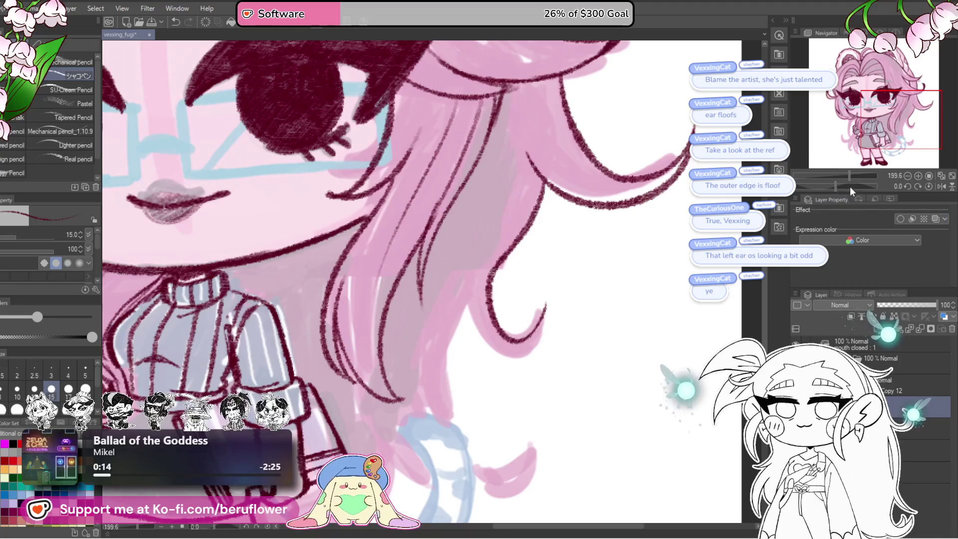
left_click_drag(850, 186, 852, 187)
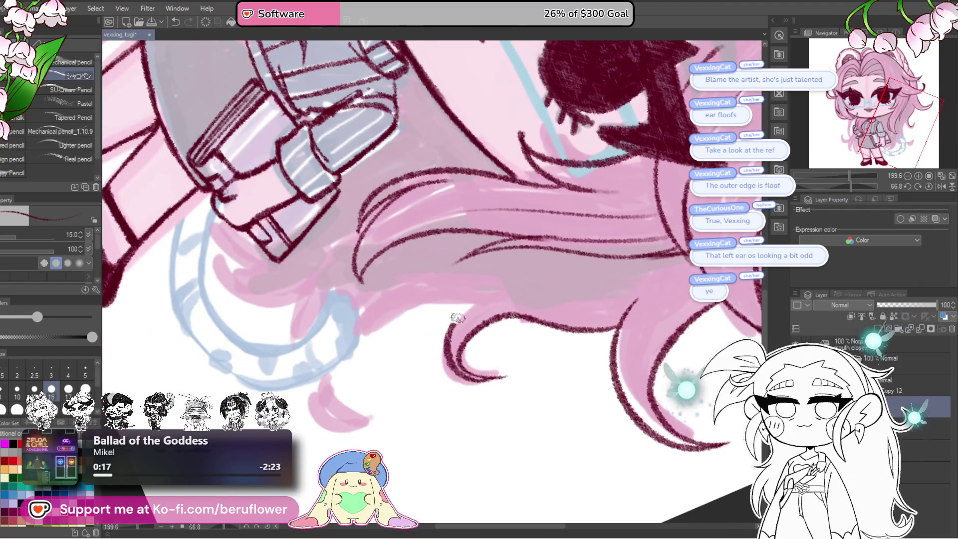